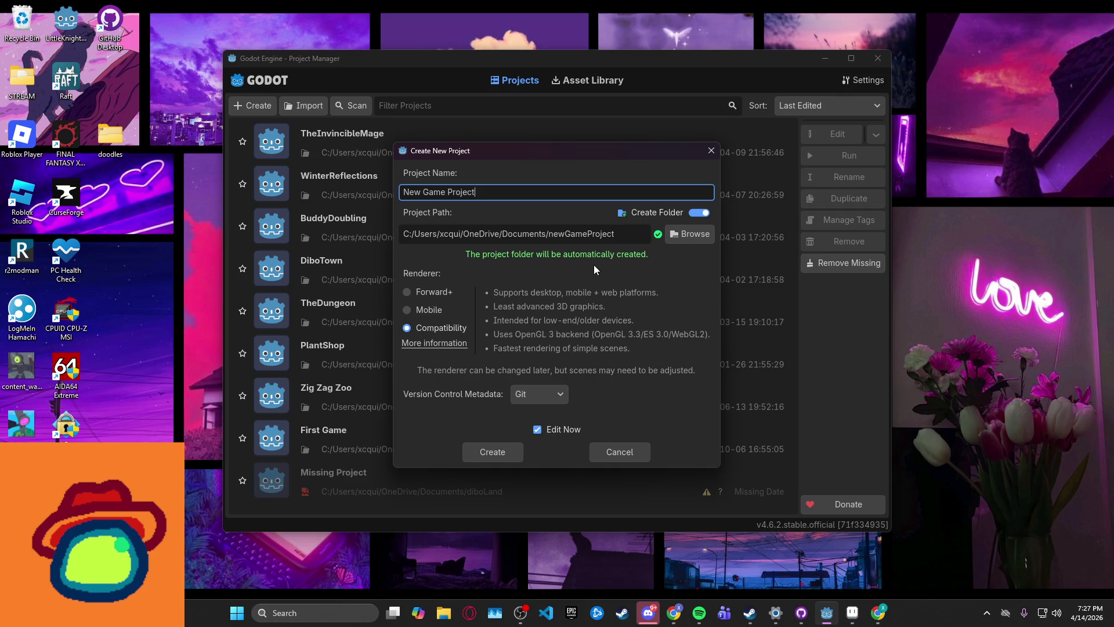
Replace the default project name with 'WarCards' so the path ends in warCards.
double_click(575, 231)
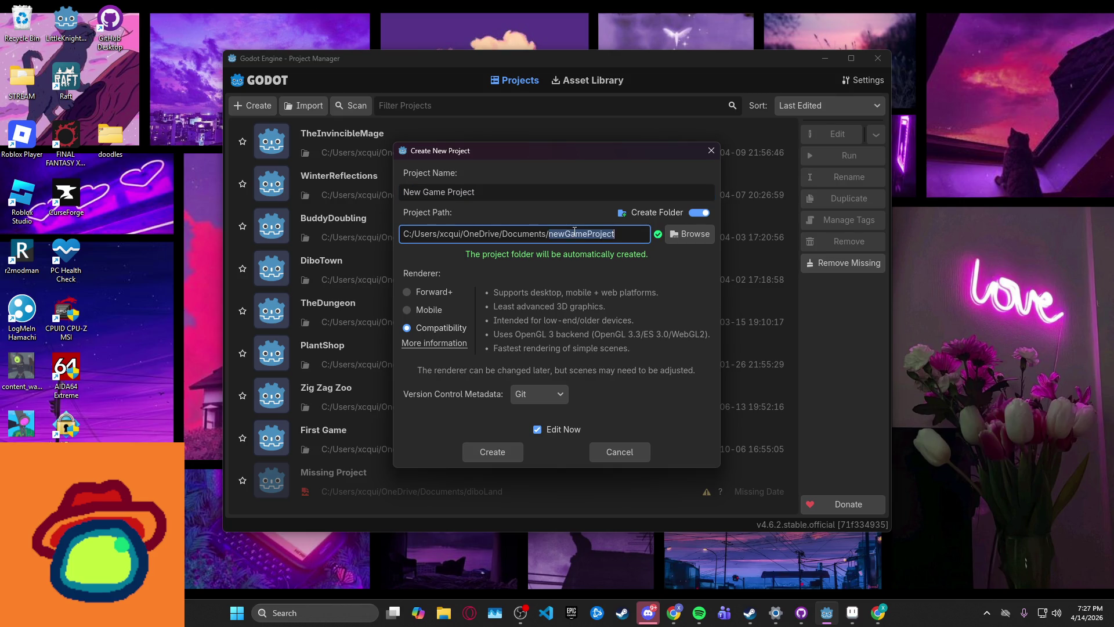
left_click(503, 196)
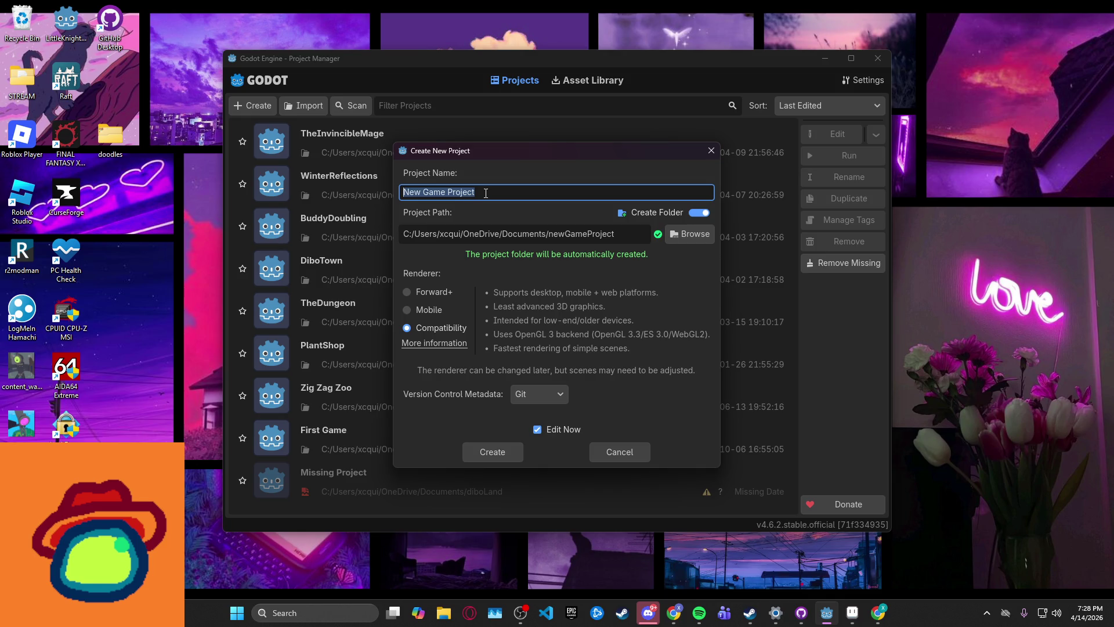
type("War")
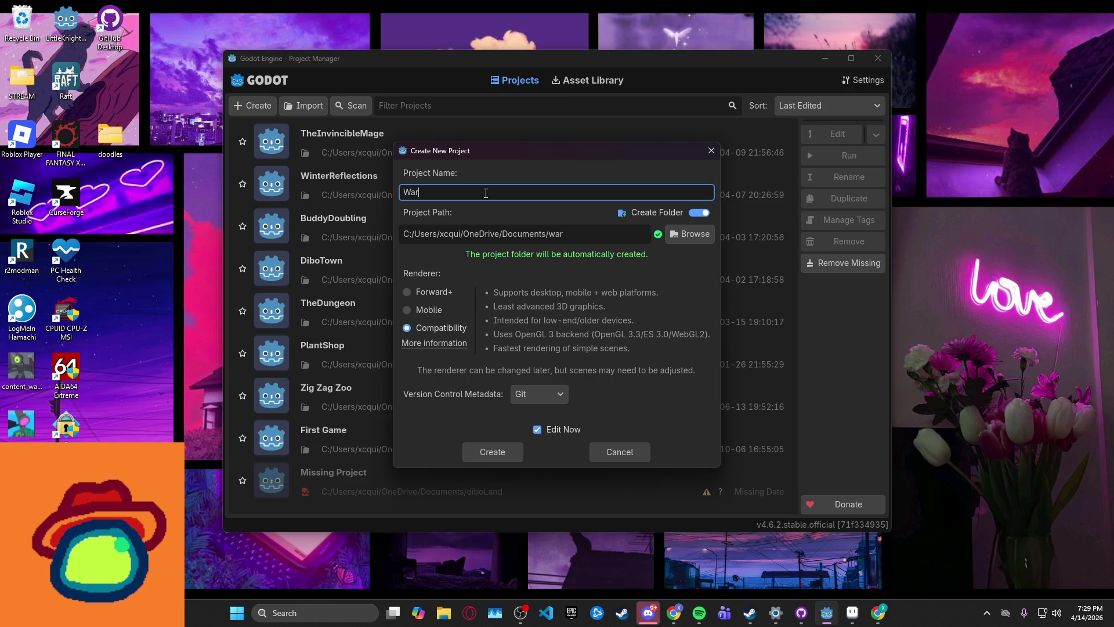
type("Cards")
Browse to My Games/Godot Games and select it as the project location.
left_click(698, 238)
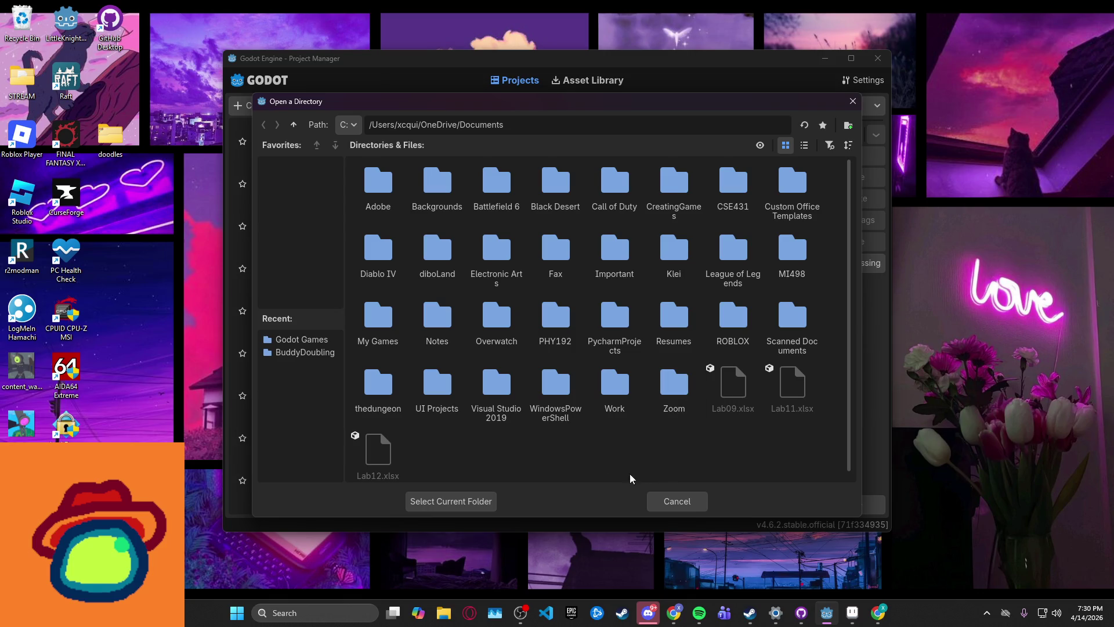
left_click(299, 340)
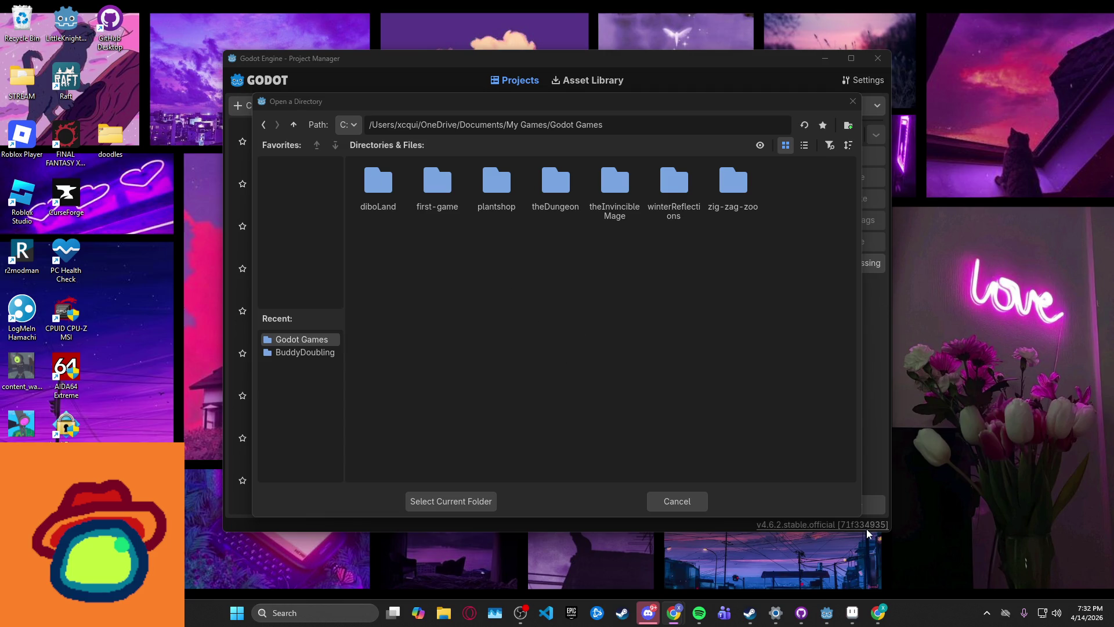
left_click(521, 613)
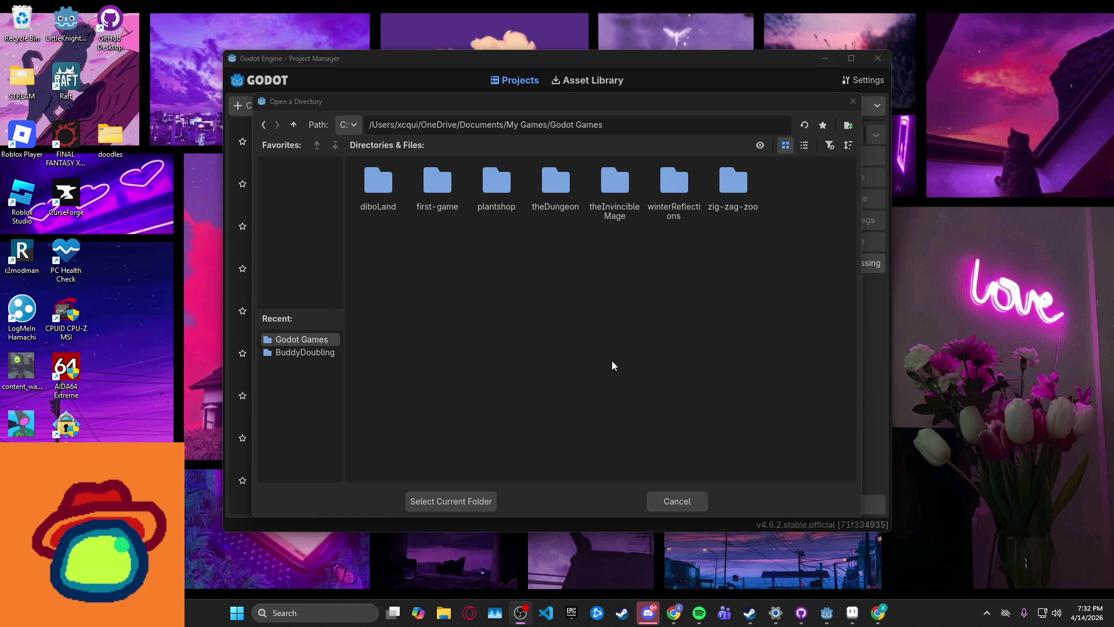
left_click(463, 501)
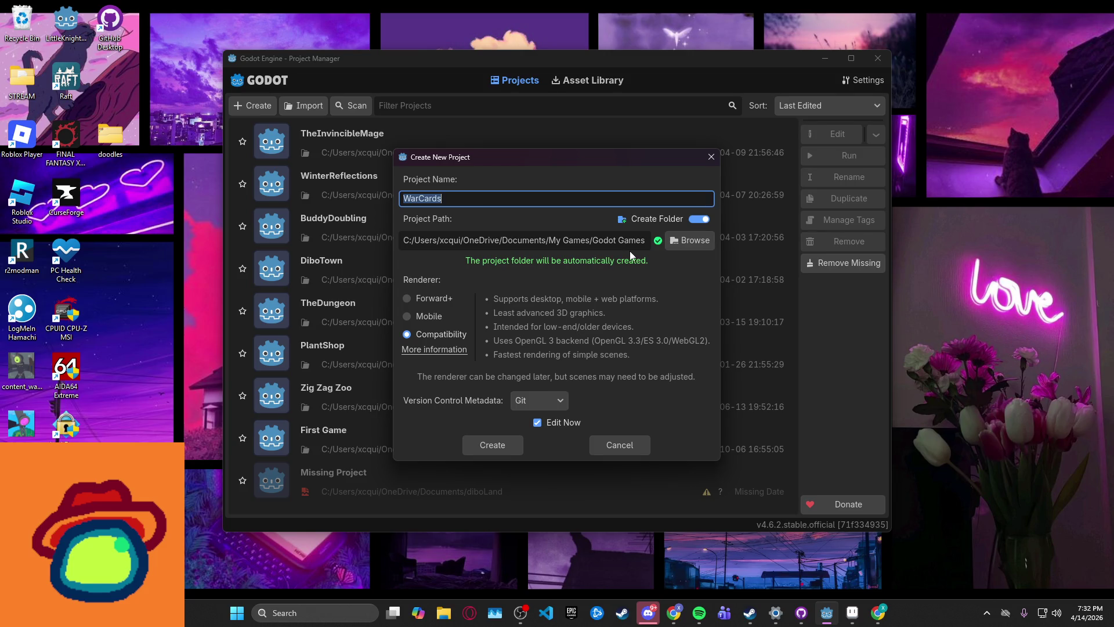
Create the WarCards project, wait for the editor to open, and switch to GitHub Desktop.
left_click(480, 445)
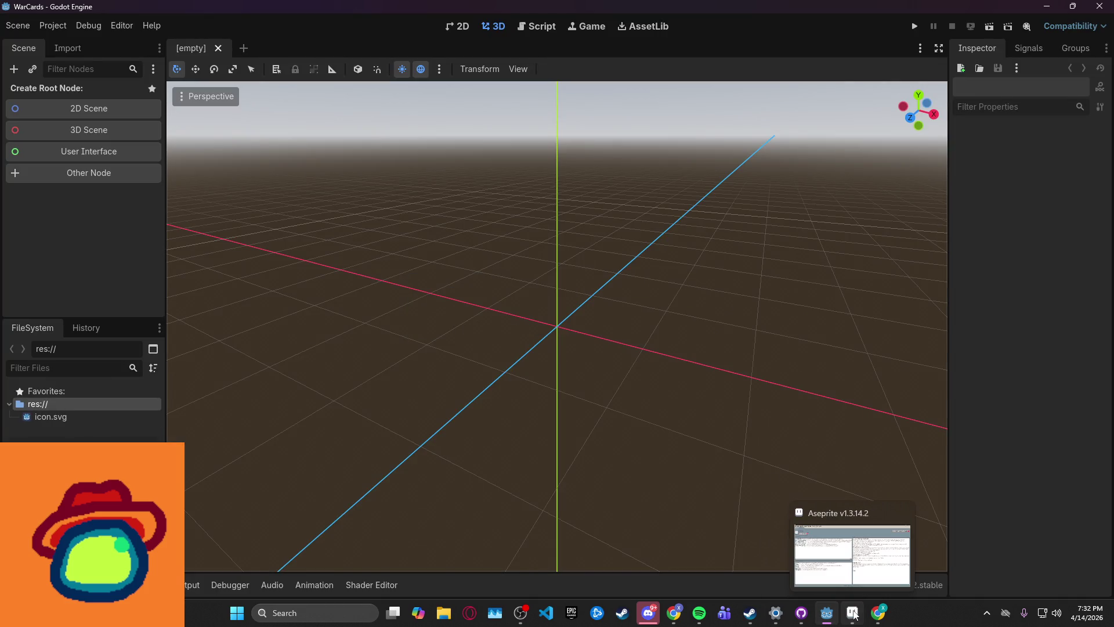
mouse_move(761, 616)
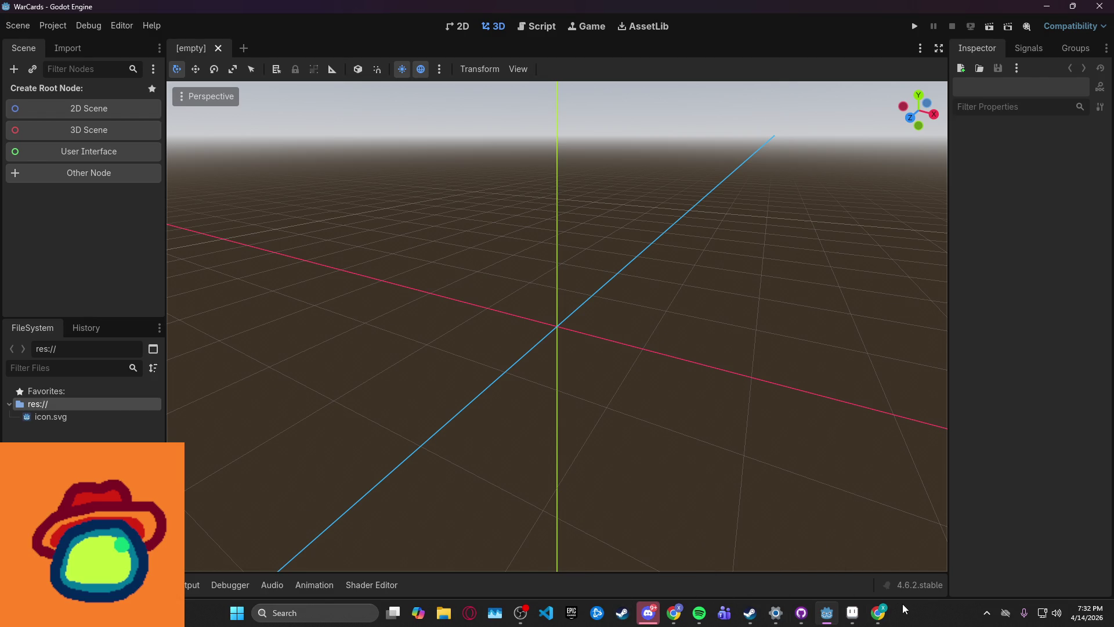
mouse_move(825, 618)
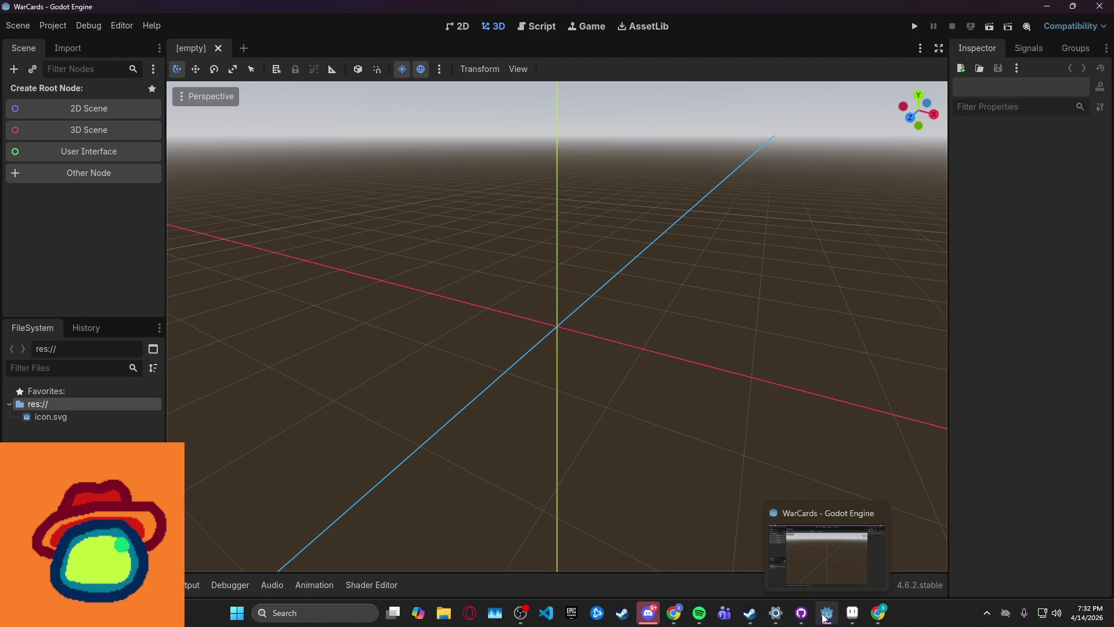
left_click(802, 613)
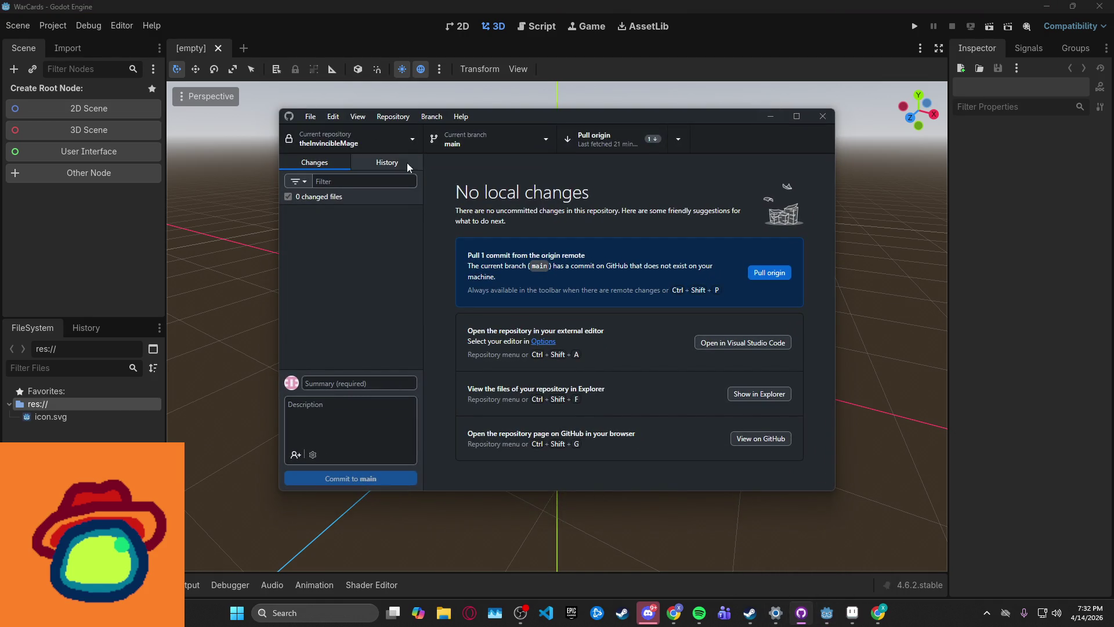
Open the Current repository list and show its Add options.
left_click(353, 145)
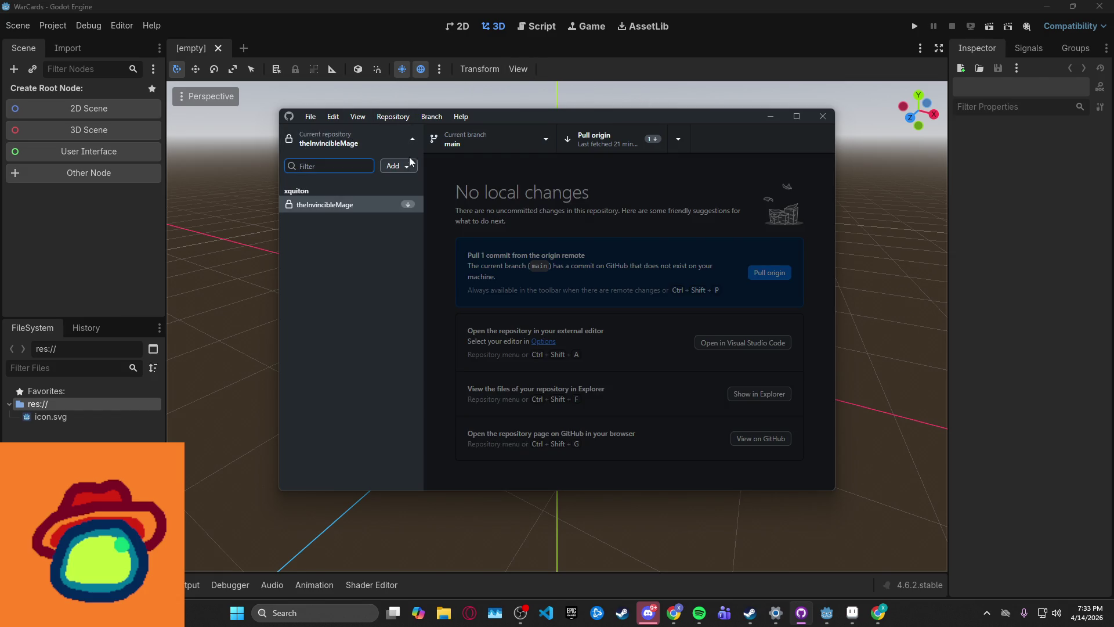
left_click(387, 168)
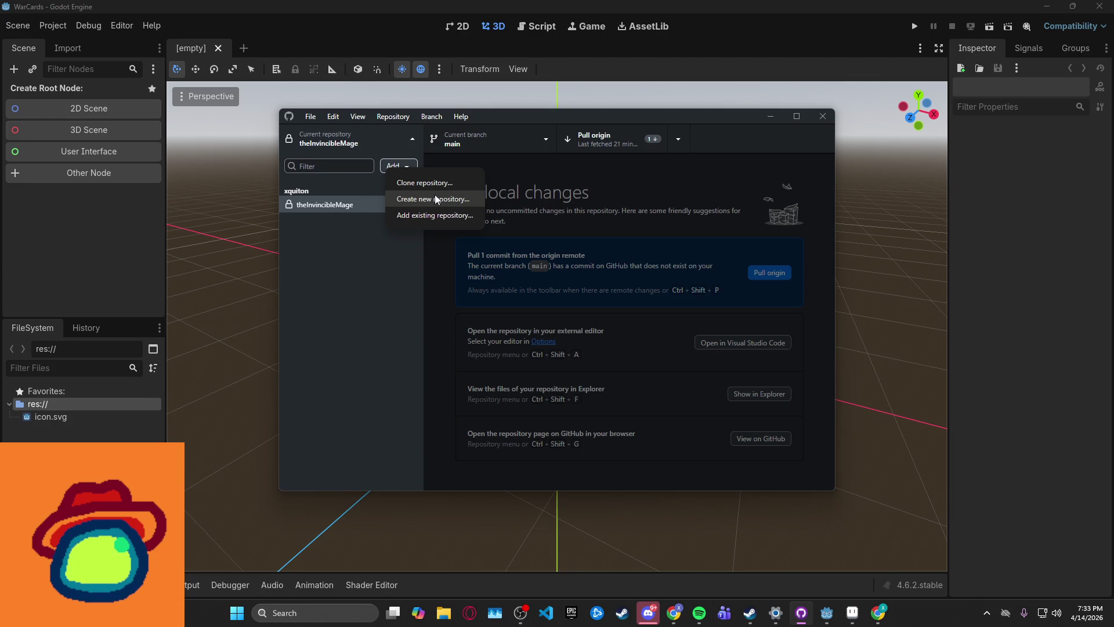
Create repository 'WarCards' described as 'multiplayer card game' with the Godot gitignore template.
left_click(437, 199)
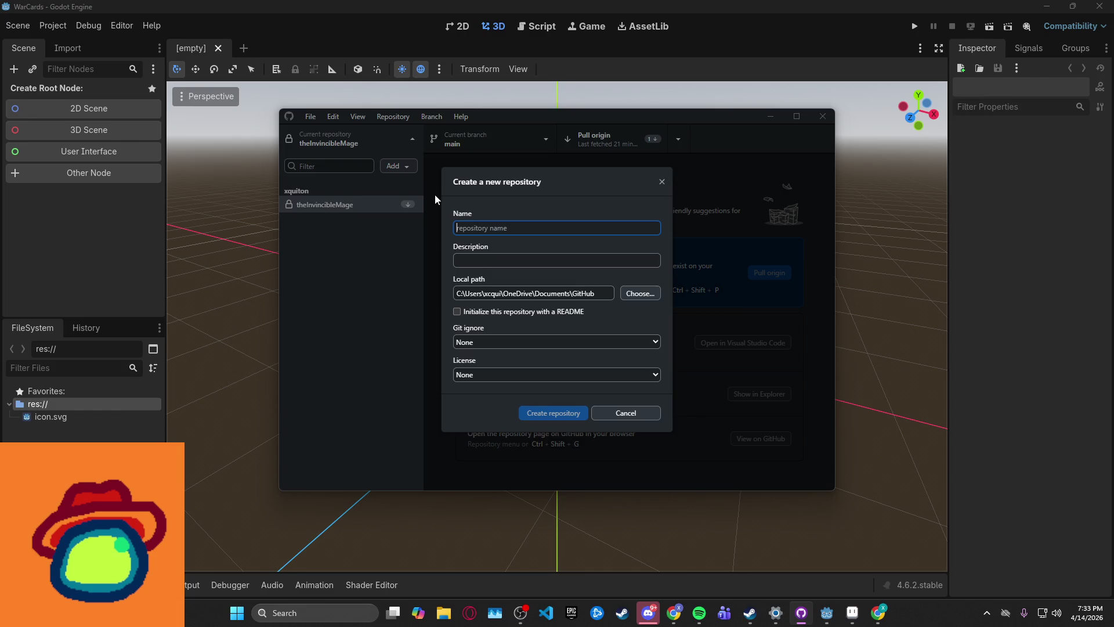
type("WarCards")
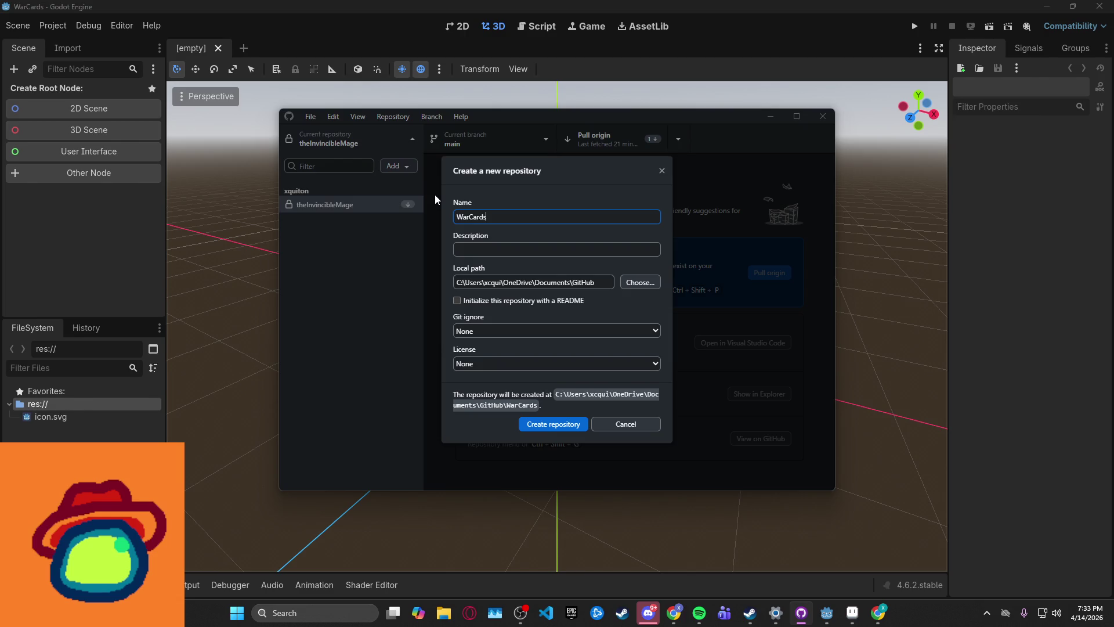
left_click(505, 256)
type("multiplayer card game")
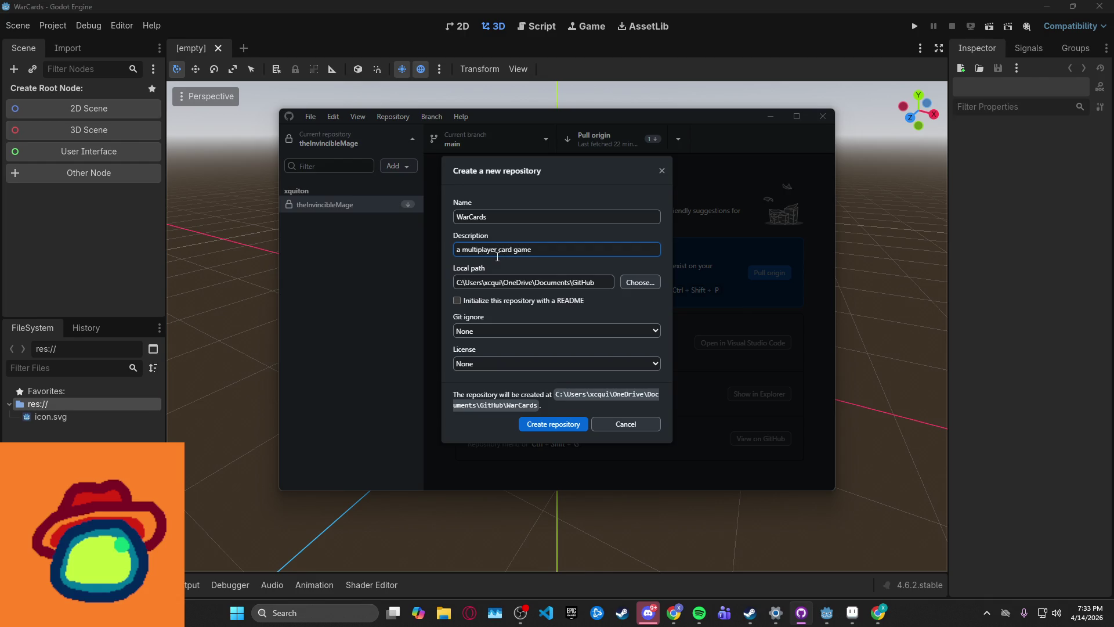
left_click(539, 327)
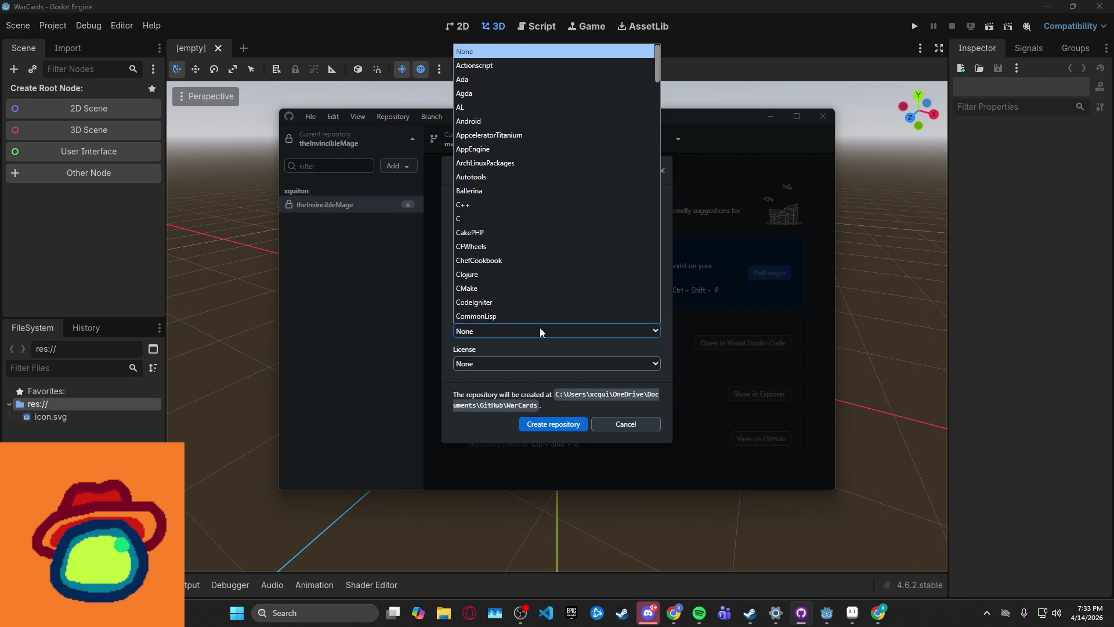
scroll(515, 205, "down", 15)
scroll(516, 205, "up", 14)
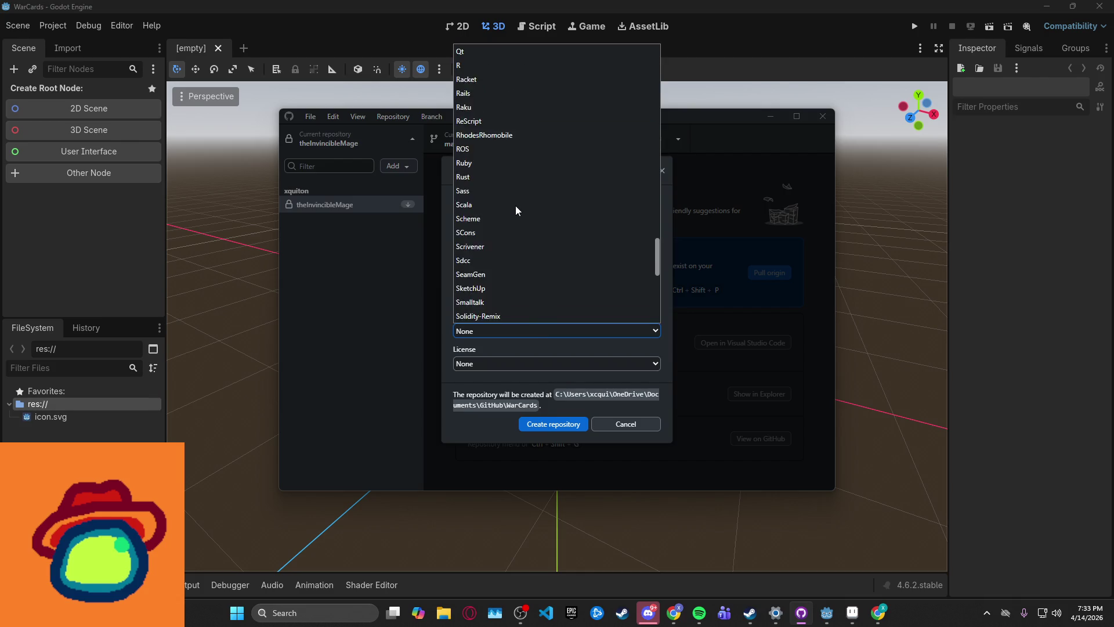
left_click(469, 316)
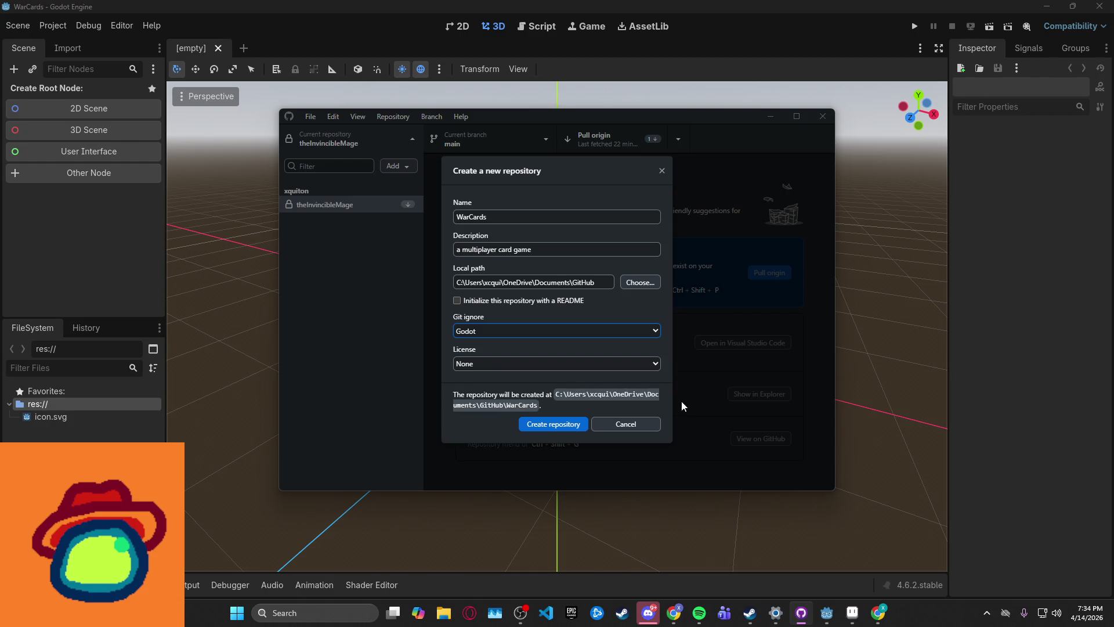
left_click(561, 425)
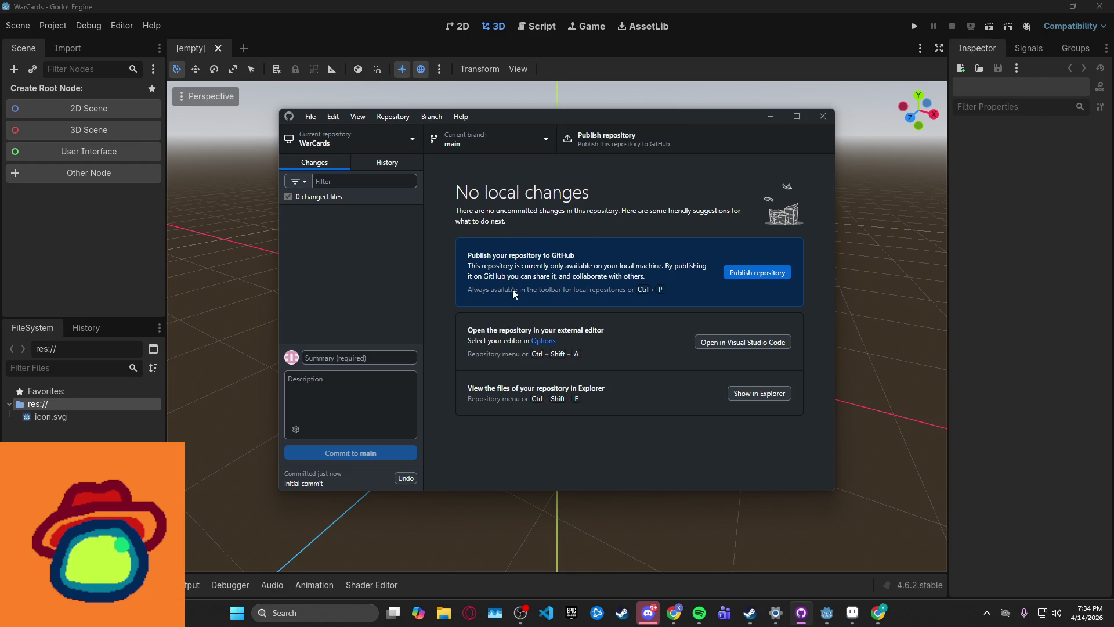
left_click(85, 110)
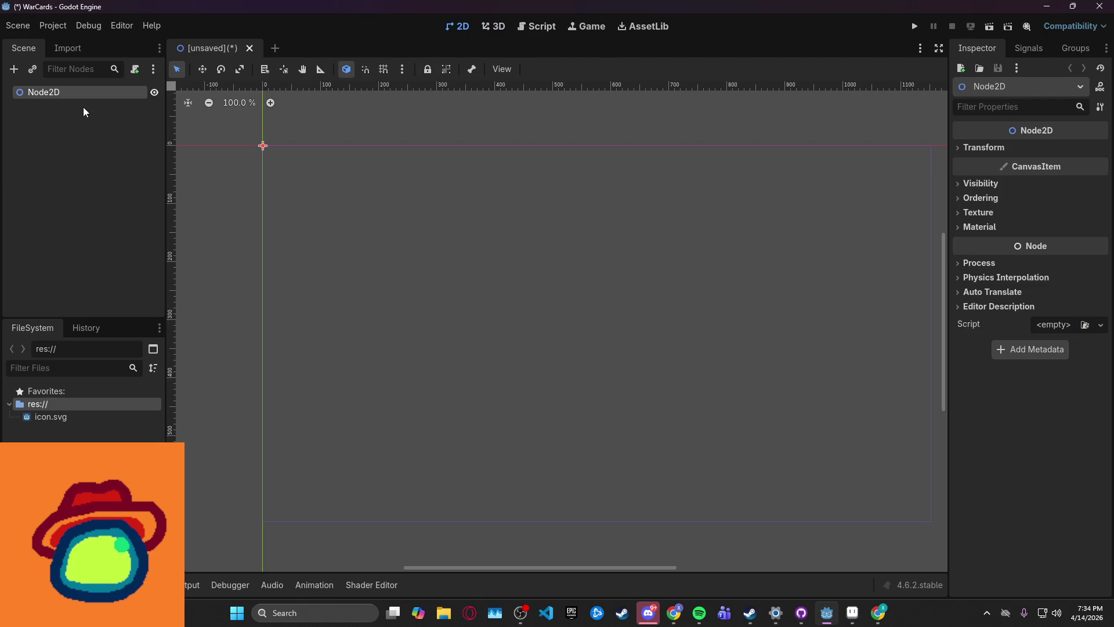
Rename the Node2D root node to 'Main'.
right_click(76, 93)
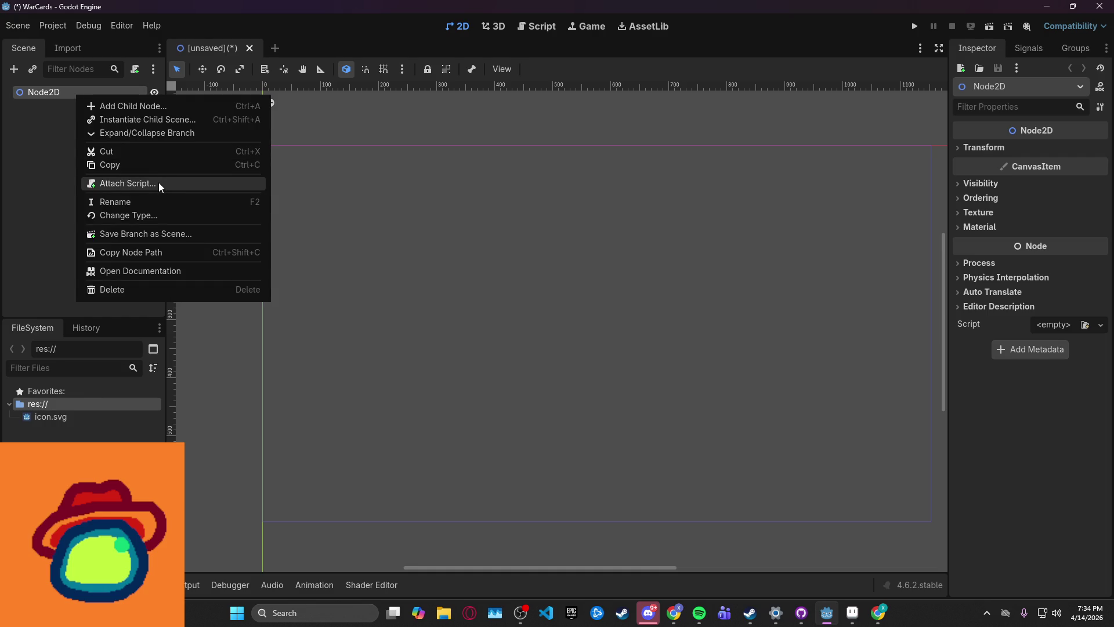
left_click(43, 144)
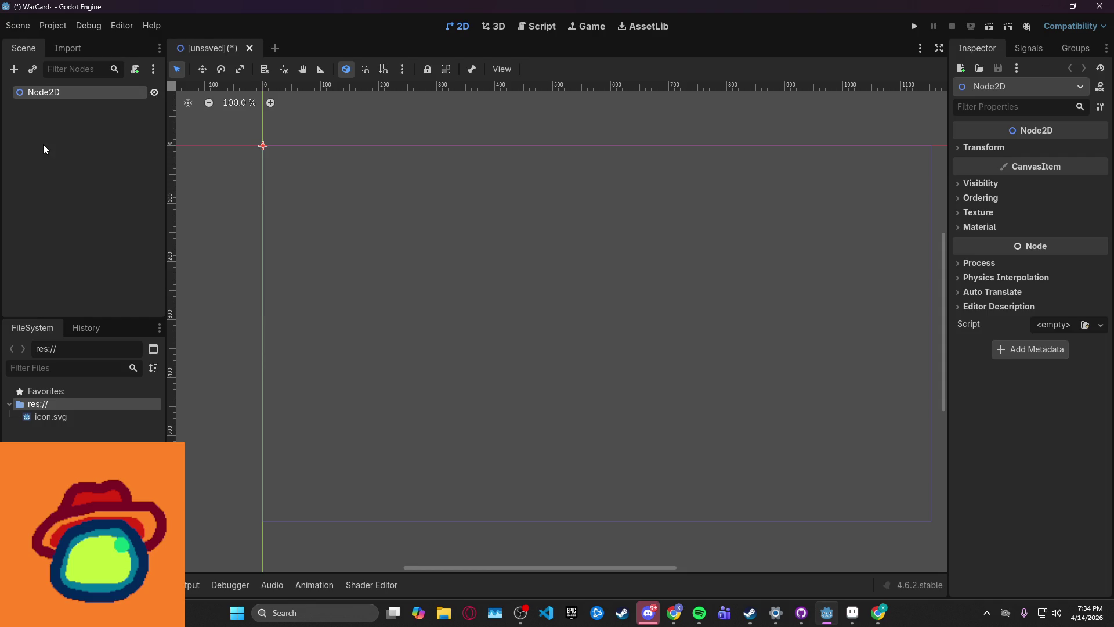
key("ctrl+s")
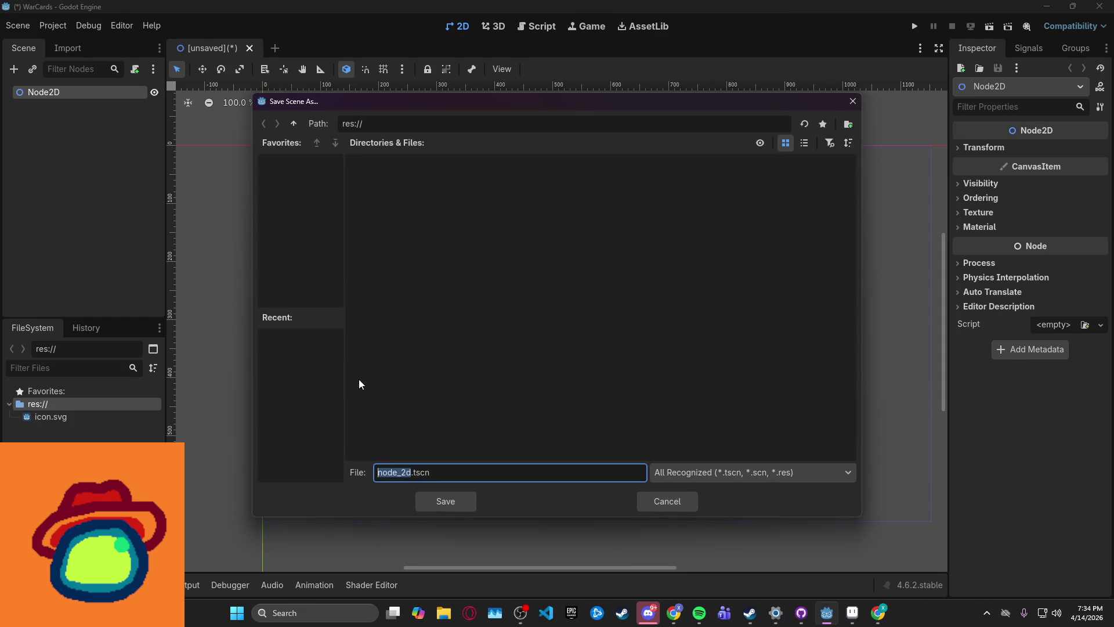
left_click(684, 500)
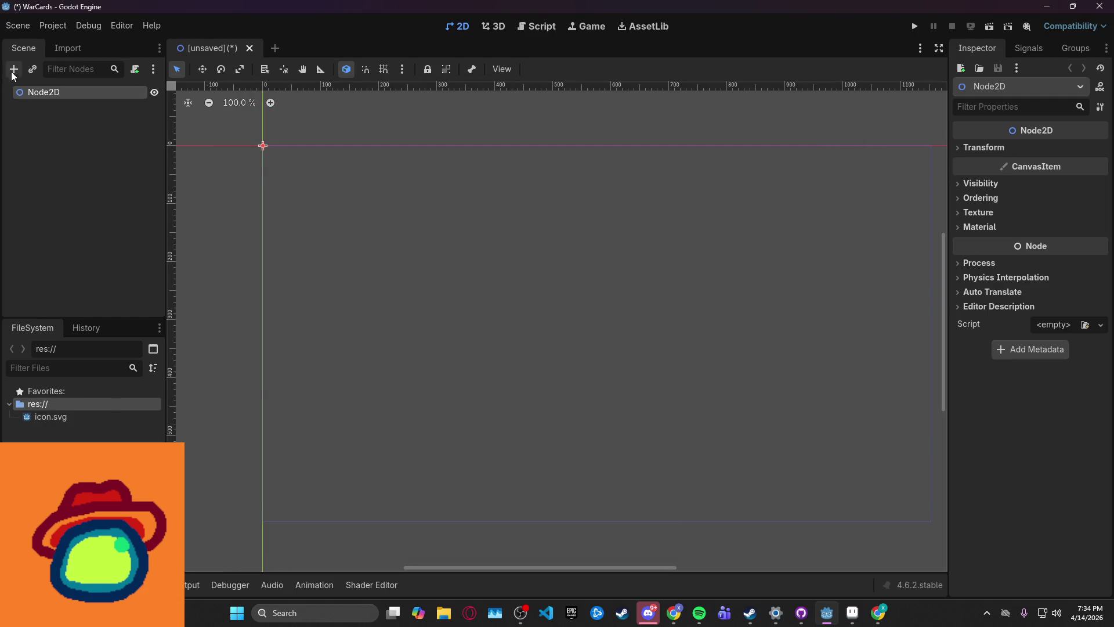
left_click(51, 93)
type("Main")
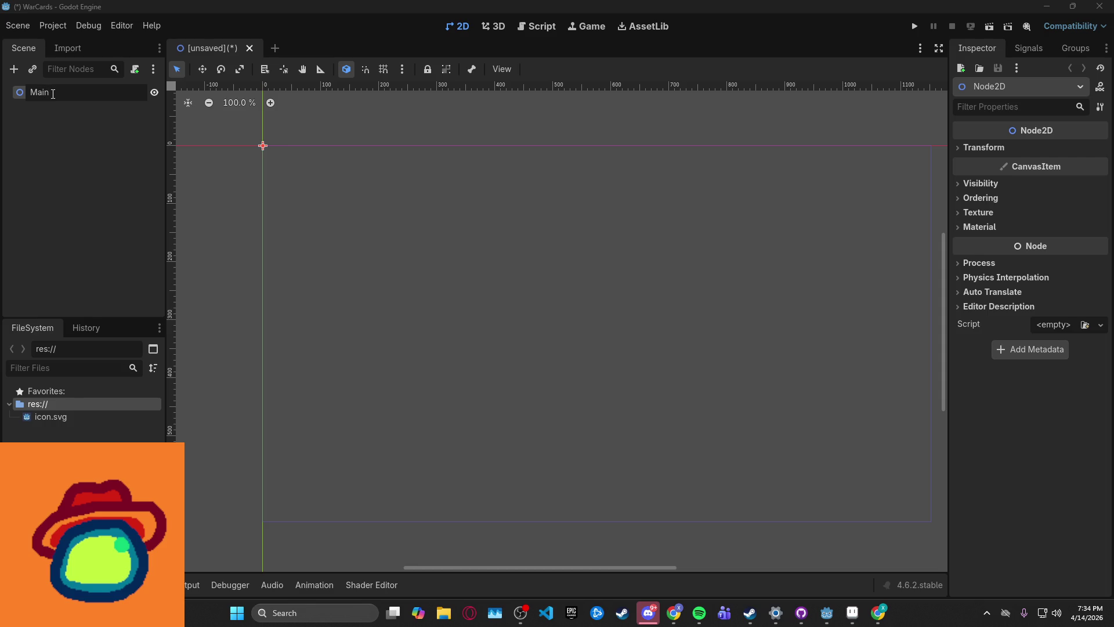
key("Return")
Save the scene as main.tscn inside a newly created 'scenes' folder.
key("ctrl+s")
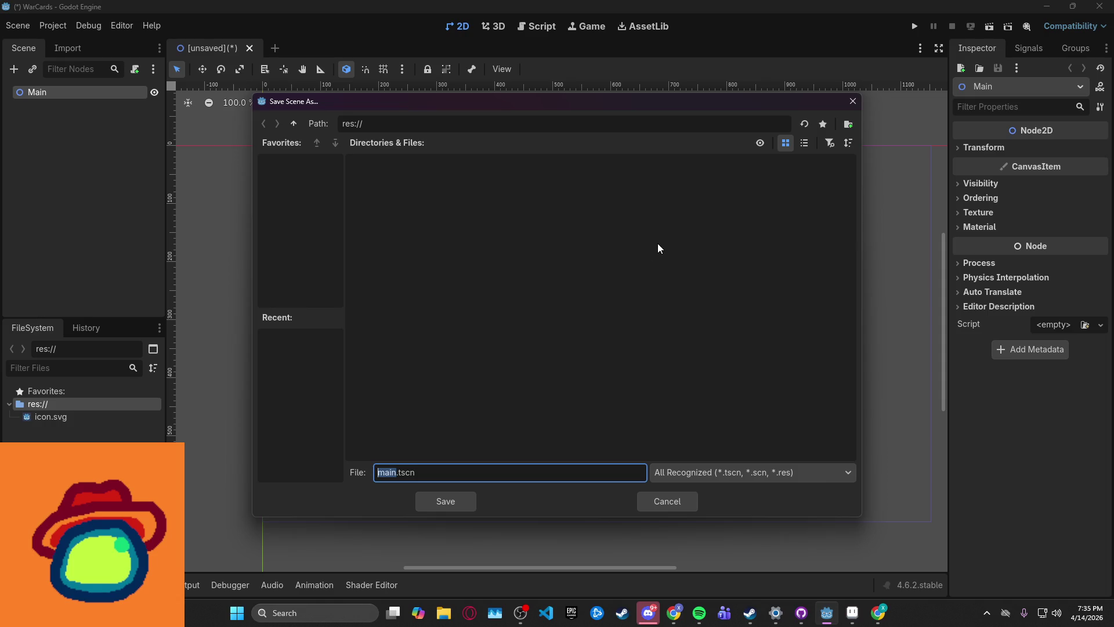
right_click(435, 216)
left_click(479, 225)
type("scenes")
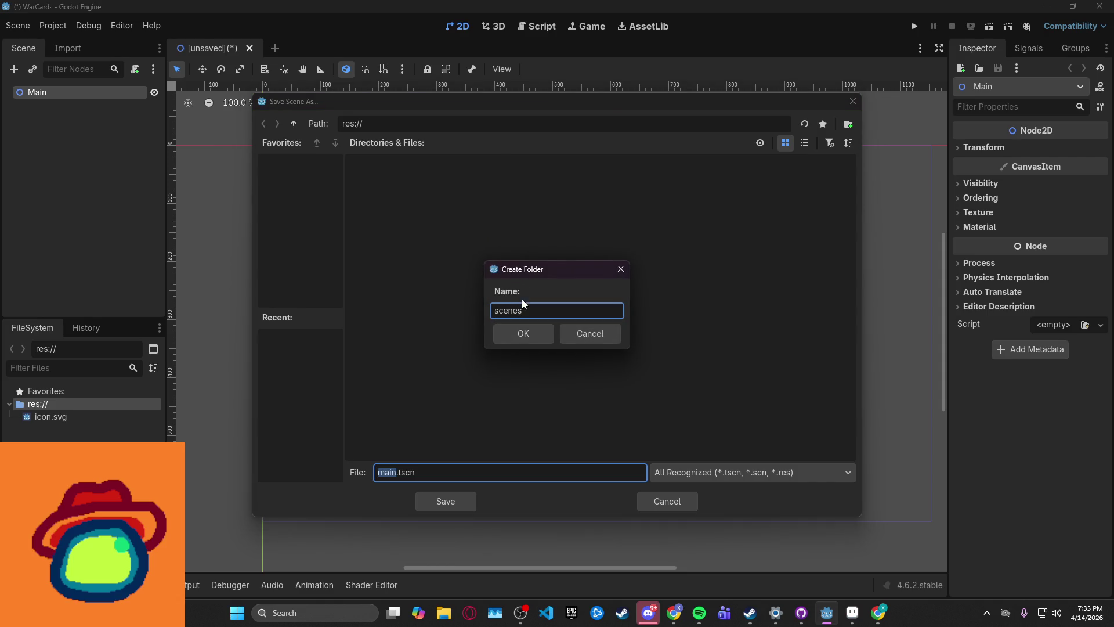
left_click(517, 329)
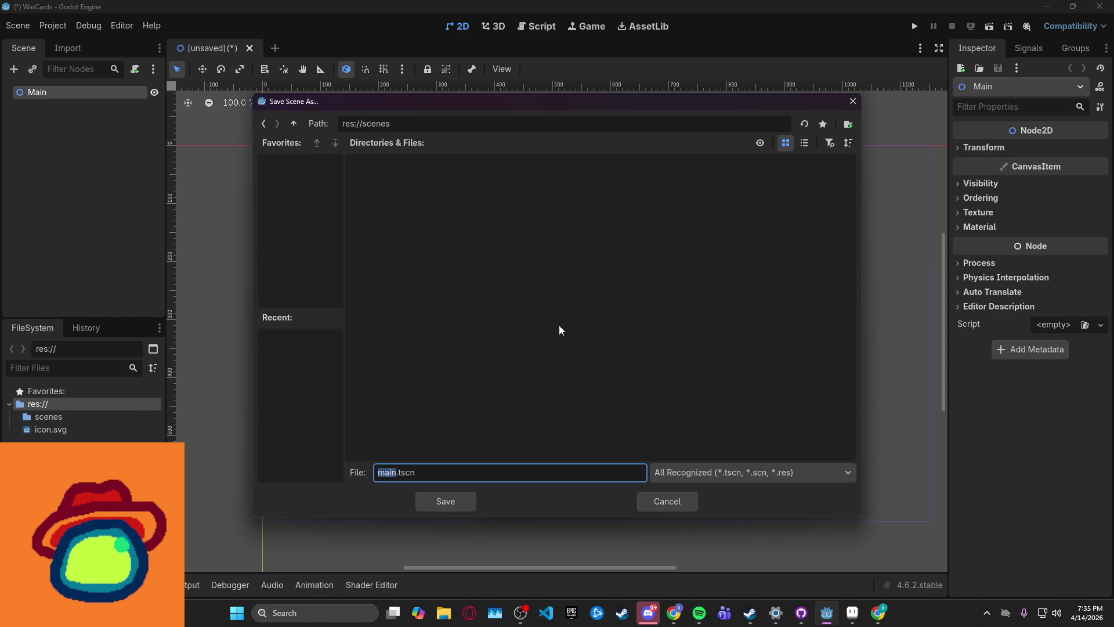
left_click(455, 503)
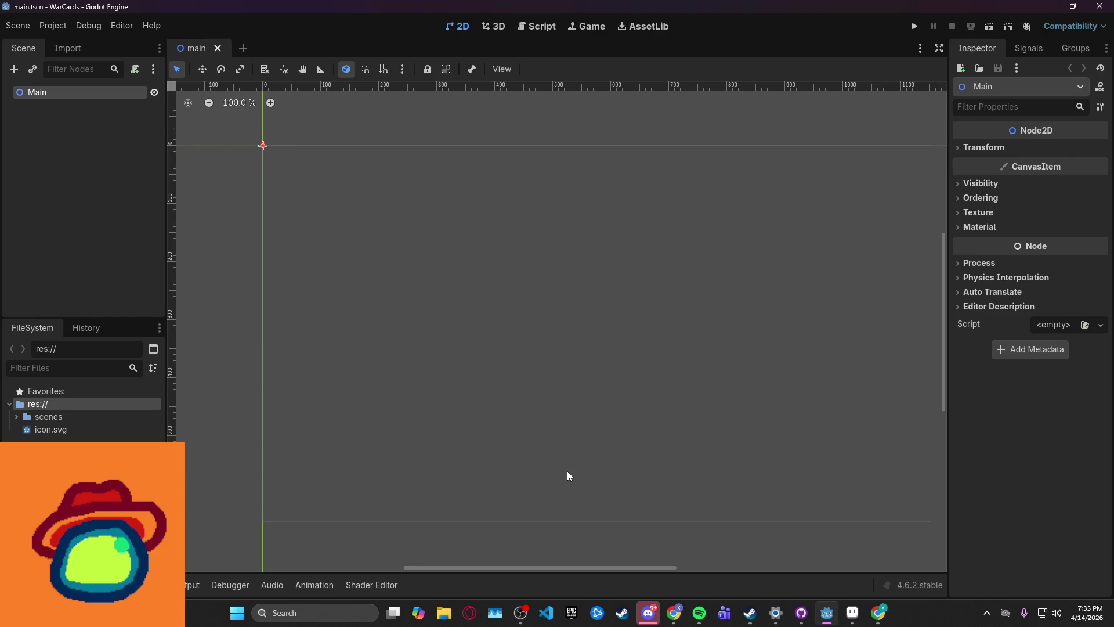
left_click(808, 613)
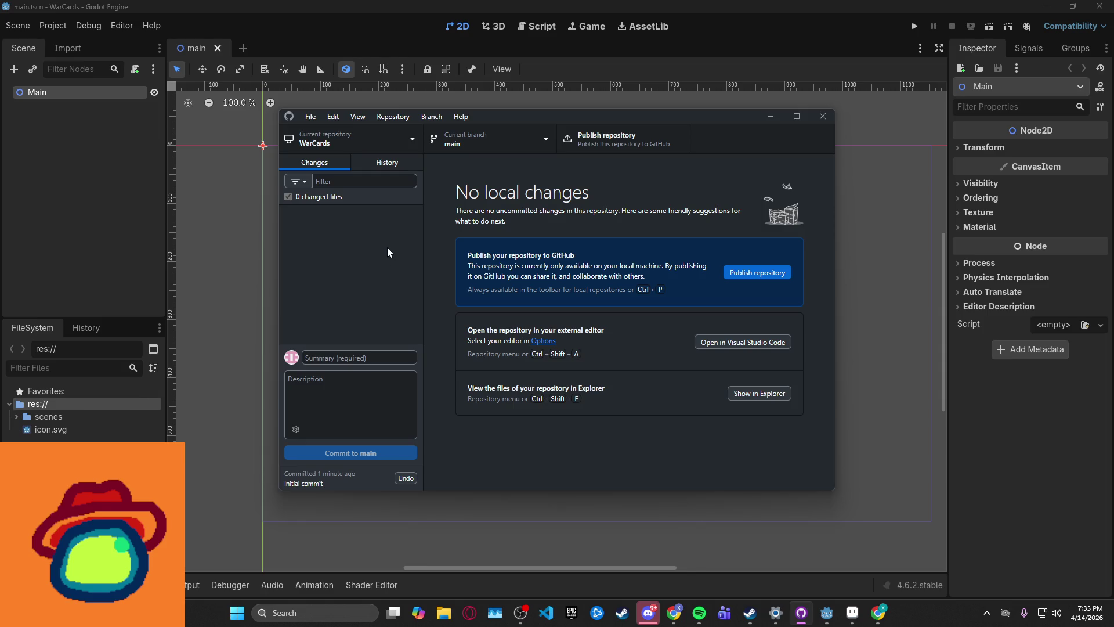
Make WarCards the current repository in GitHub Desktop.
left_click(107, 171)
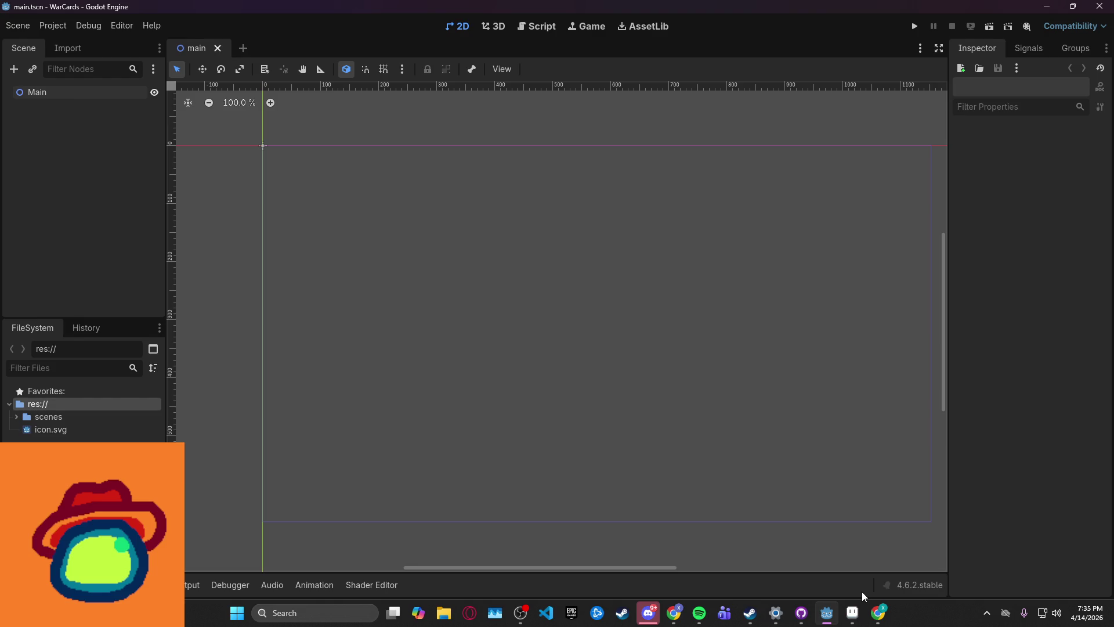
left_click(802, 612)
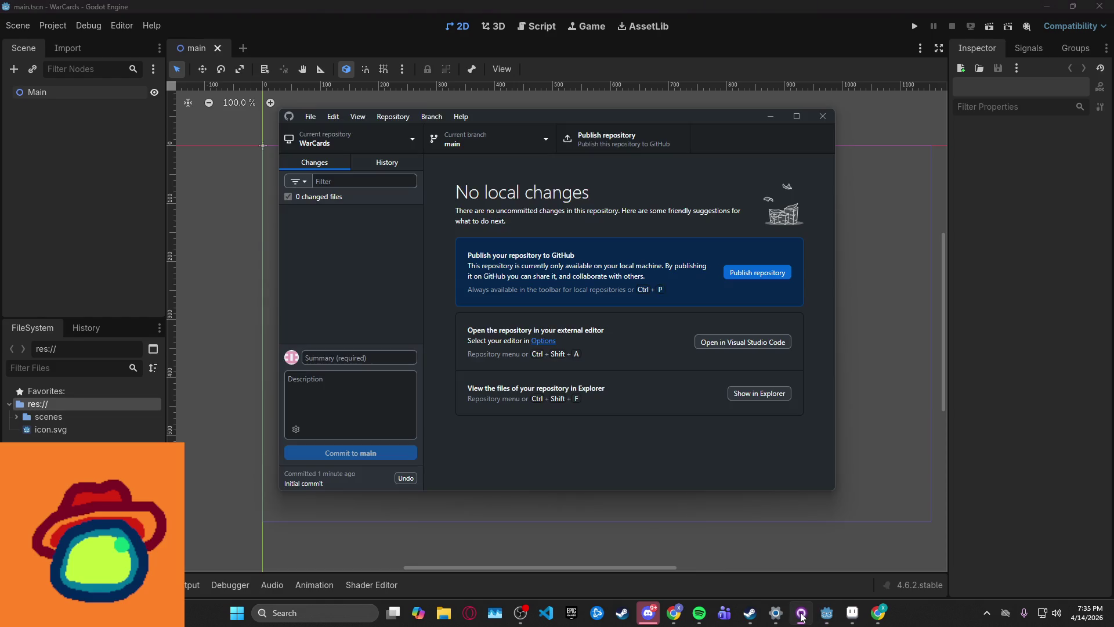
left_click(403, 140)
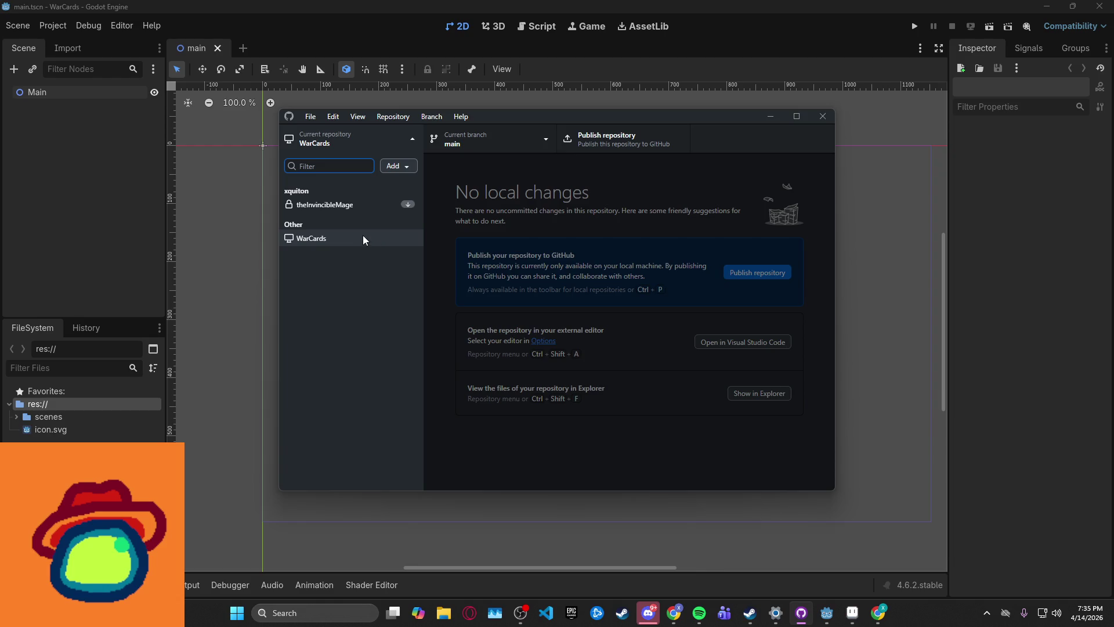
left_click(364, 239)
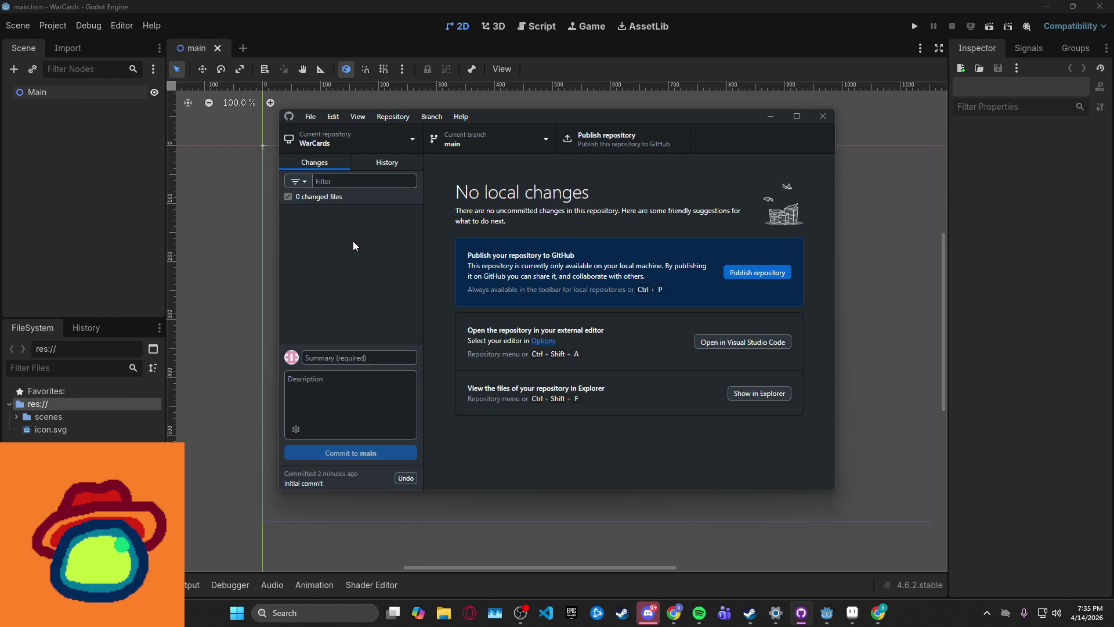
left_click(394, 140)
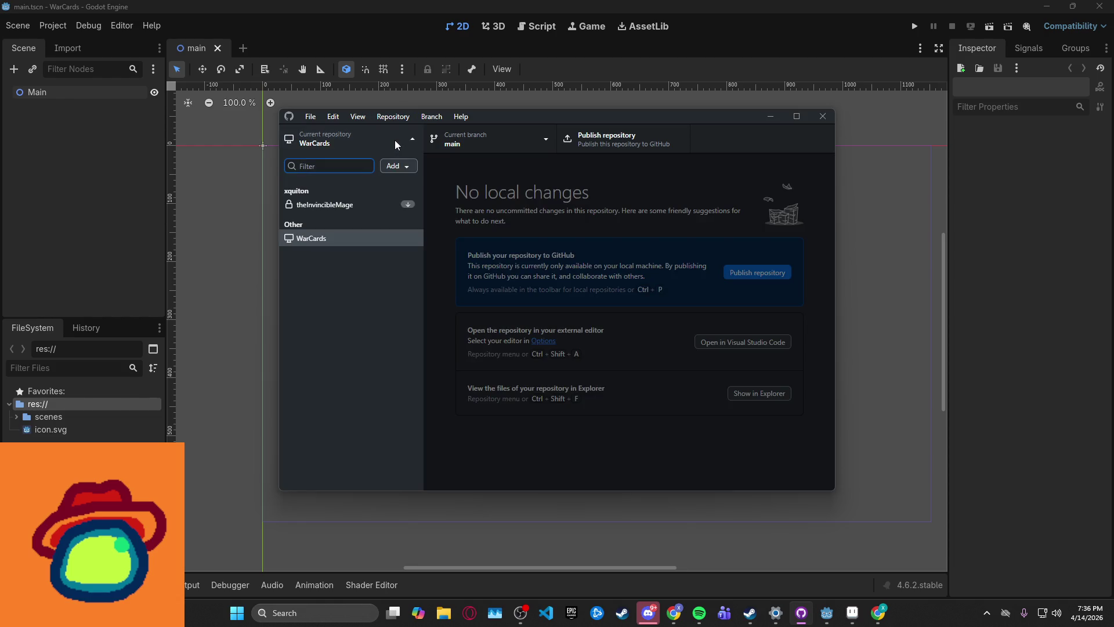
left_click(396, 141)
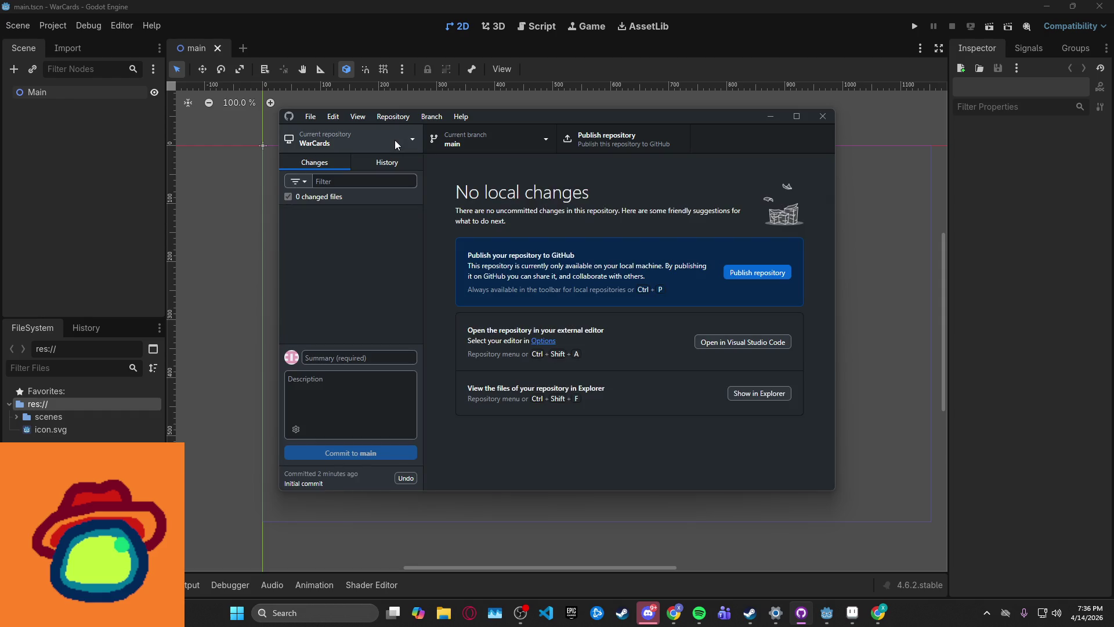
Review the WarCards repository settings' Ignored files and Git config, then cancel without saving.
left_click(334, 116)
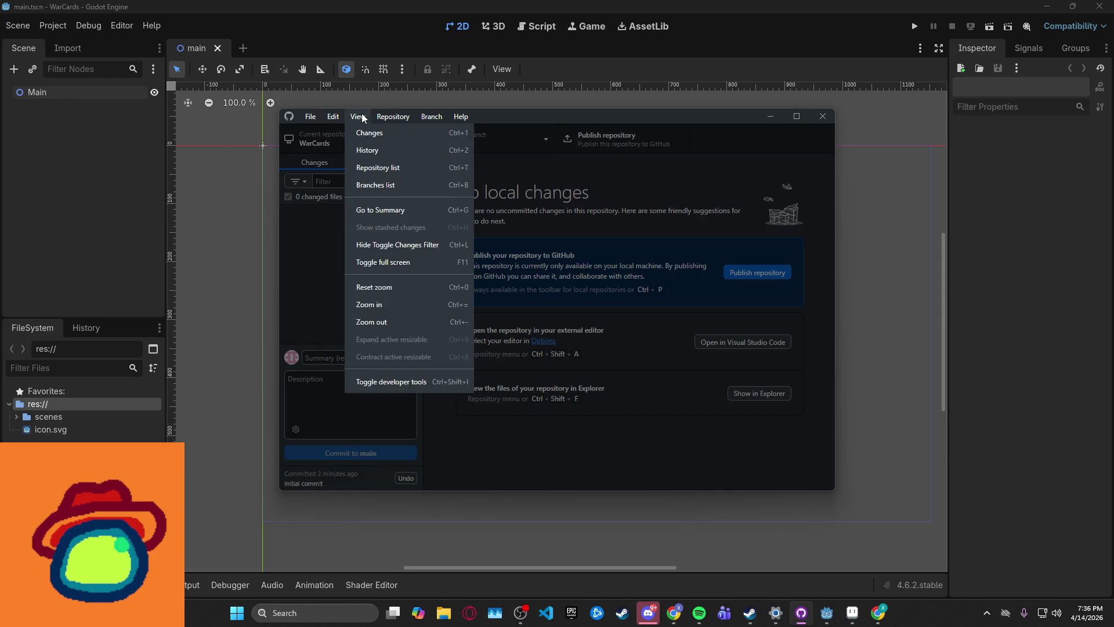
mouse_move(391, 119)
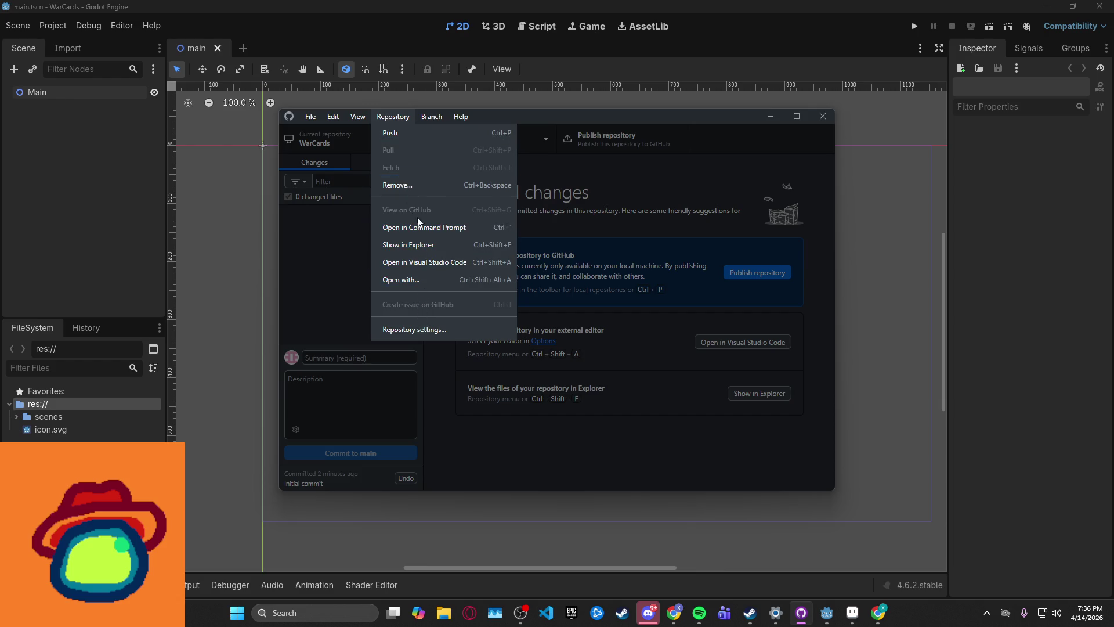
left_click(412, 329)
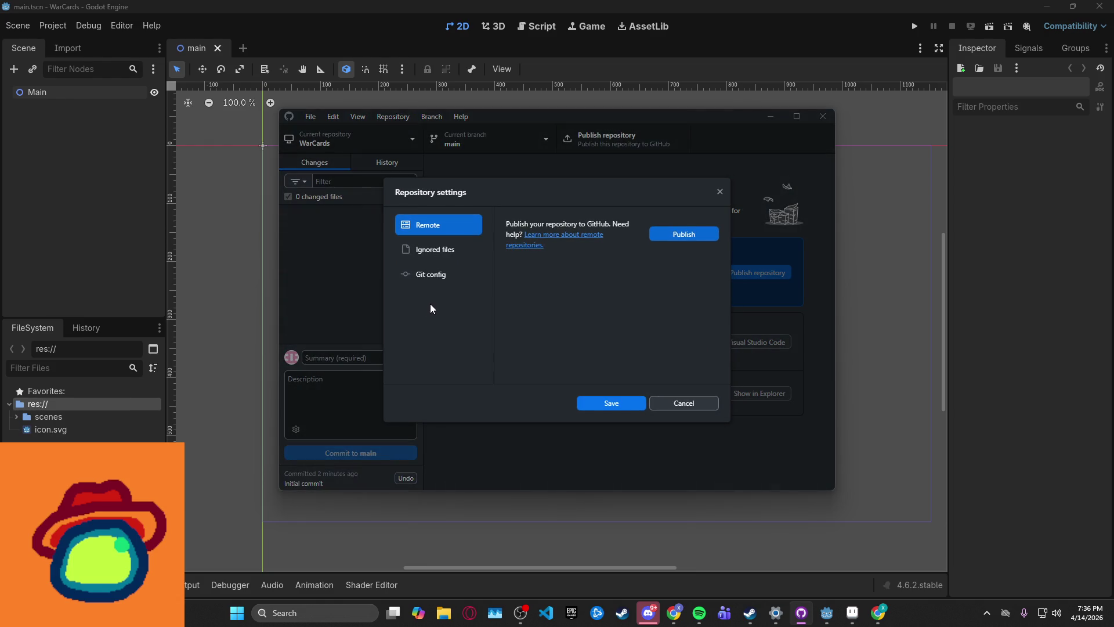
left_click(425, 249)
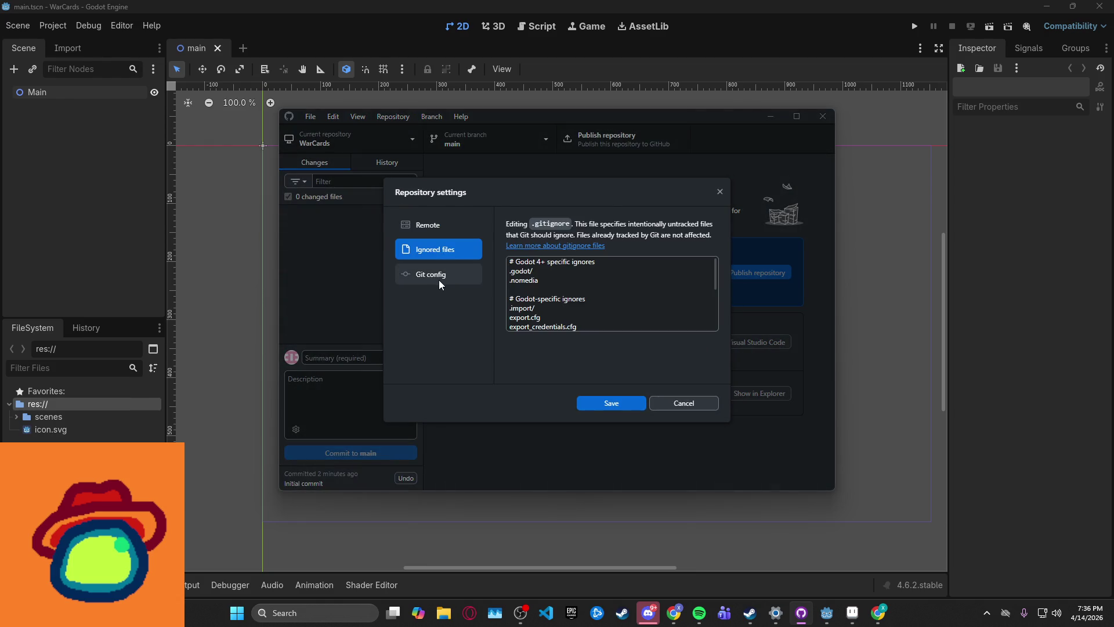
left_click(441, 276)
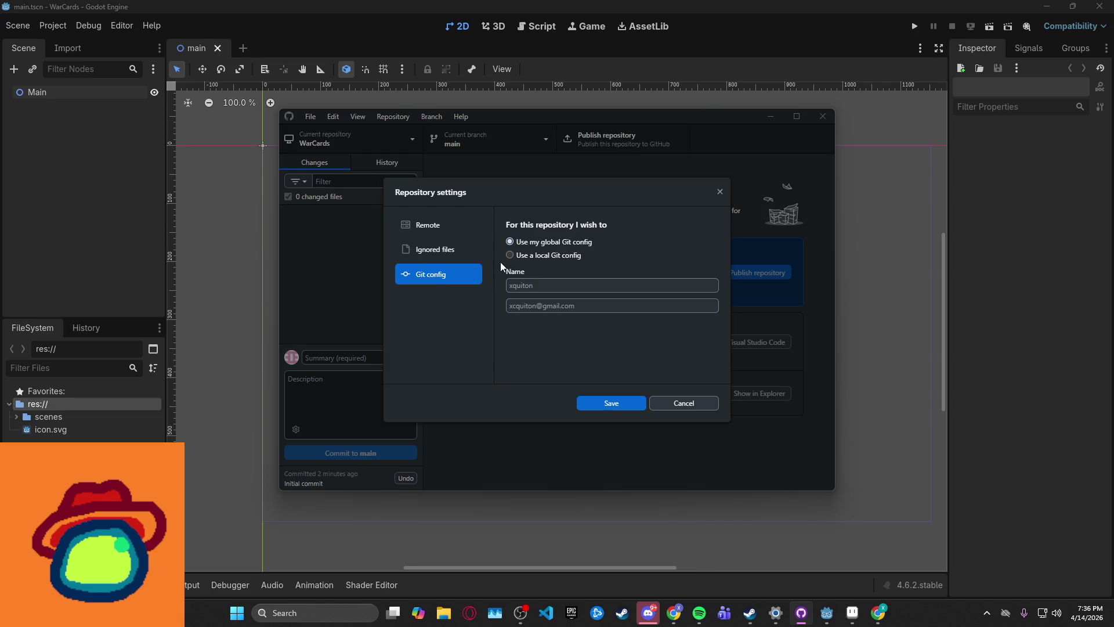
left_click(683, 403)
left_click(321, 146)
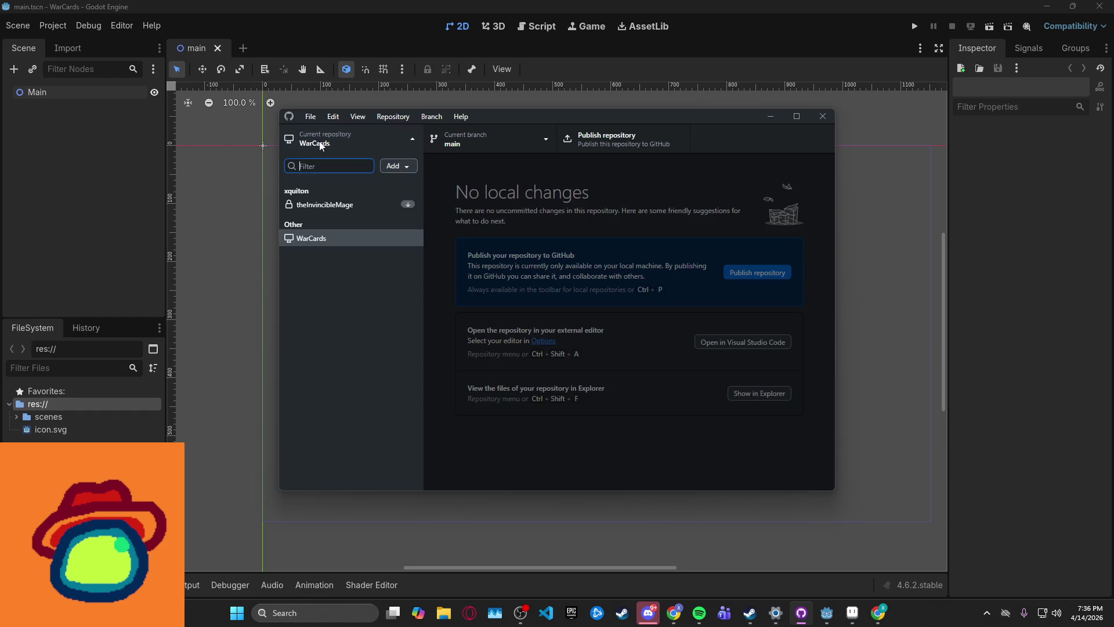
left_click(399, 166)
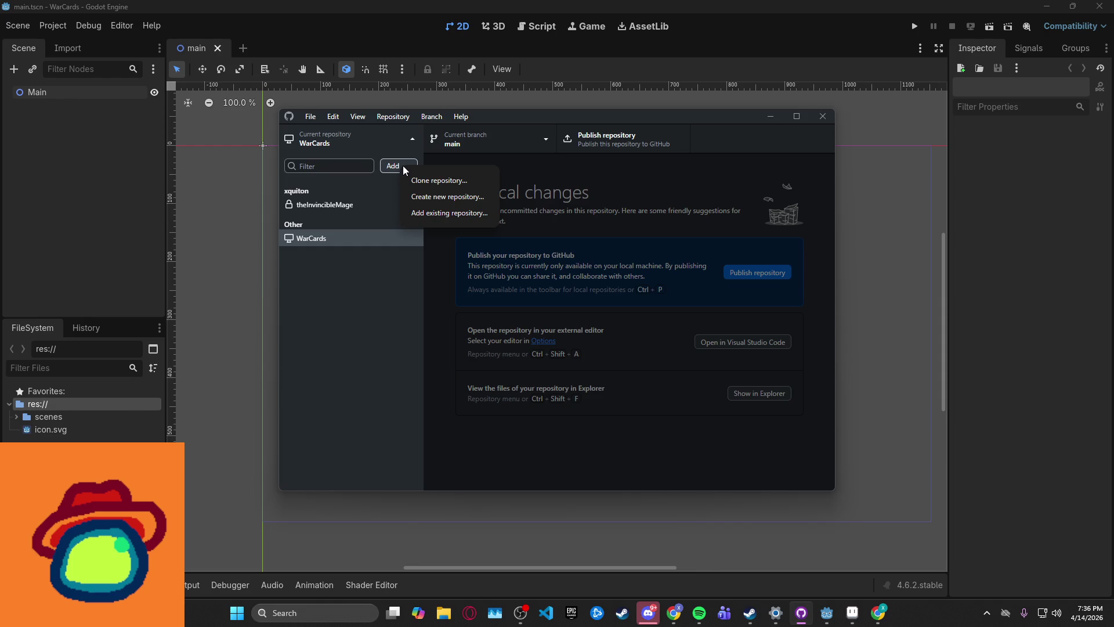
left_click(427, 214)
left_click(635, 301)
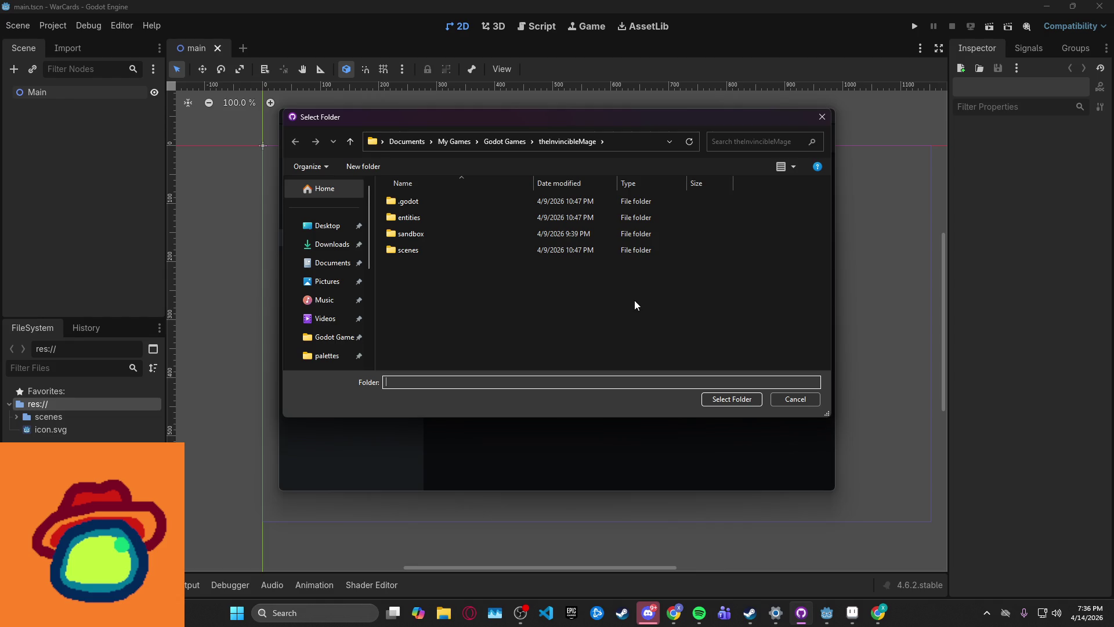
left_click(803, 404)
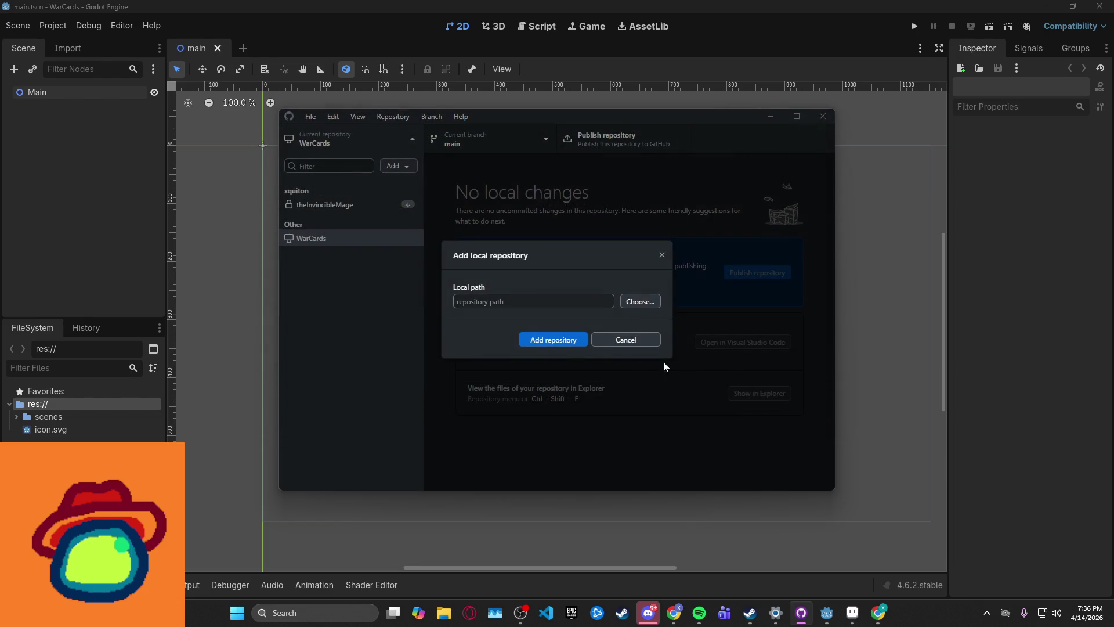
left_click(621, 343)
right_click(395, 235)
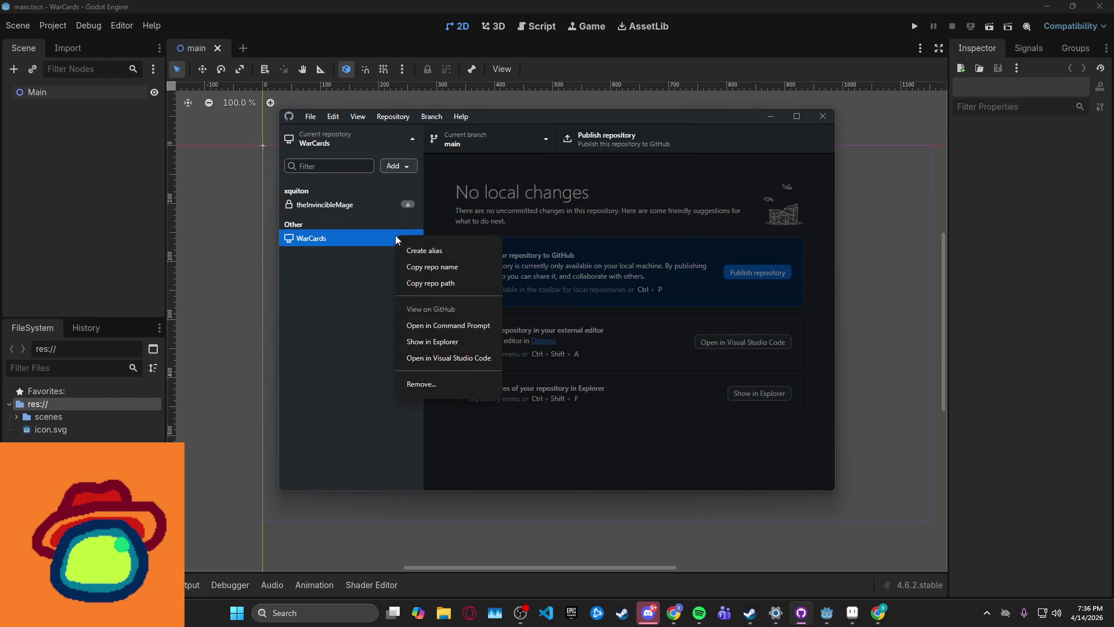
left_click(374, 244)
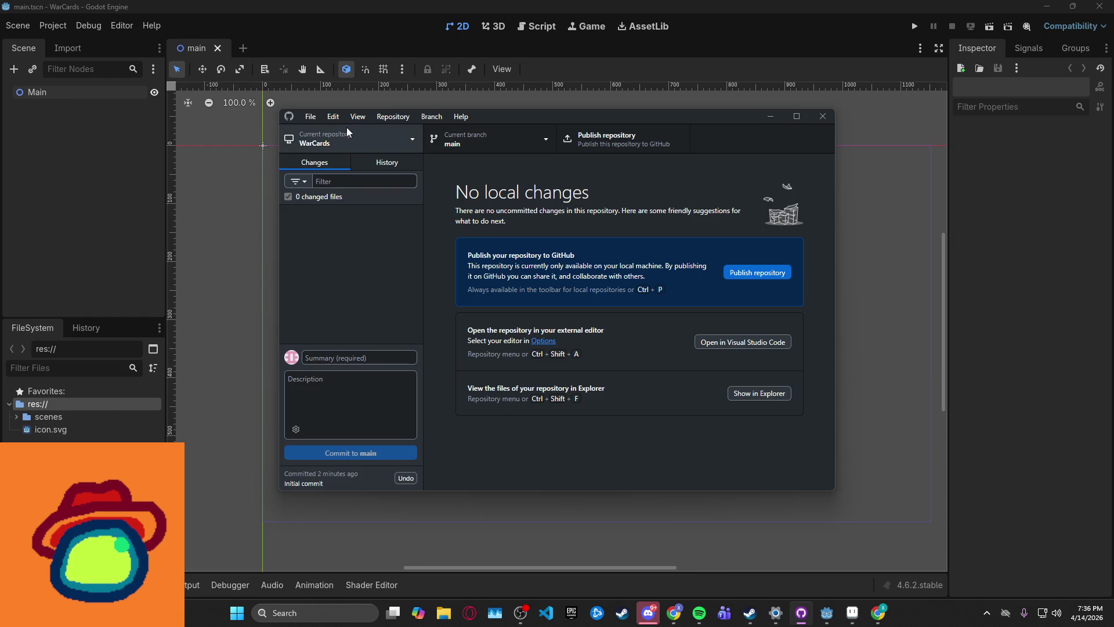
left_click(334, 116)
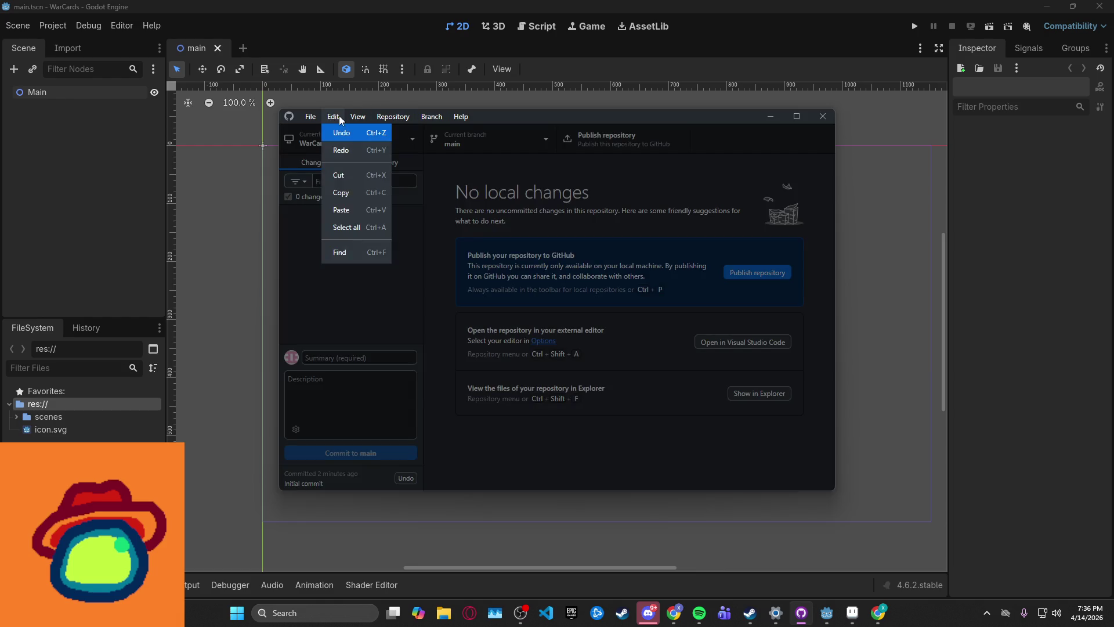
mouse_move(406, 119)
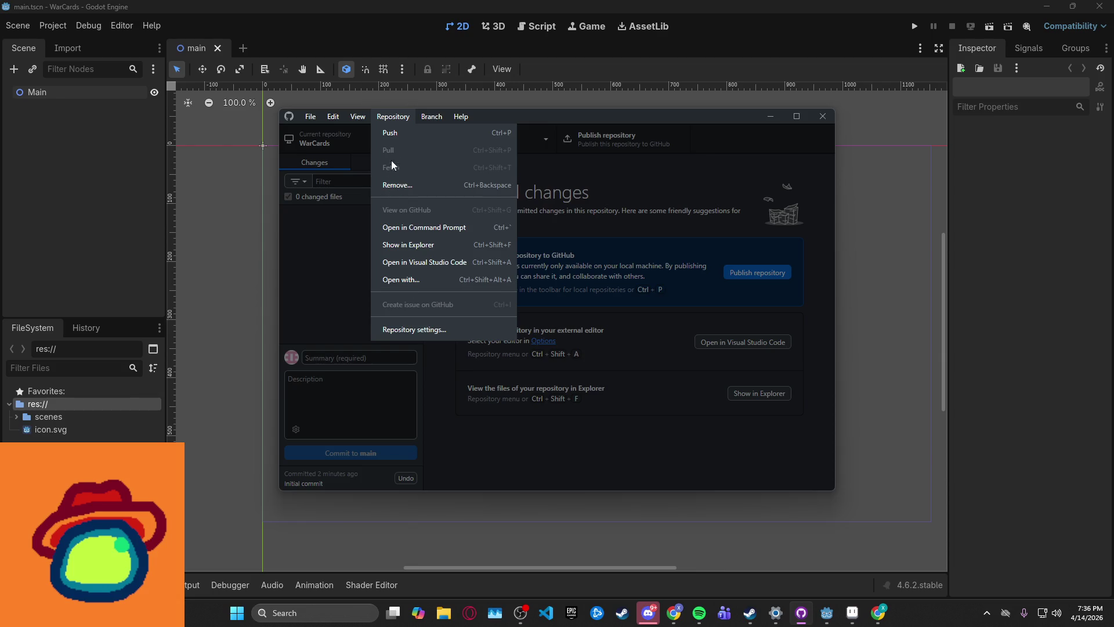
mouse_move(442, 117)
mouse_move(357, 115)
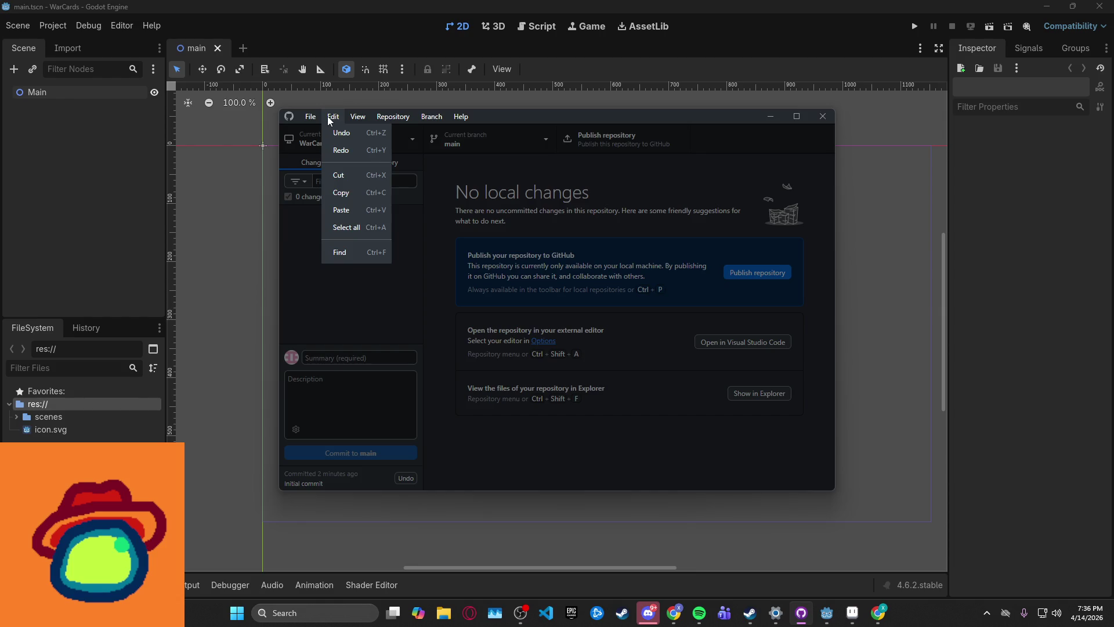
mouse_move(315, 120)
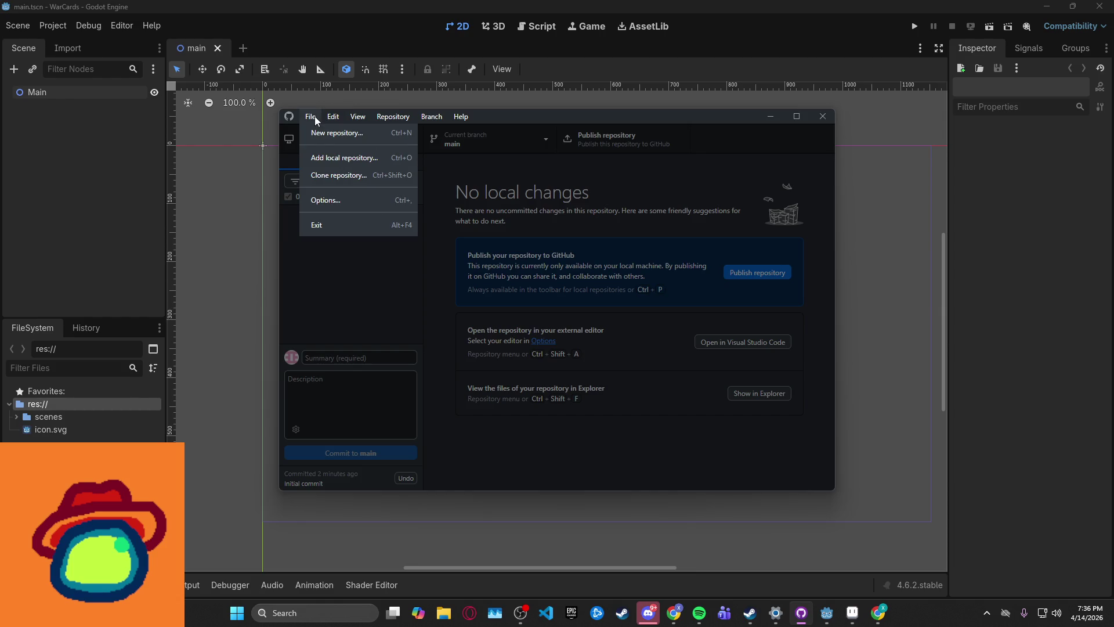
left_click(326, 201)
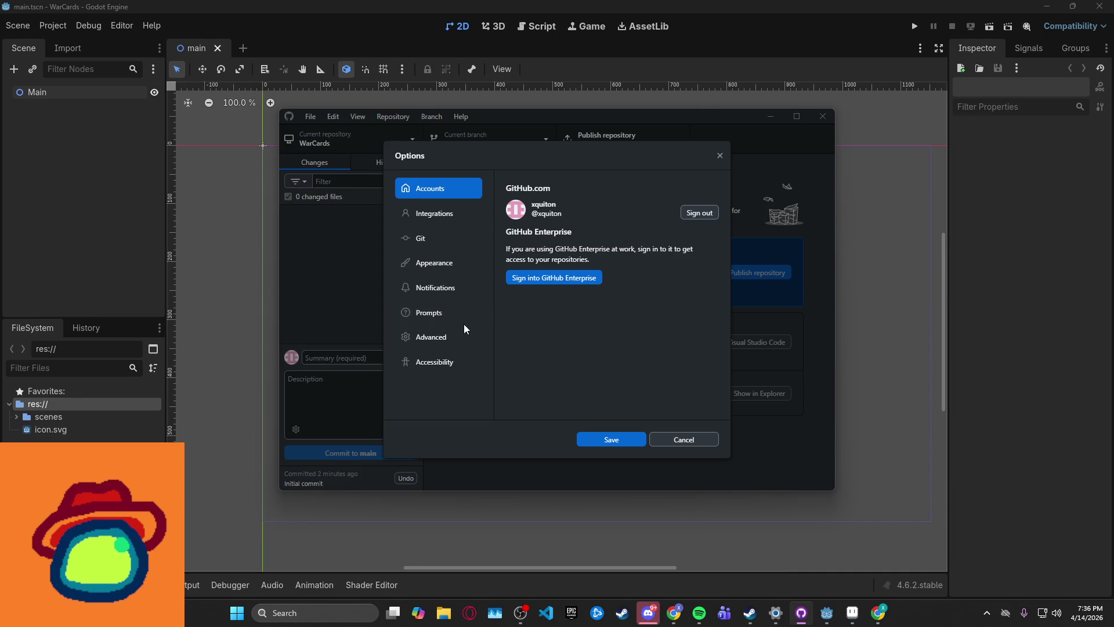
left_click(440, 237)
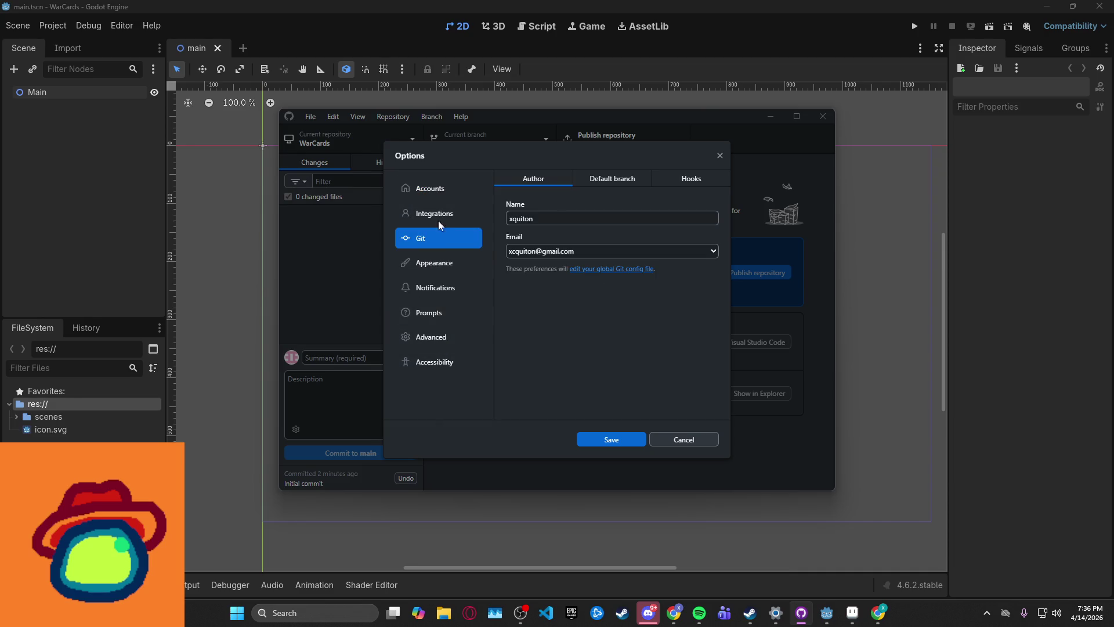
left_click(440, 215)
left_click(440, 290)
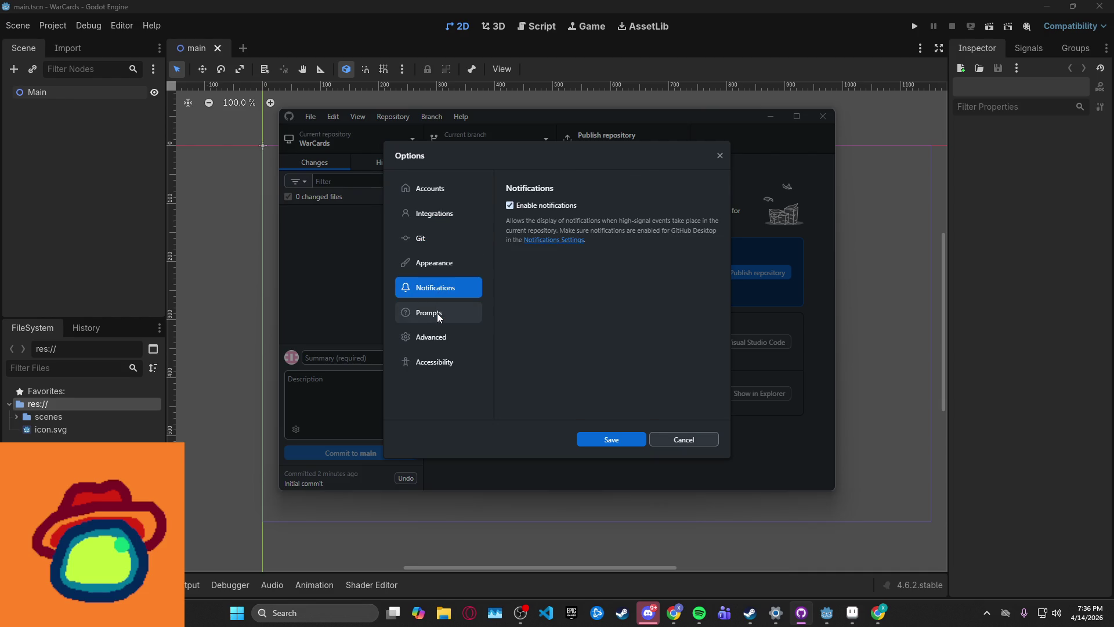
left_click(439, 315)
left_click(441, 338)
left_click(442, 191)
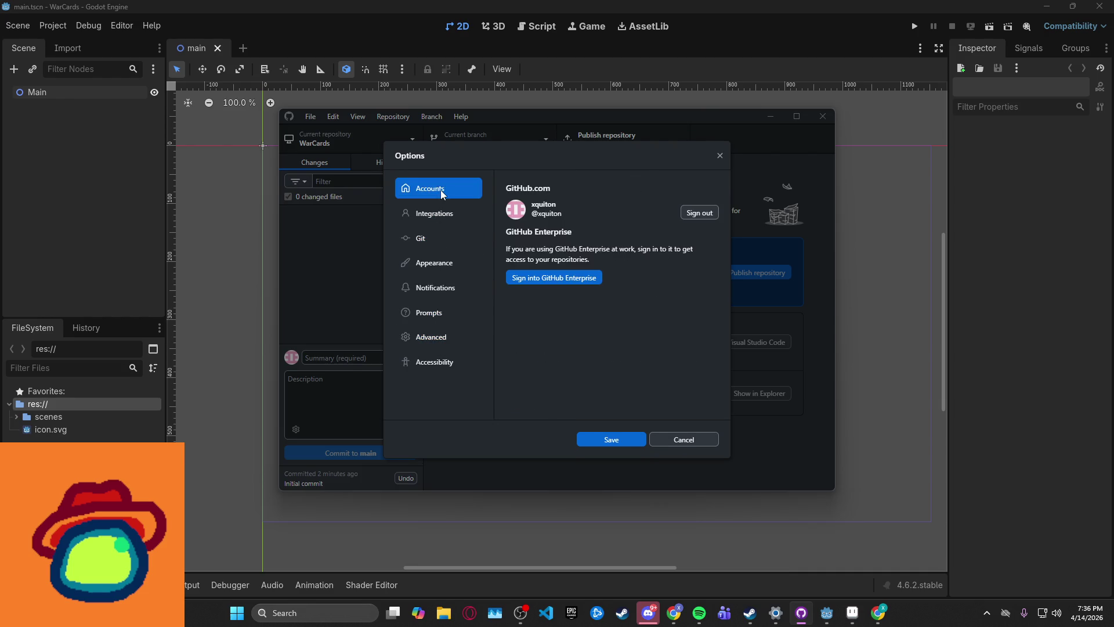
left_click(435, 338)
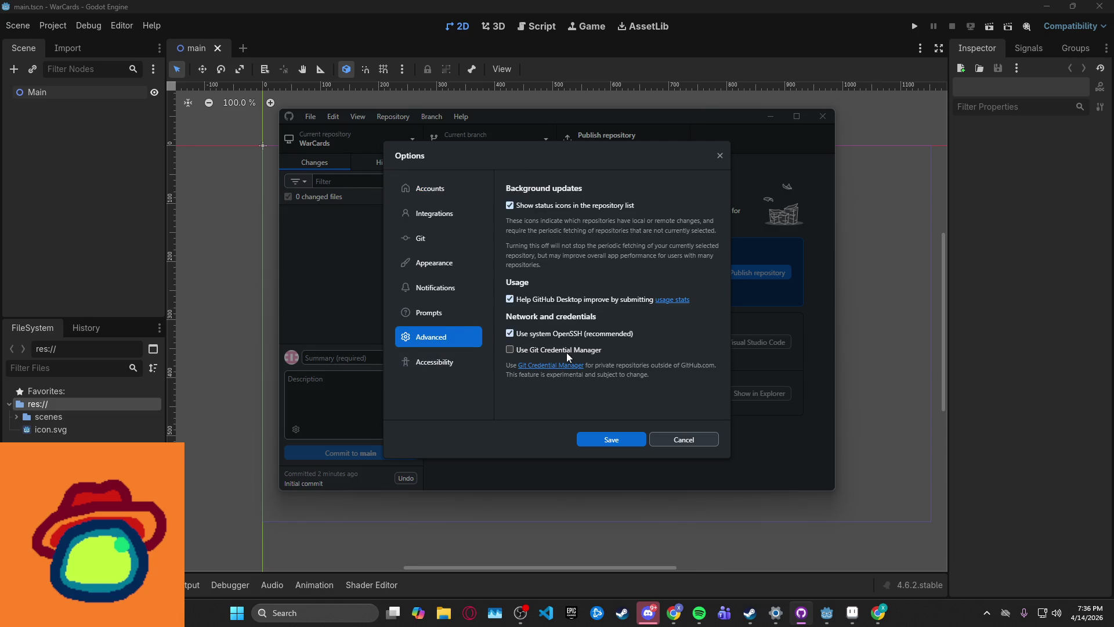
left_click(681, 439)
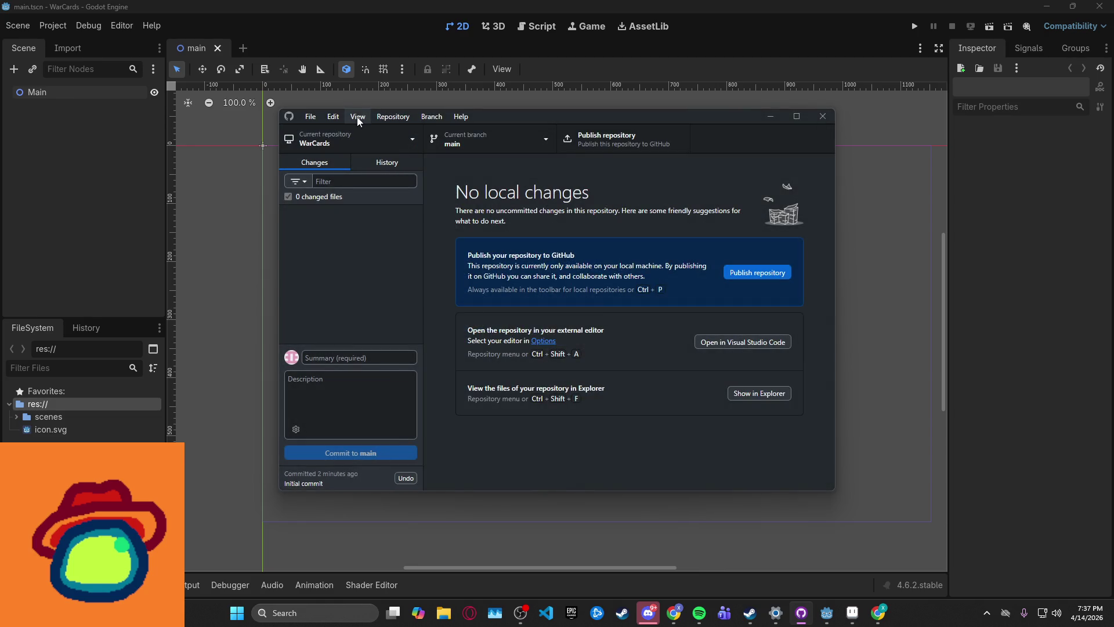
Remove WarCards via its context menu with 'Also move this repository to Recycle Bin' ticked.
left_click(396, 117)
left_click(396, 117)
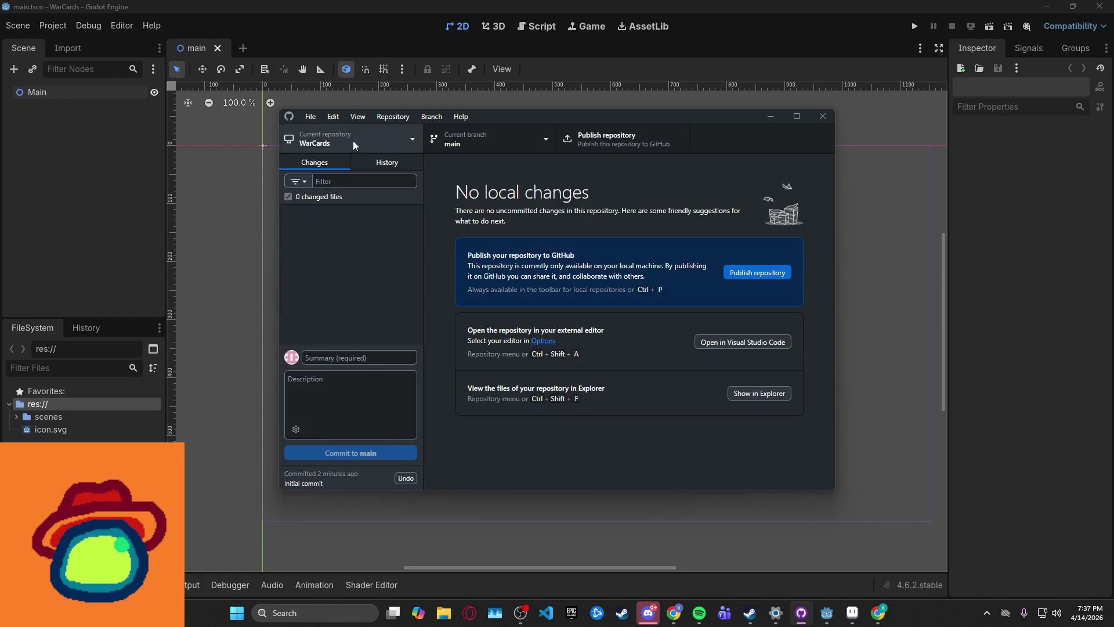
left_click(352, 141)
right_click(373, 241)
left_click(333, 265)
right_click(367, 237)
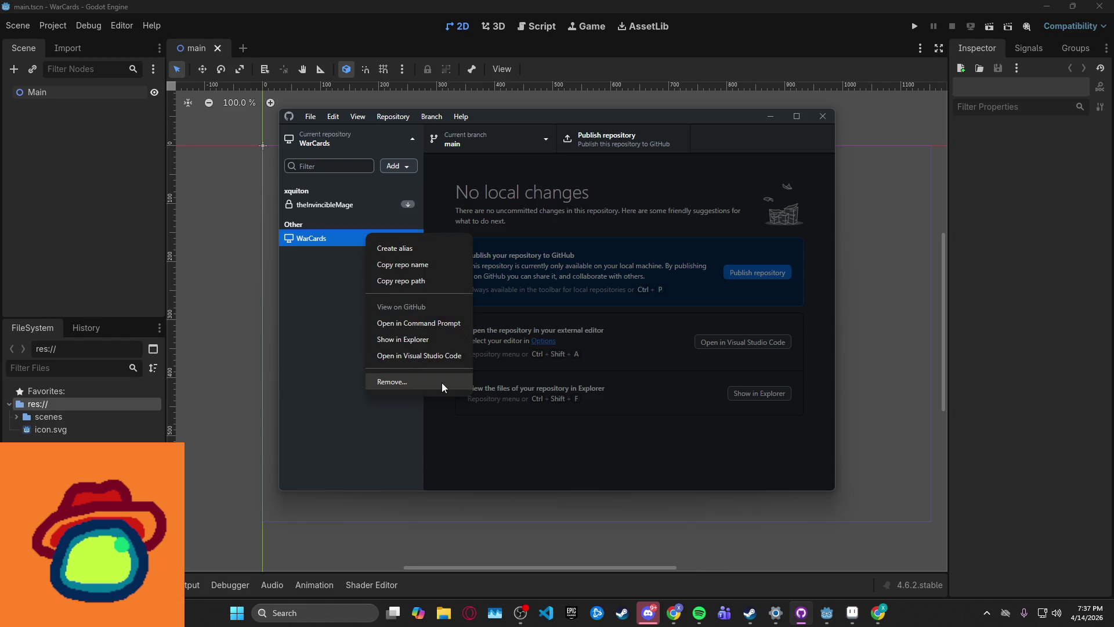
left_click(442, 382)
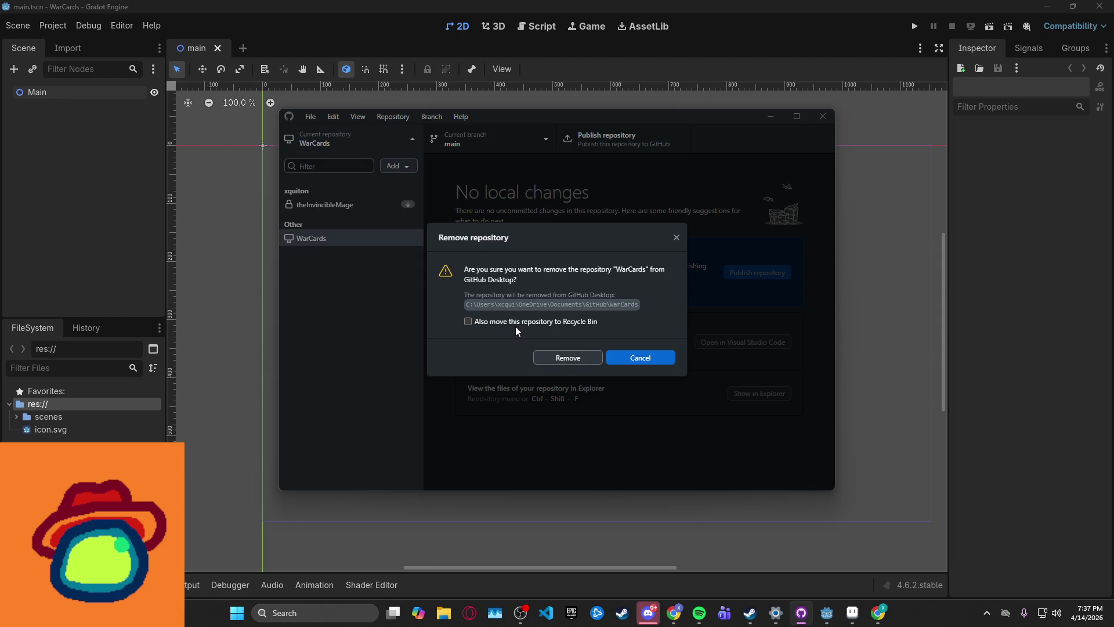
left_click(470, 322)
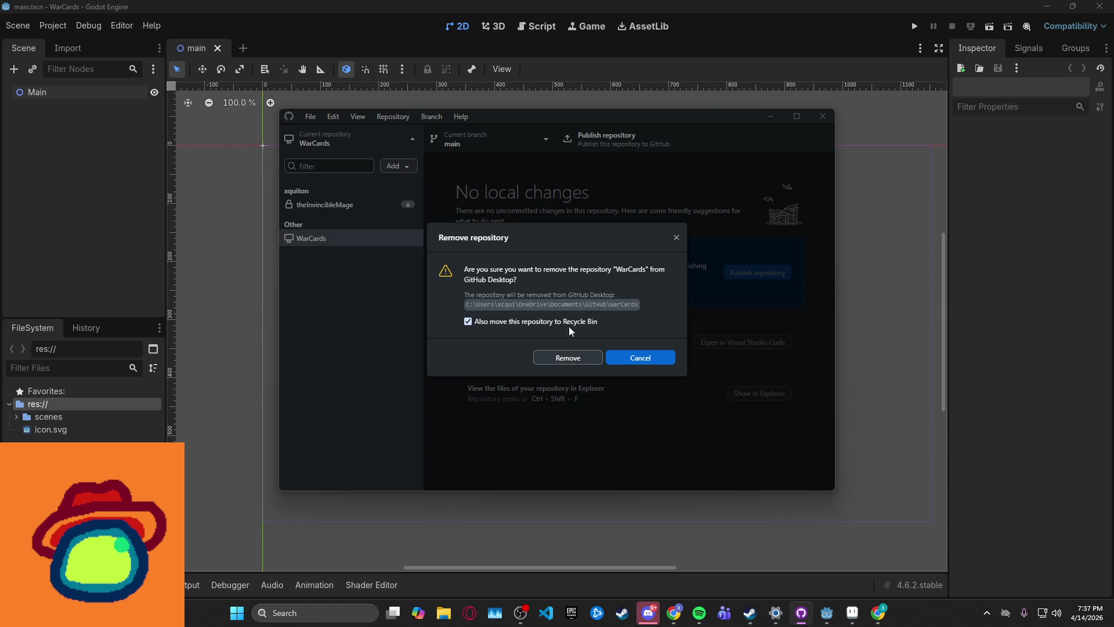
left_click(583, 356)
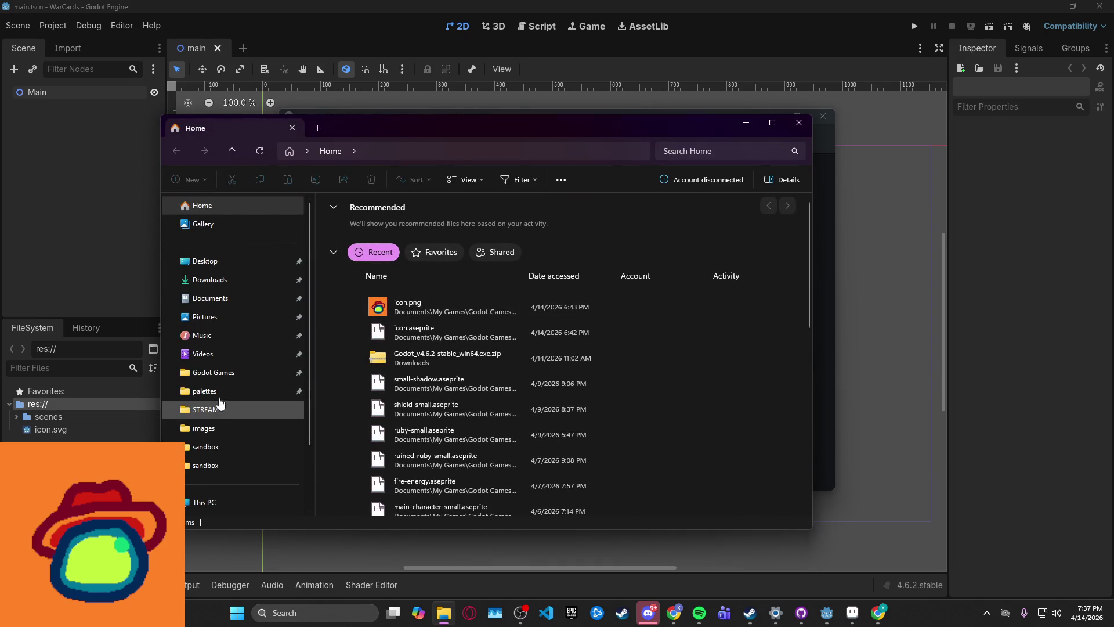
Browse Local Disk (C:) in File Explorer, then minimize the Explorer window.
scroll(225, 360, "down", 2)
left_click(211, 449)
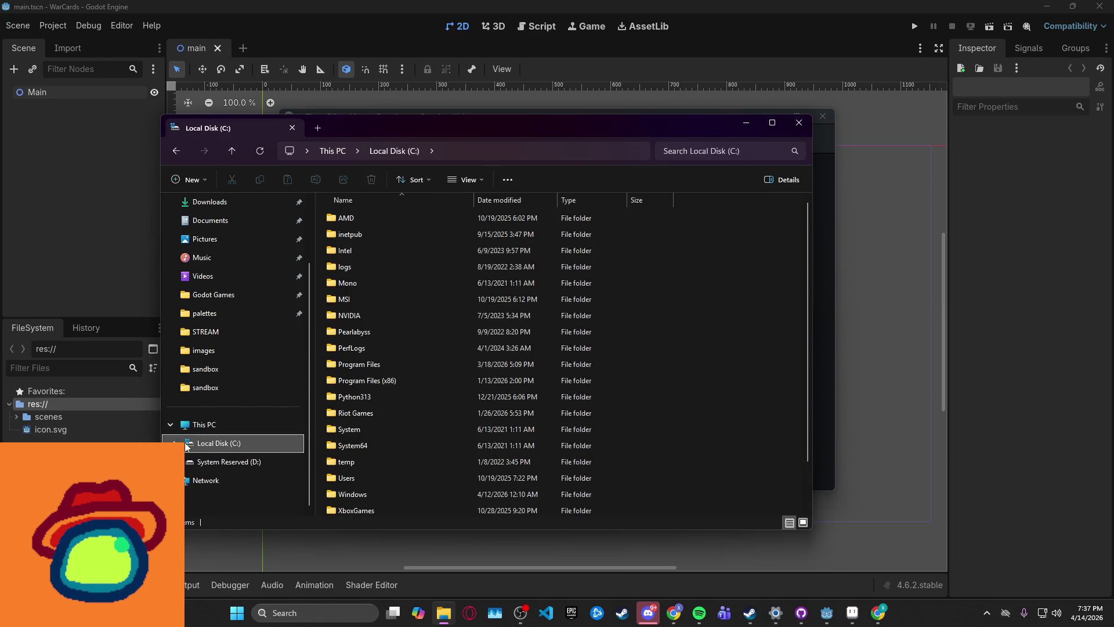
scroll(228, 325, "up", 1)
scroll(228, 325, "down", 1)
left_click(751, 122)
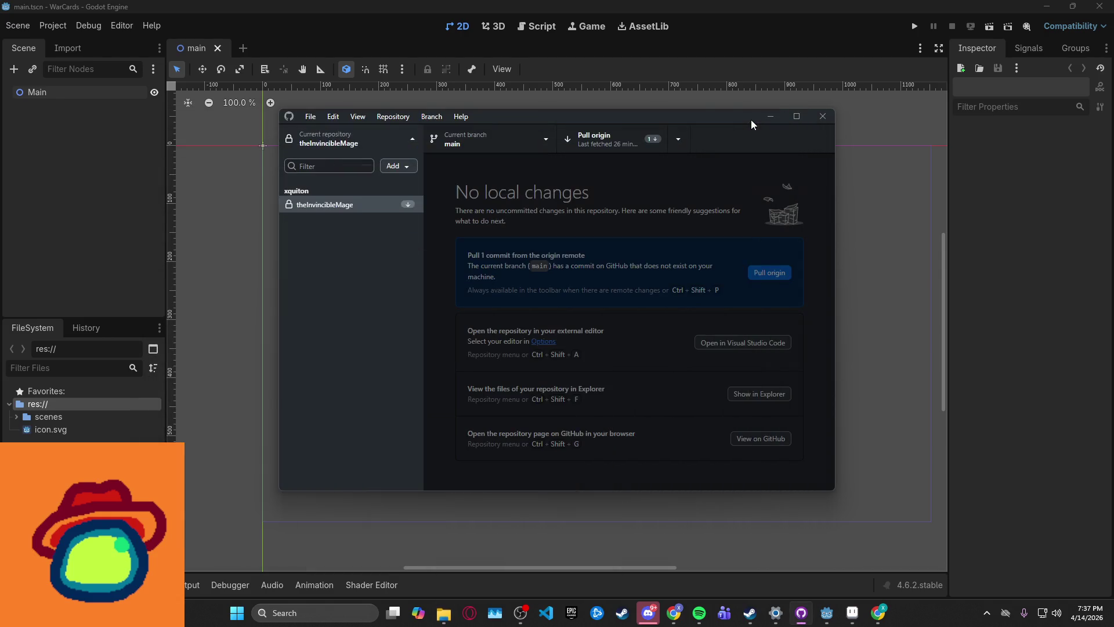
Open the Recycle Bin from its desktop icon to locate the removed repository.
left_click(363, 265)
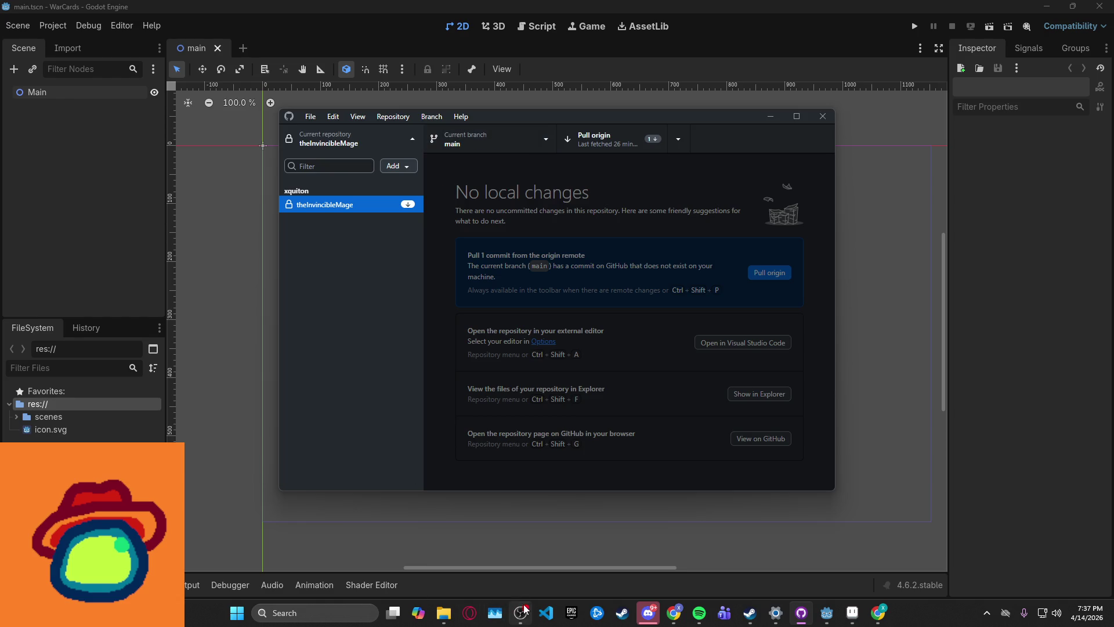
left_click(265, 612)
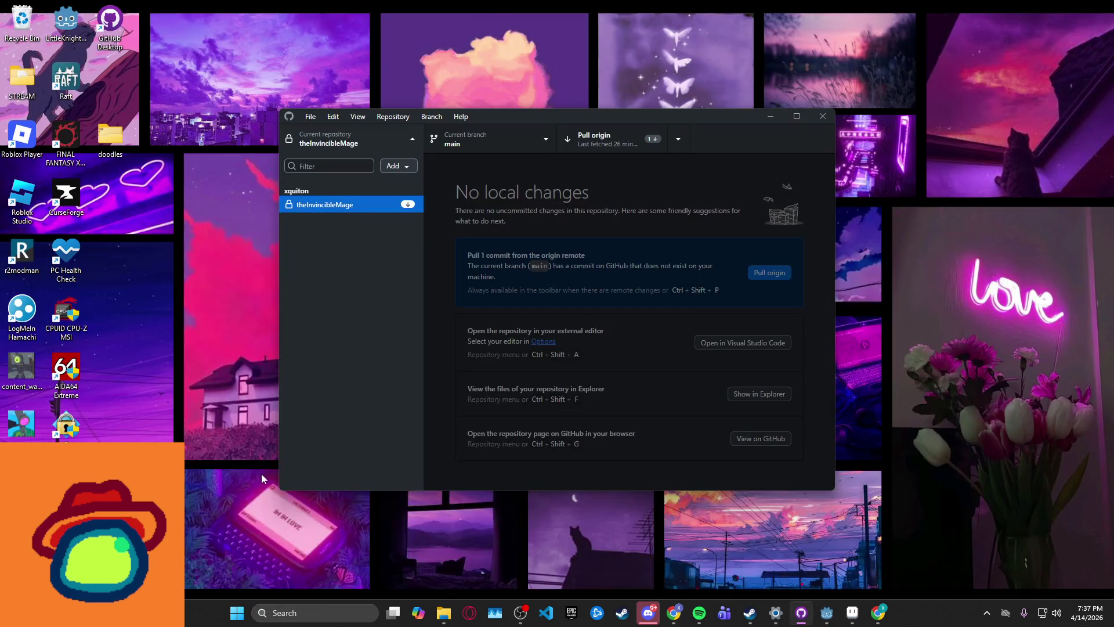
double_click(20, 15)
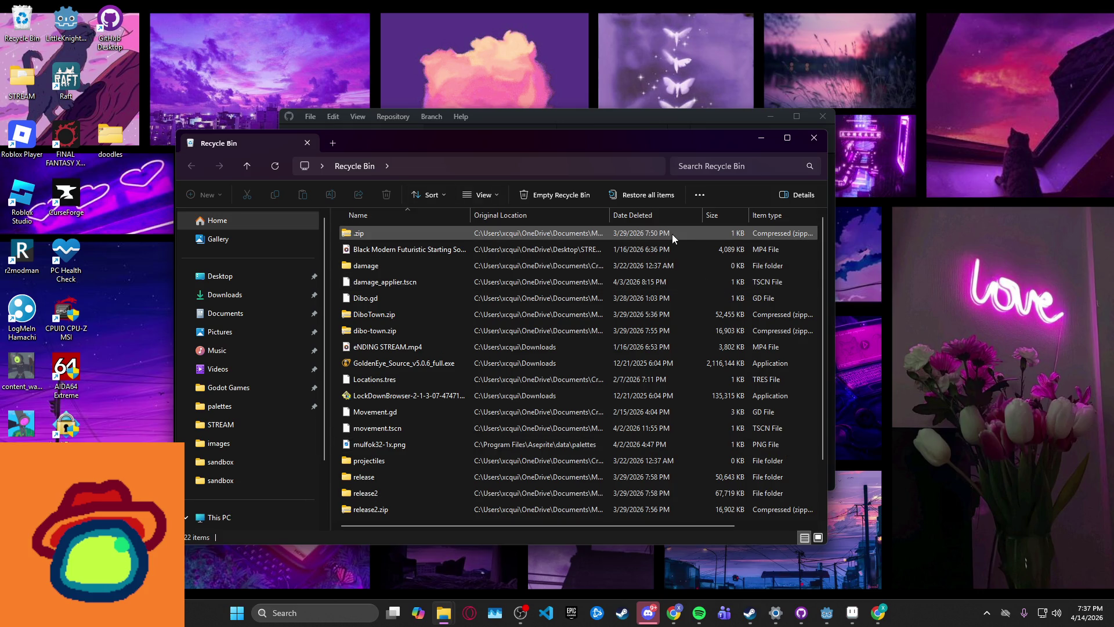
Scroll the Recycle Bin to the deleted WarCards folder (28 KB), then close File Explorer.
scroll(388, 395, "down", 2)
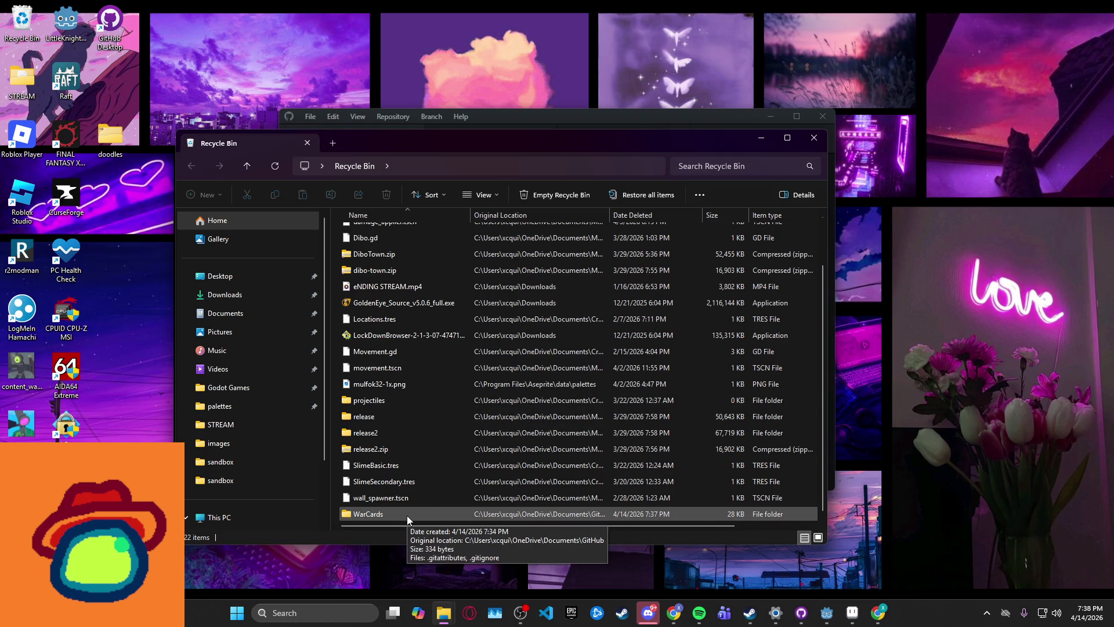
left_click(814, 137)
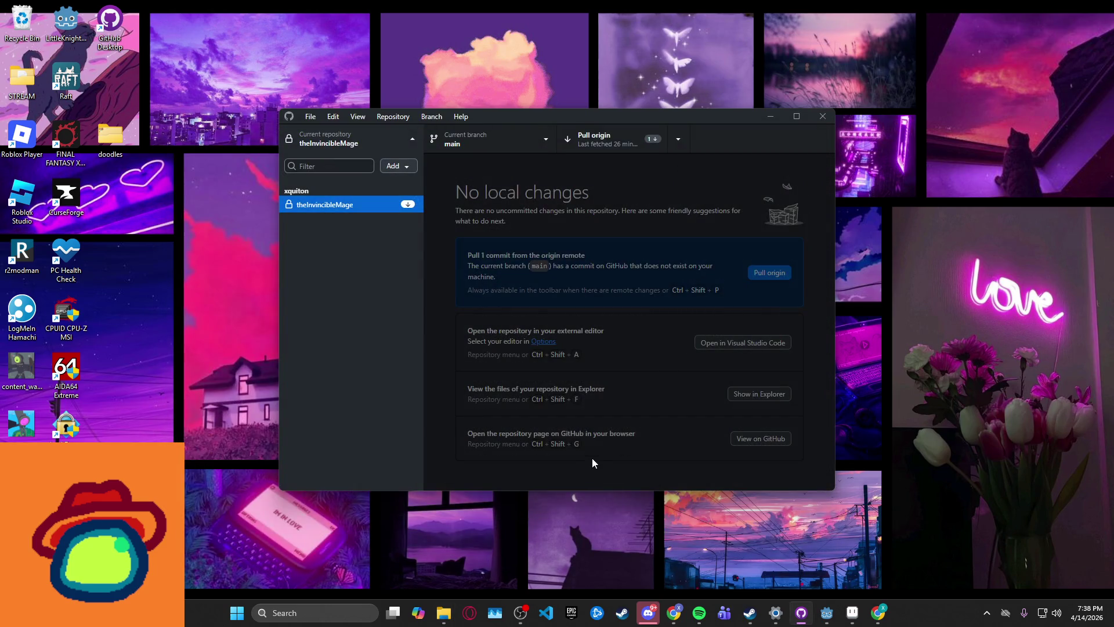
Bring GitHub Desktop forward and start adding an existing local repository.
left_click(832, 617)
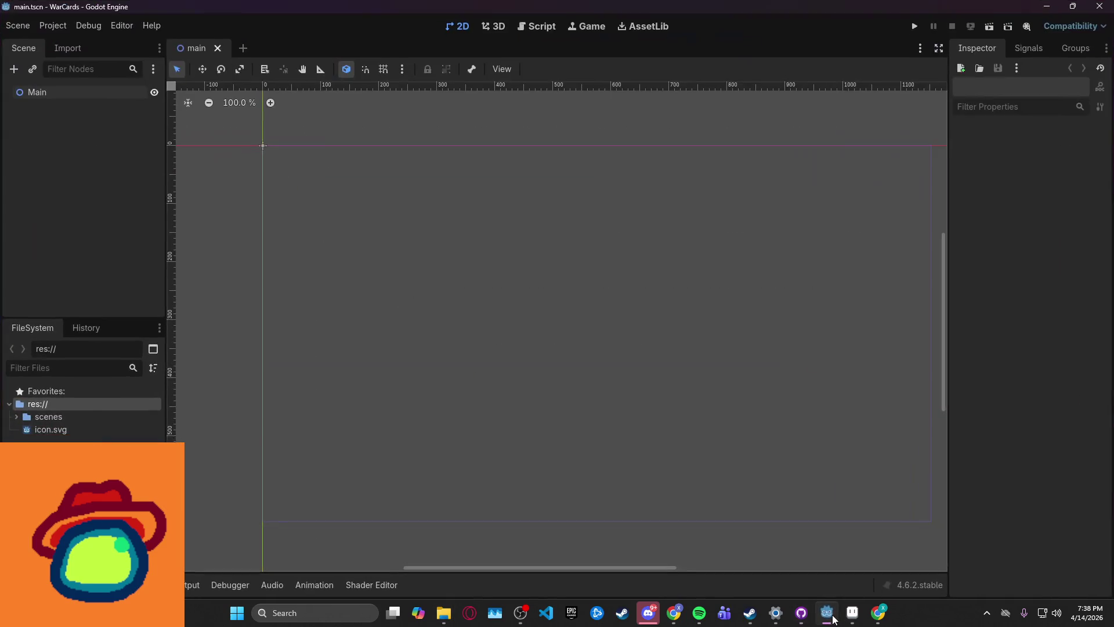
left_click(802, 613)
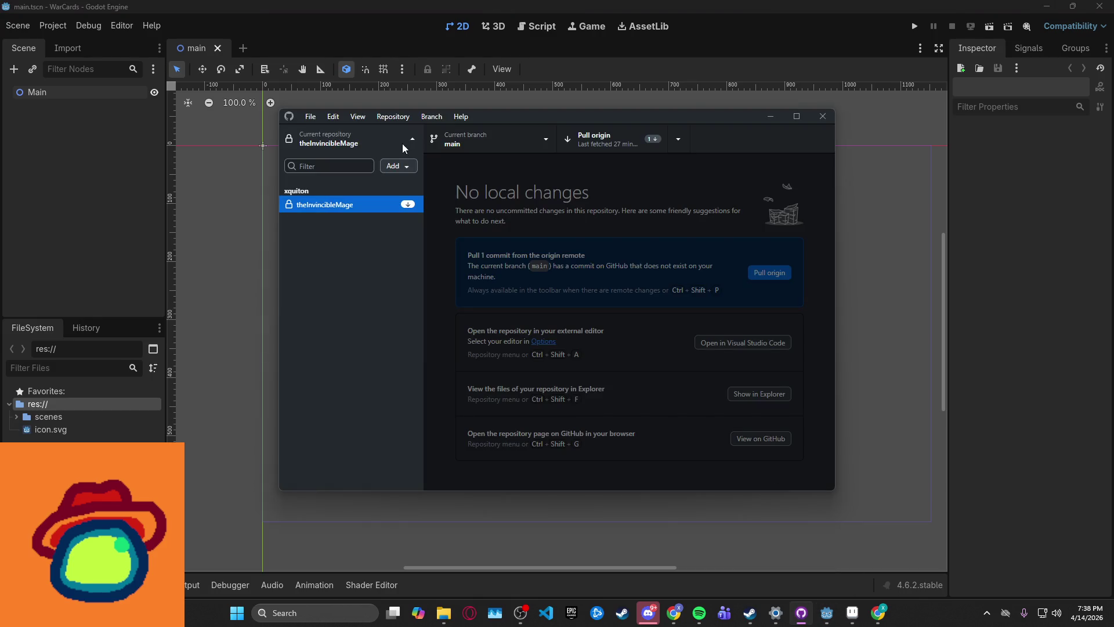
left_click(398, 166)
left_click(435, 218)
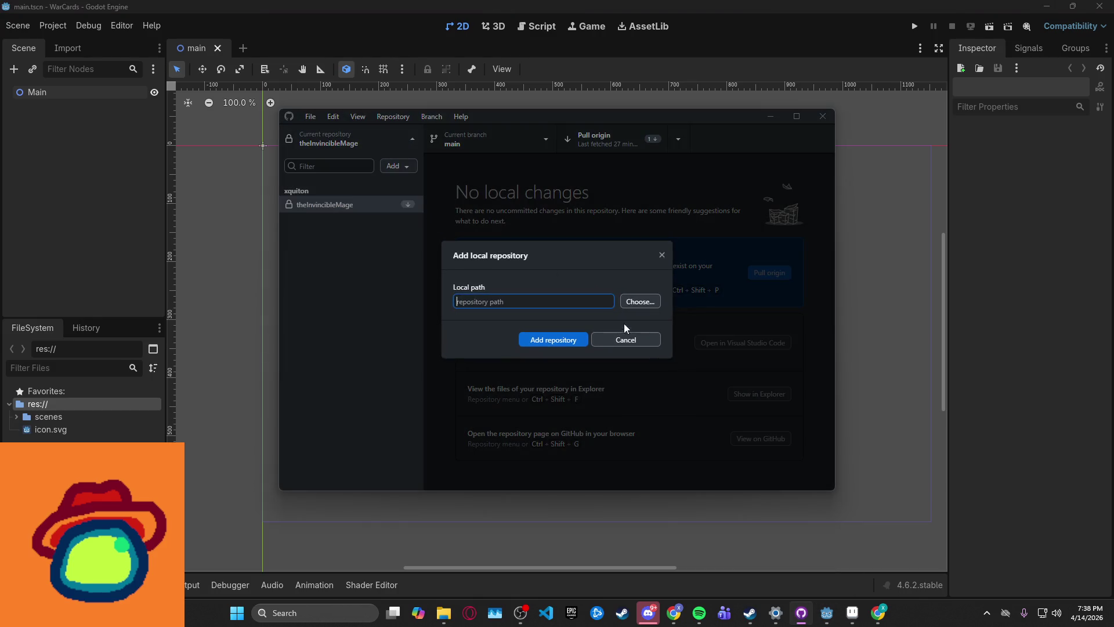
Browse up to Godot Games, choose the warCards folder, and try adding it as a repository.
left_click(640, 301)
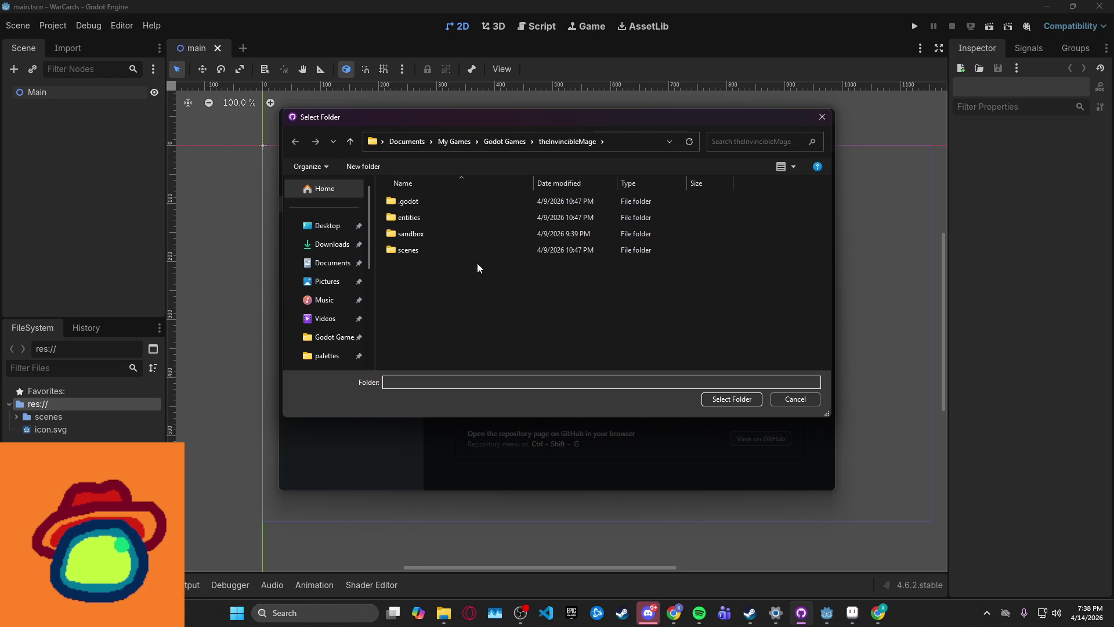
left_click(504, 142)
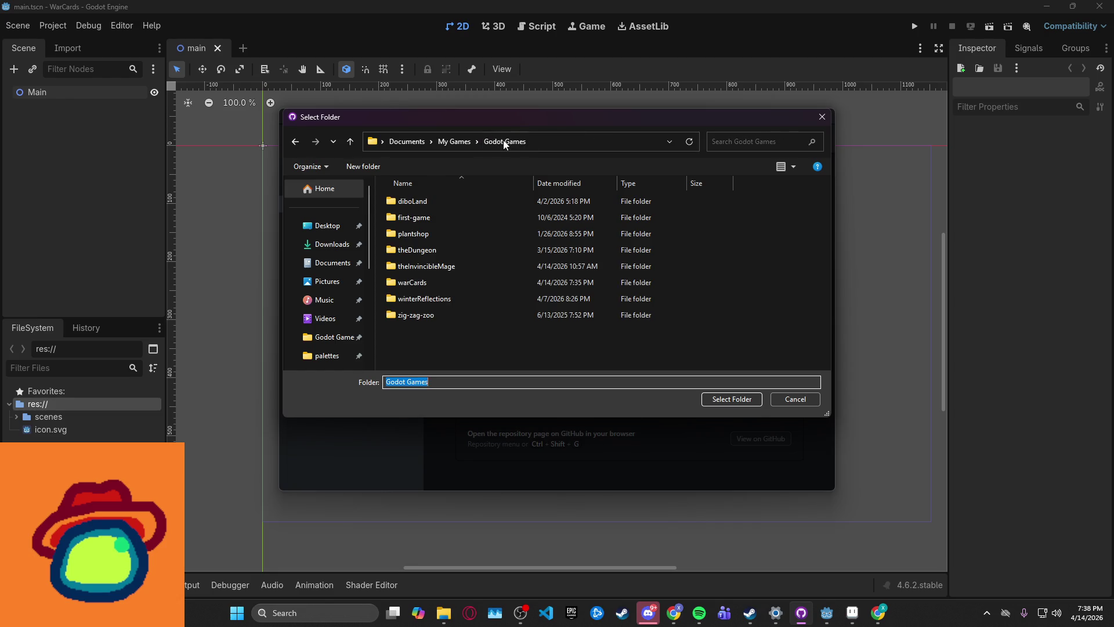
left_click(440, 282)
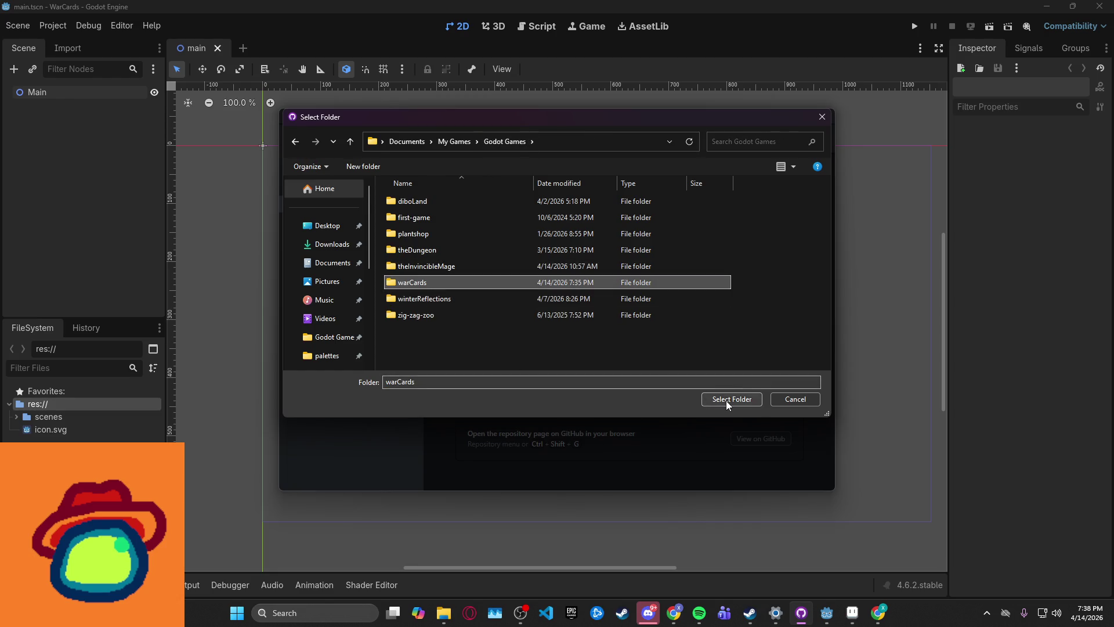
left_click(729, 399)
left_click(557, 341)
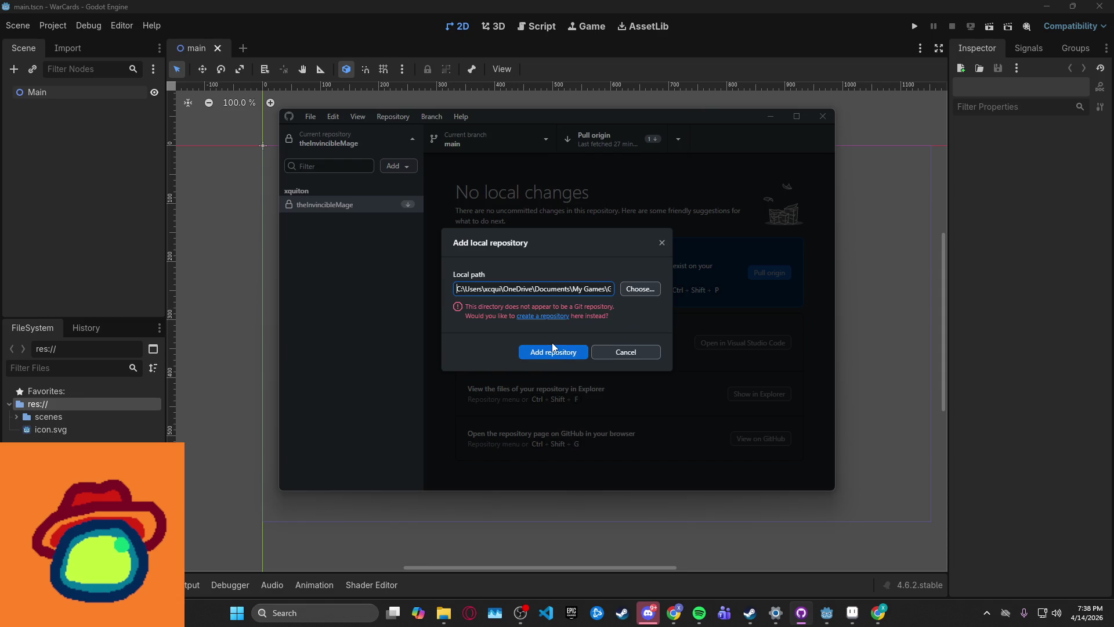
Create a new repository in the warCards folder instead, using the Godot gitignore template.
left_click(545, 316)
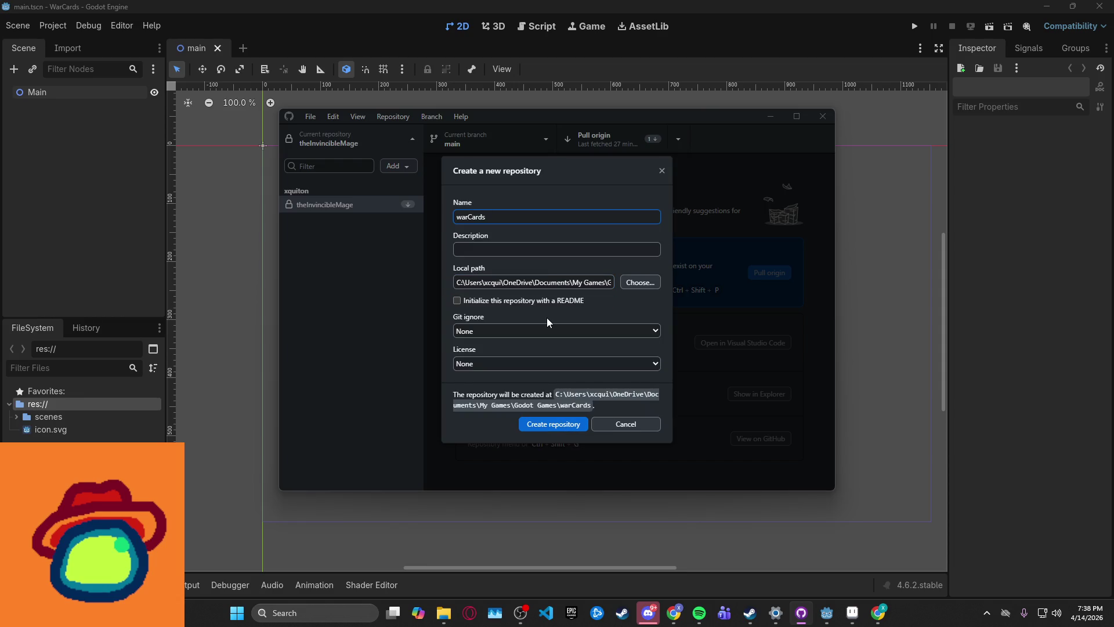
left_click(612, 282)
left_click(513, 334)
scroll(496, 179, "down", 10)
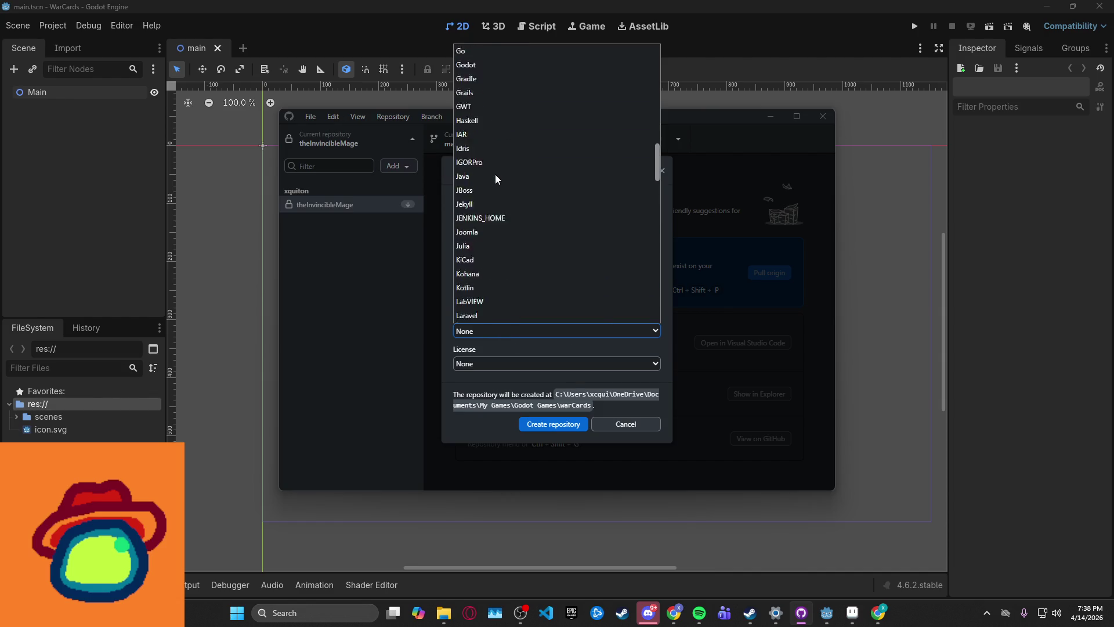
left_click(488, 80)
Describe the repository as a multiplayer card game and create it.
left_click(522, 250)
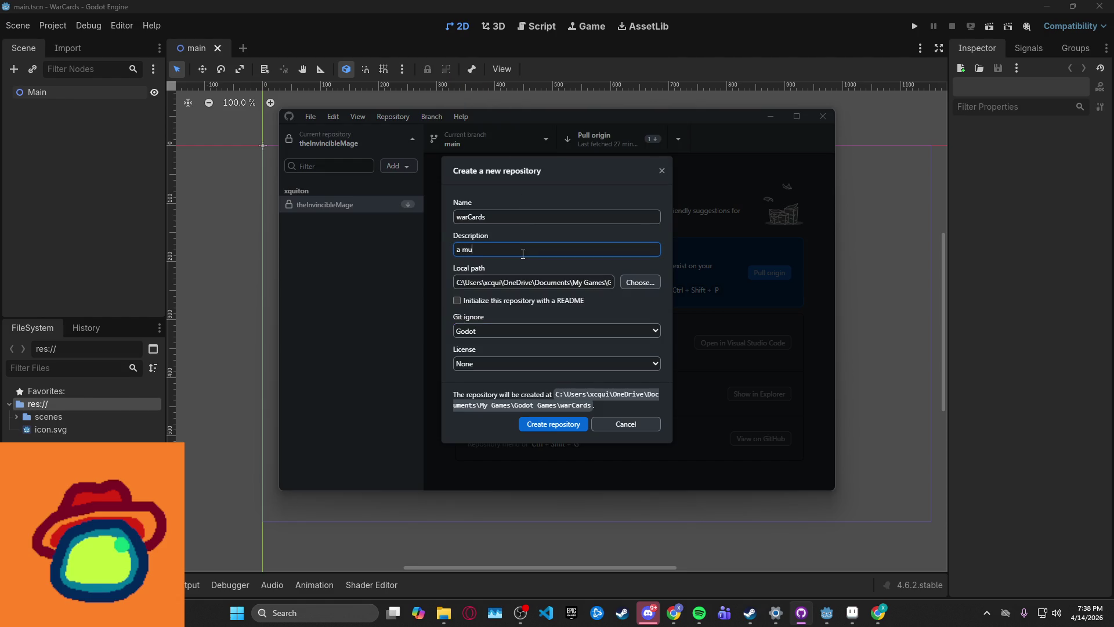
type("player card ga")
type("me")
left_click(611, 300)
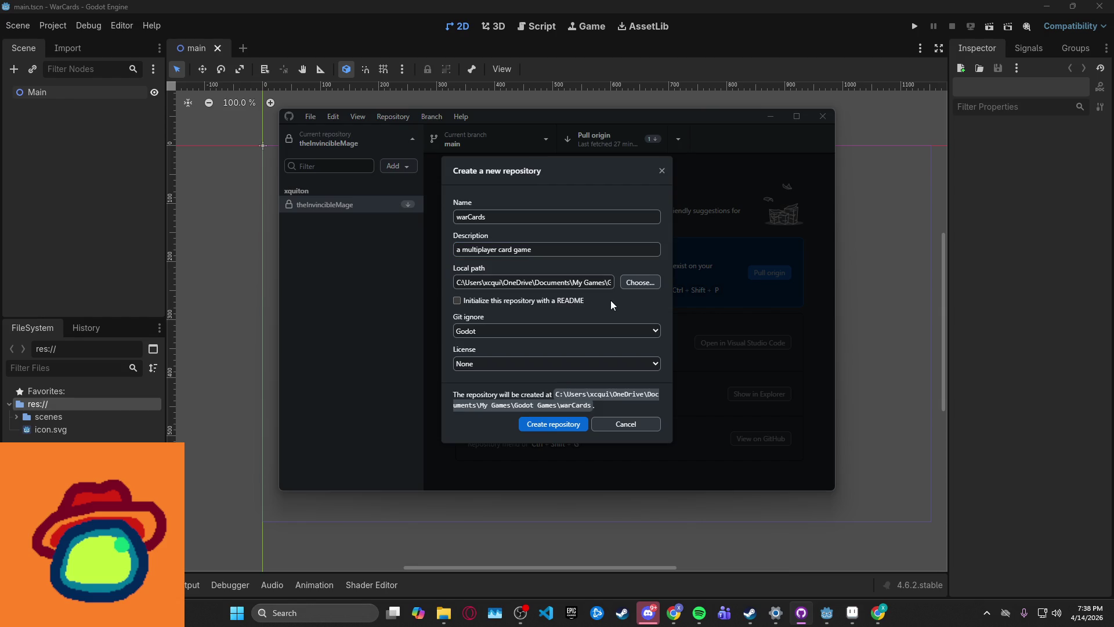
left_click(547, 427)
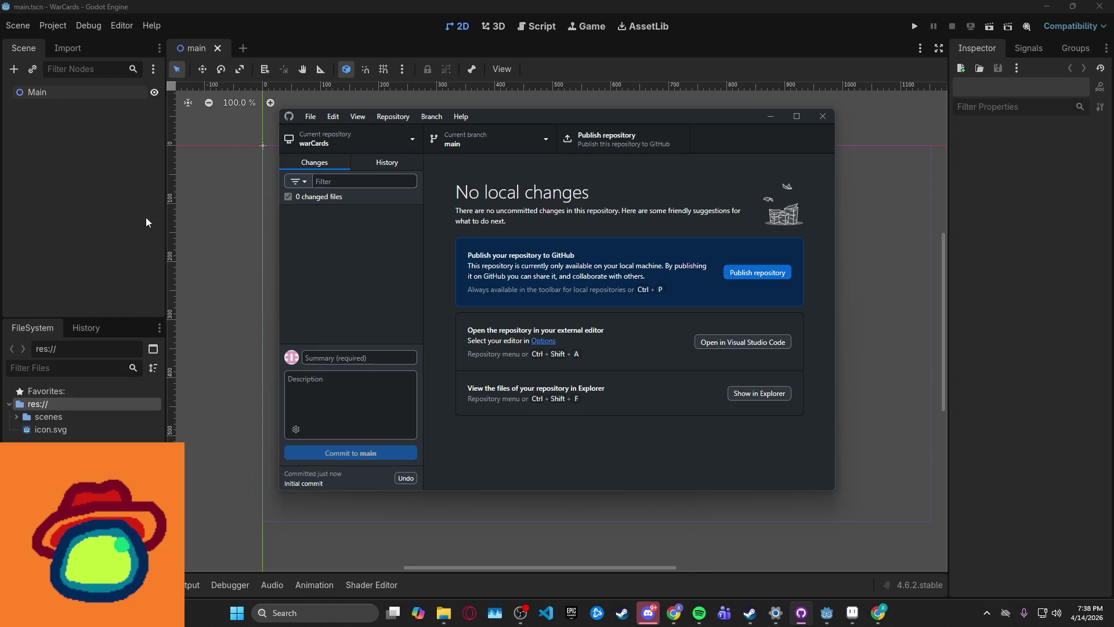
Select the Main node in Godot and place the YouTube tutorial browser over the editor's right side.
left_click(133, 169)
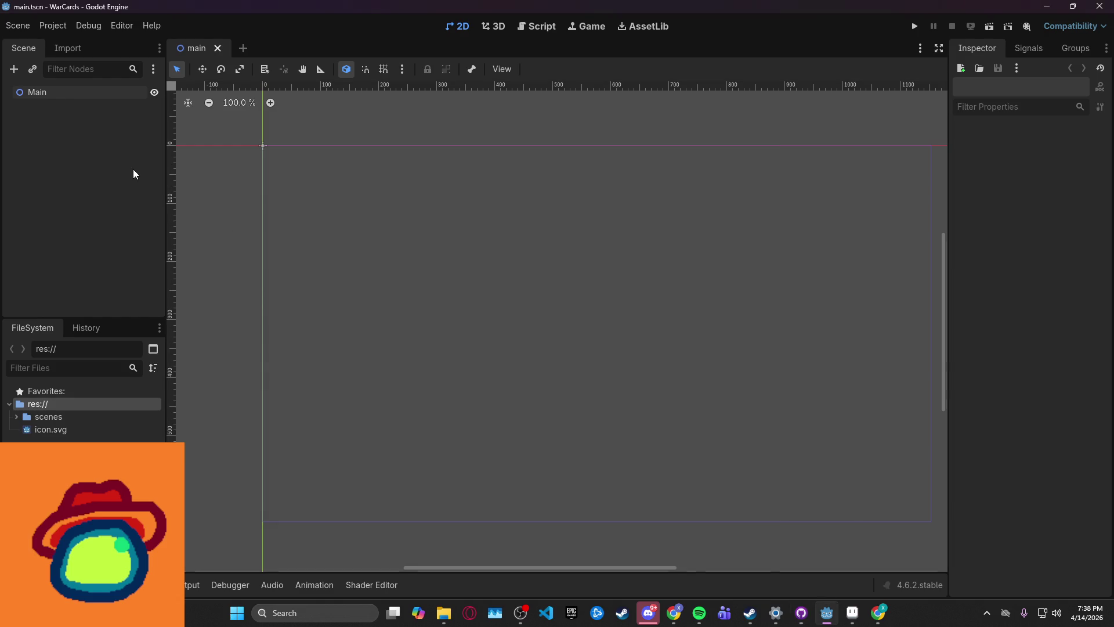
left_click(87, 93)
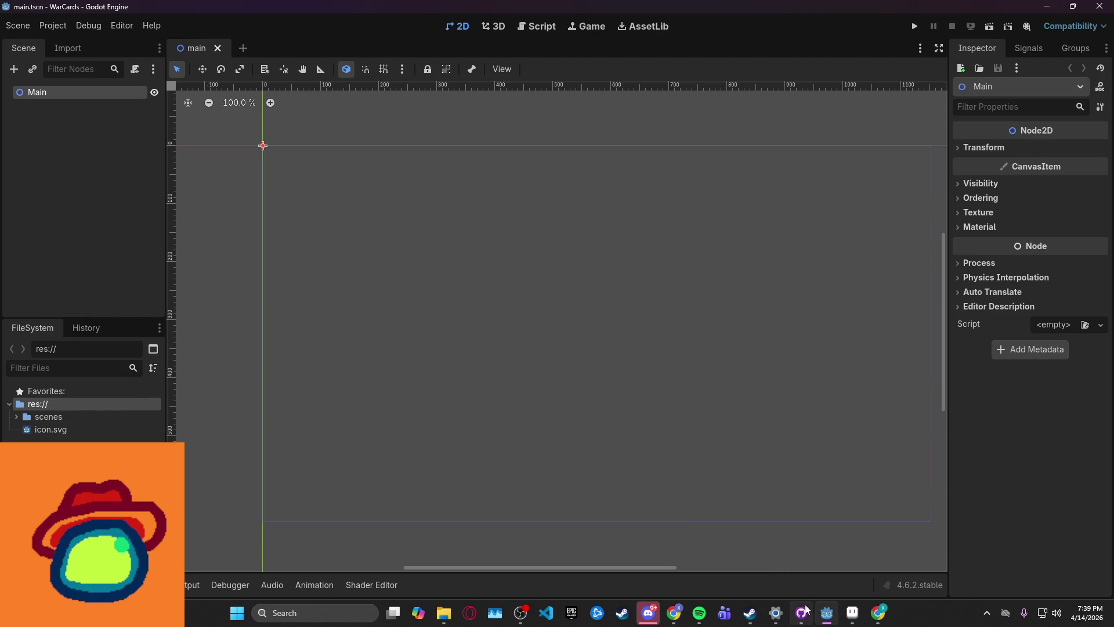
mouse_move(674, 618)
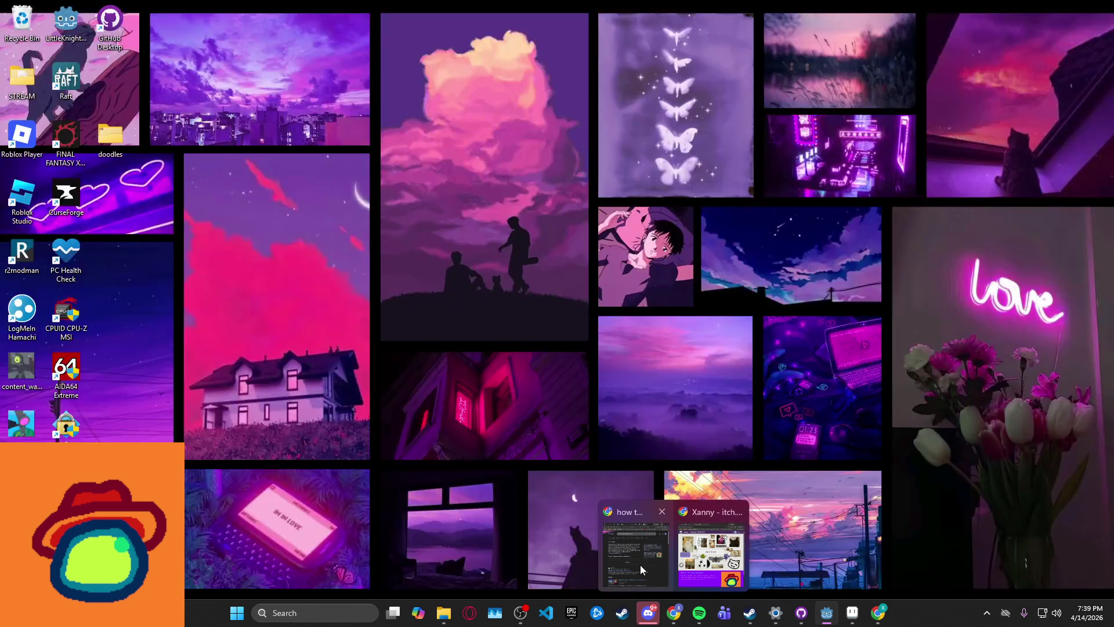
left_click(721, 562)
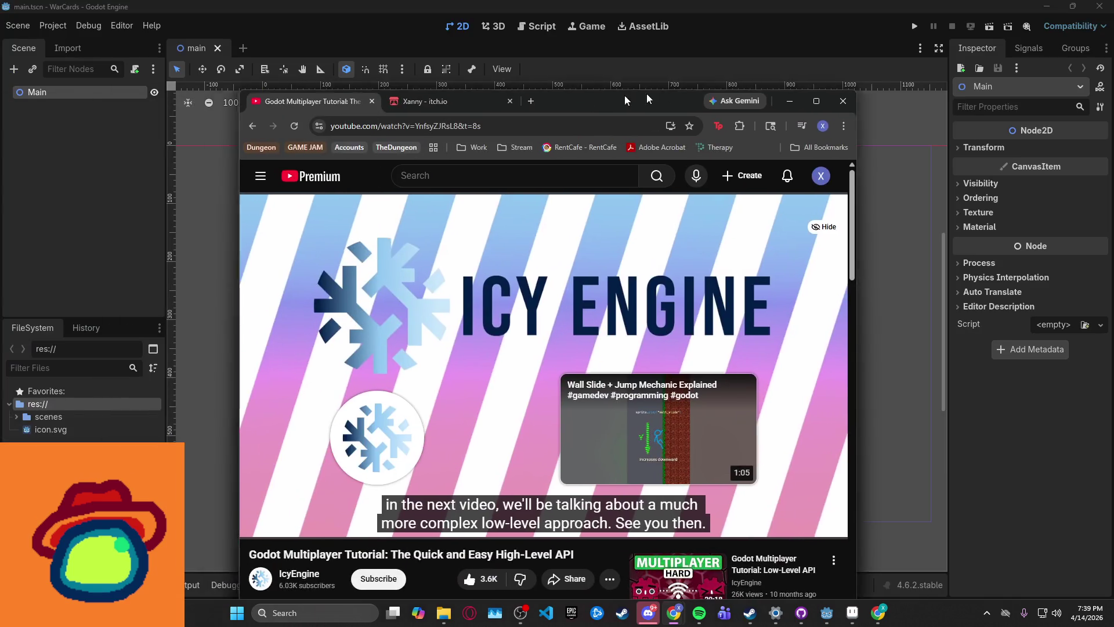
mouse_move(588, 95)
left_mouse_down()
mouse_move(767, 65)
mouse_move(772, 29)
left_mouse_up()
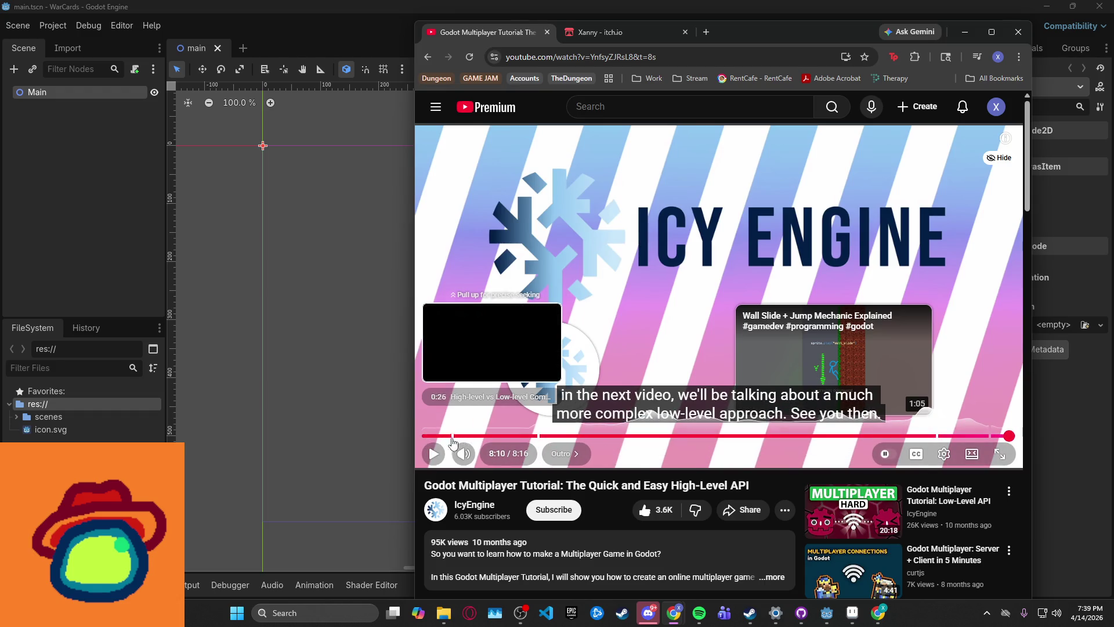
Rewind the tutorial to 1:36 and watch its network handler explanation.
left_click(539, 436)
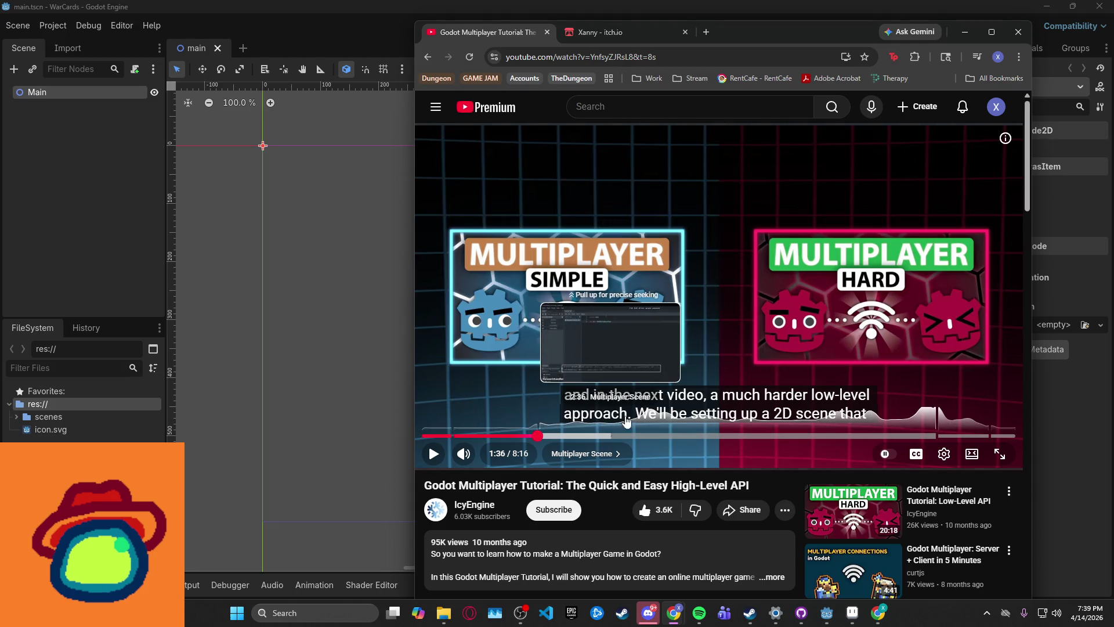
left_click(741, 190)
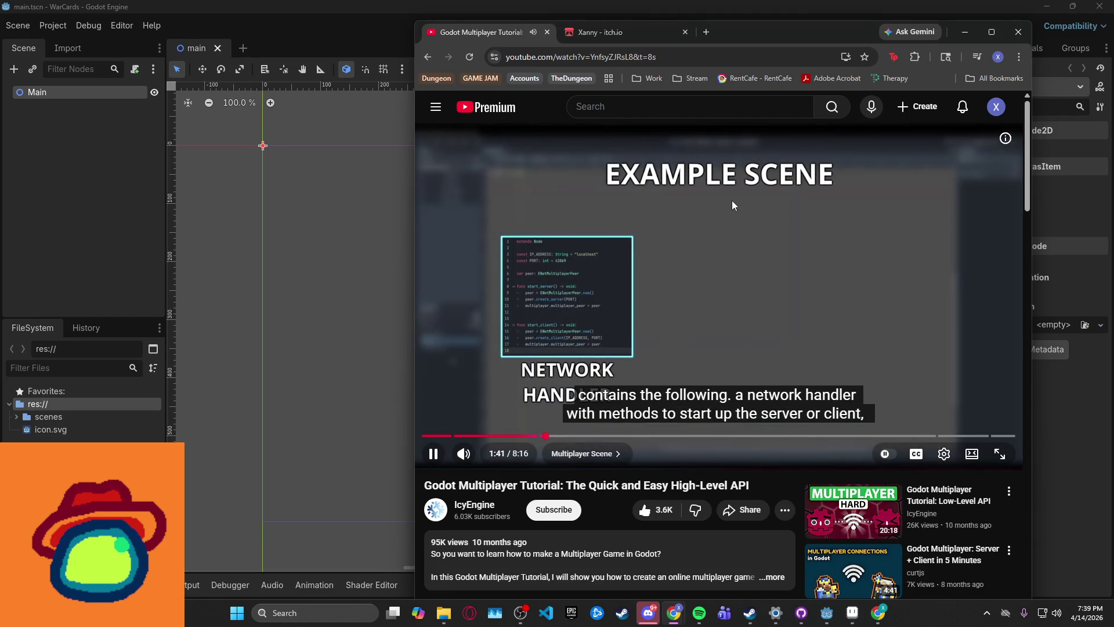
left_click(791, 234)
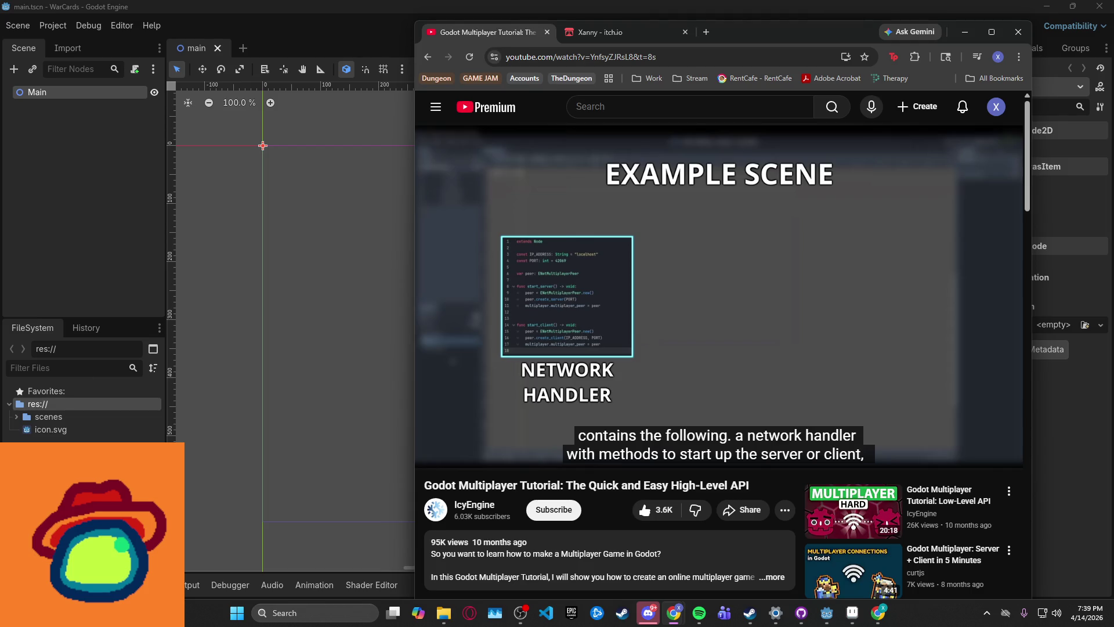
key("alt+Tab")
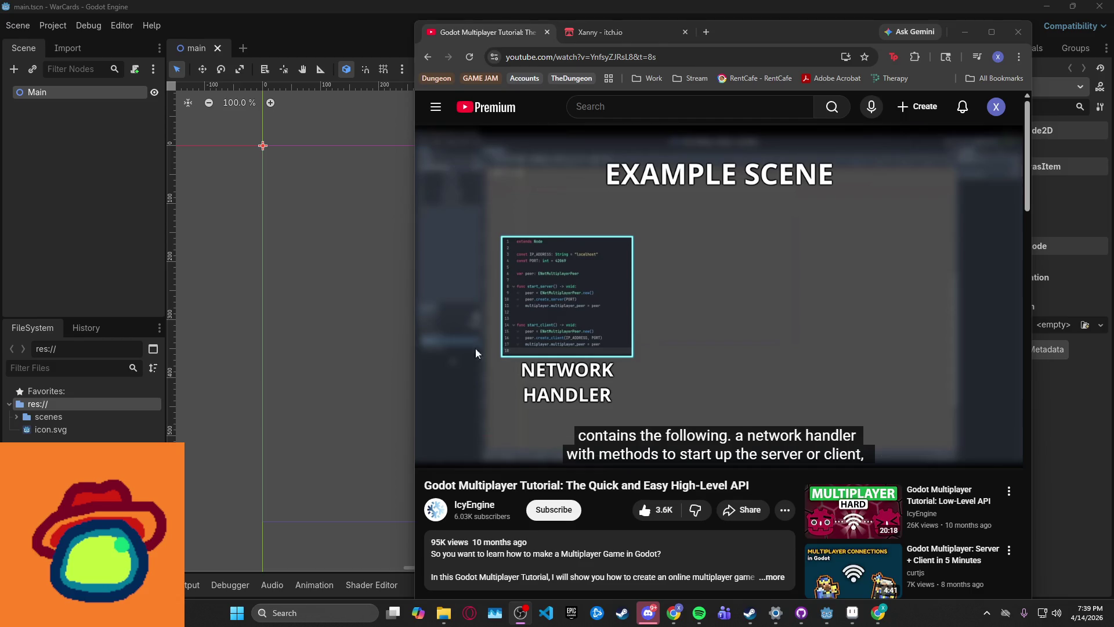
Play on and pause at 2:07 on creating the network handler script, then return to Godot.
mouse_move(784, 200)
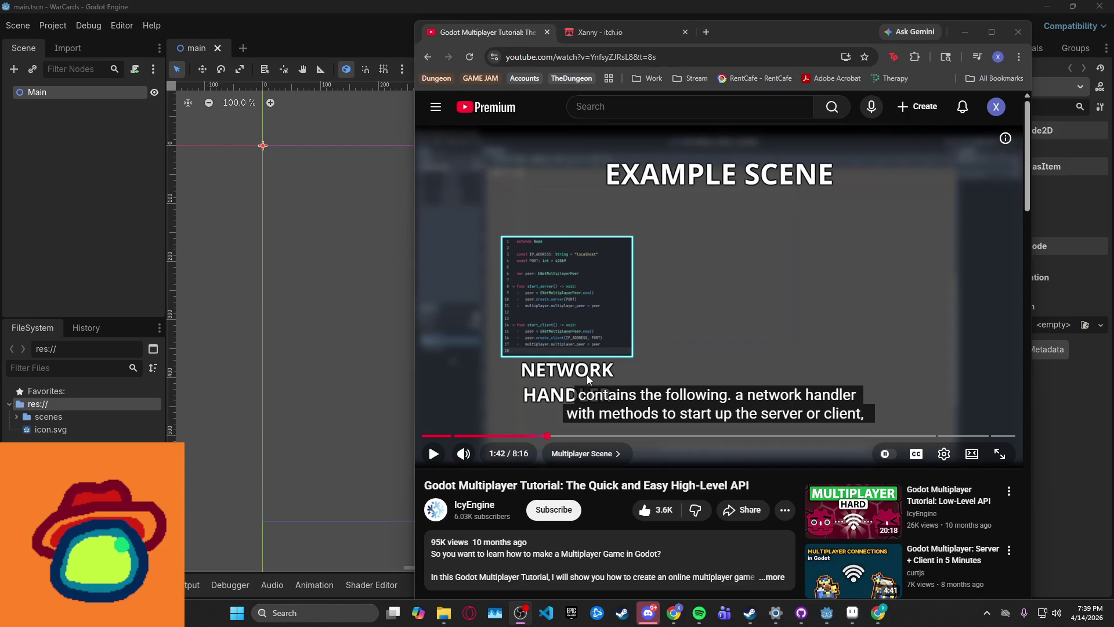
left_click(658, 314)
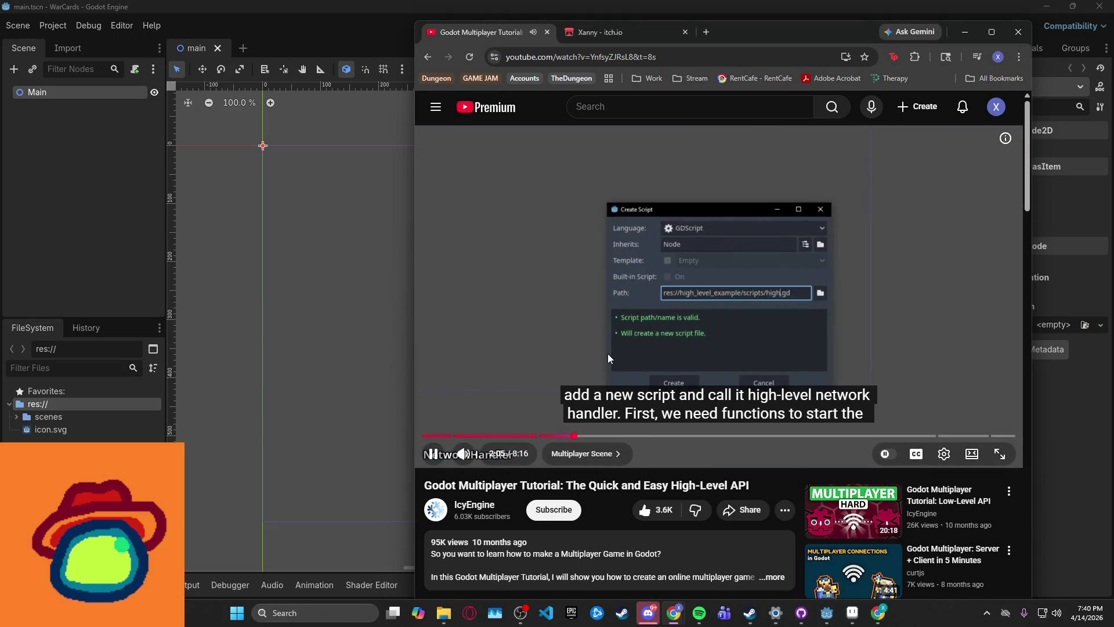
left_click(539, 314)
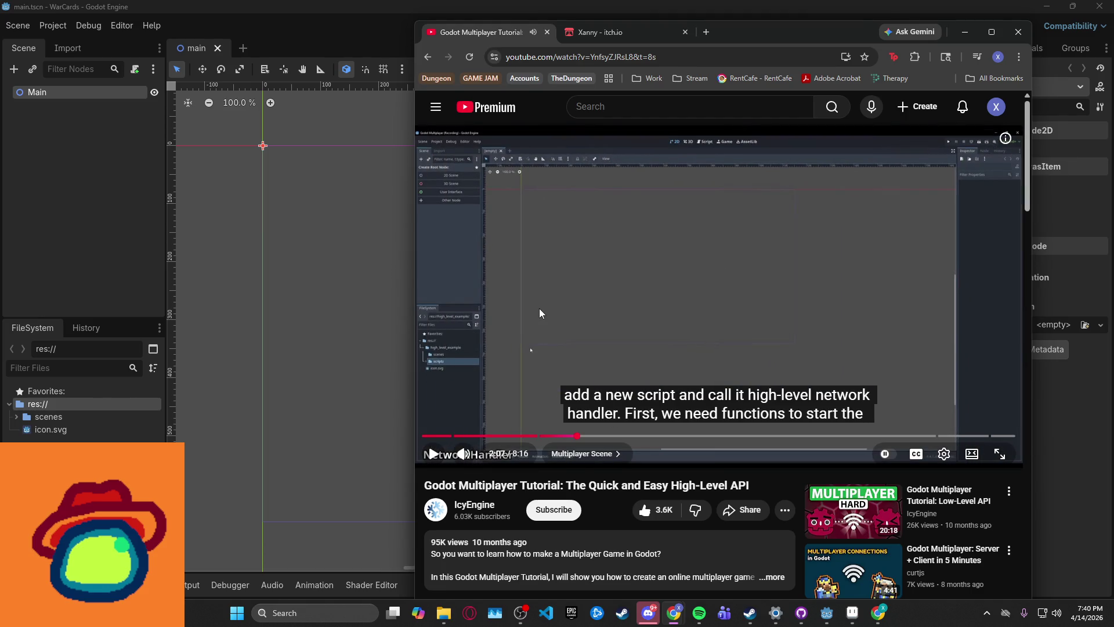
left_click(16, 420)
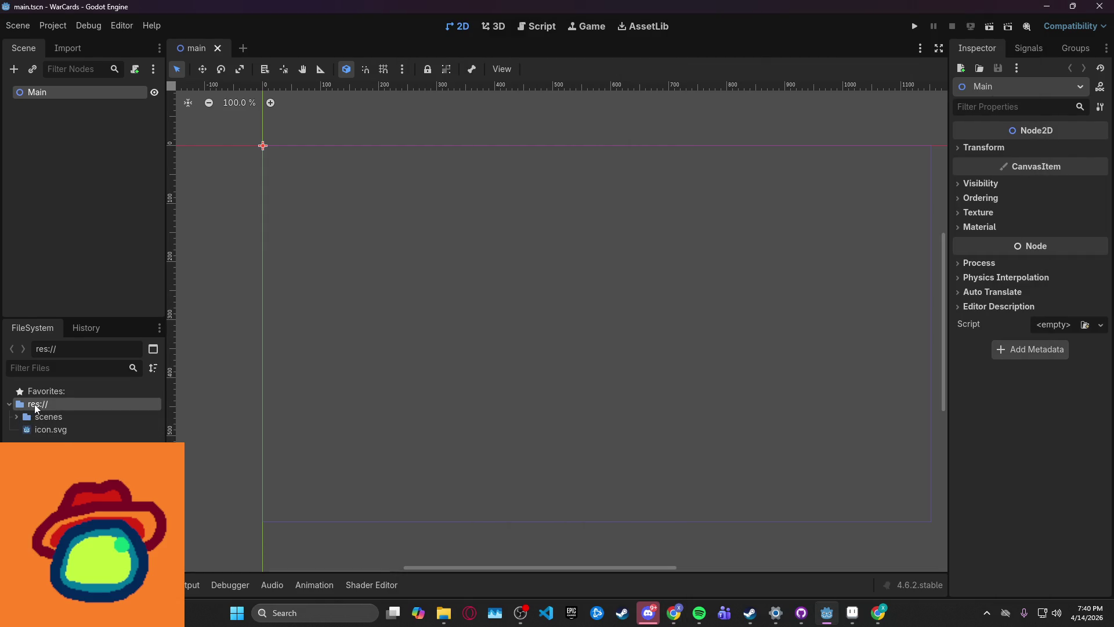
Create a new 'scripts' folder under res://.
right_click(36, 408)
mouse_move(72, 415)
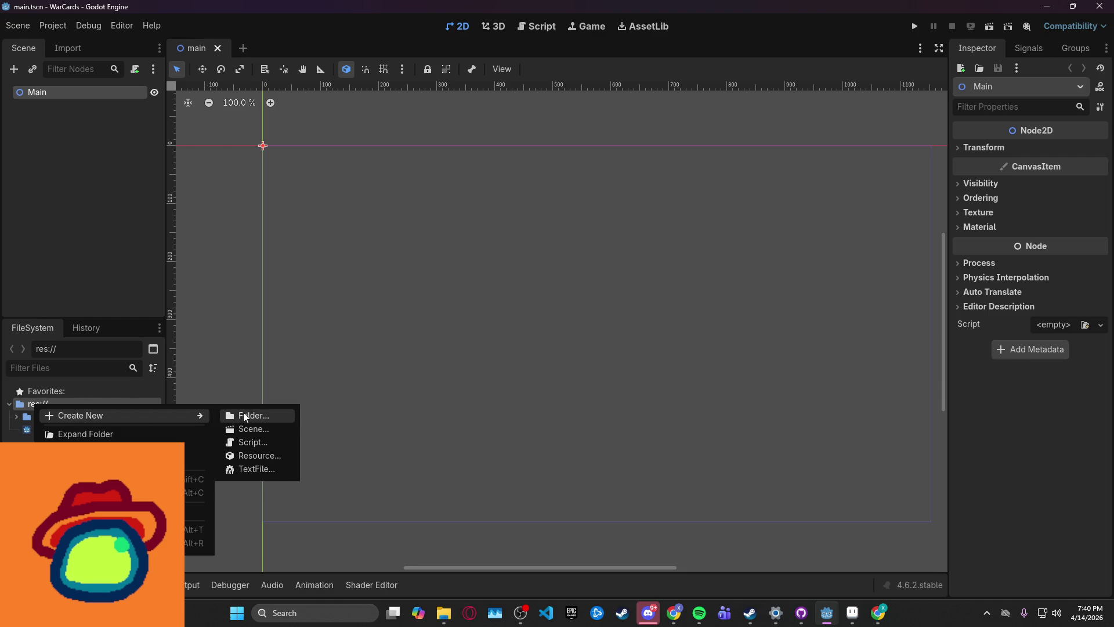
left_click(245, 416)
type("scripts")
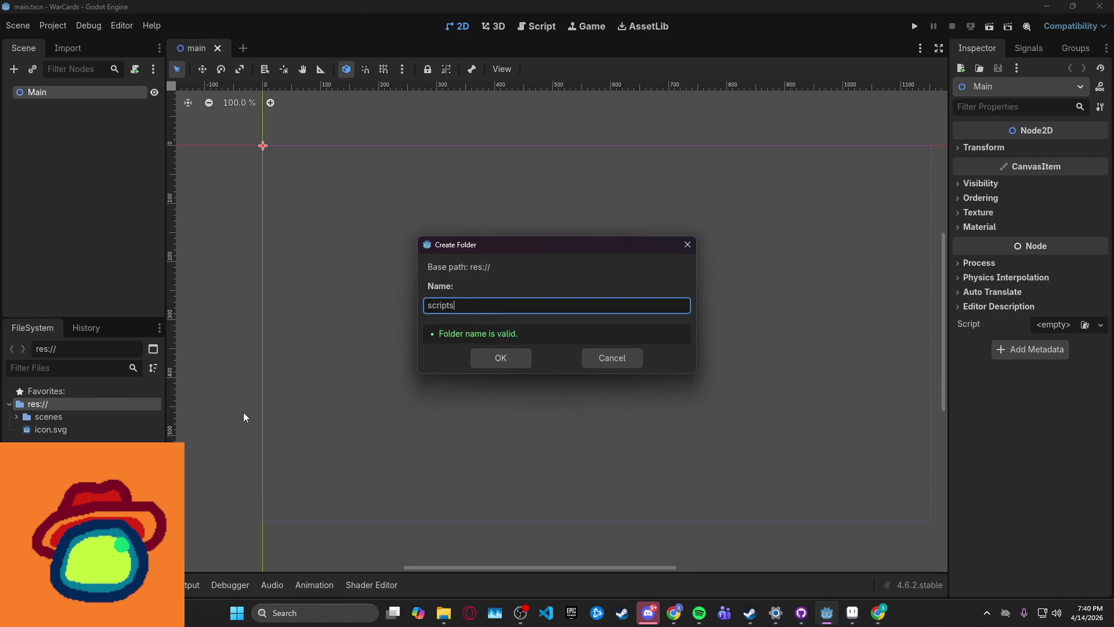
key("Return")
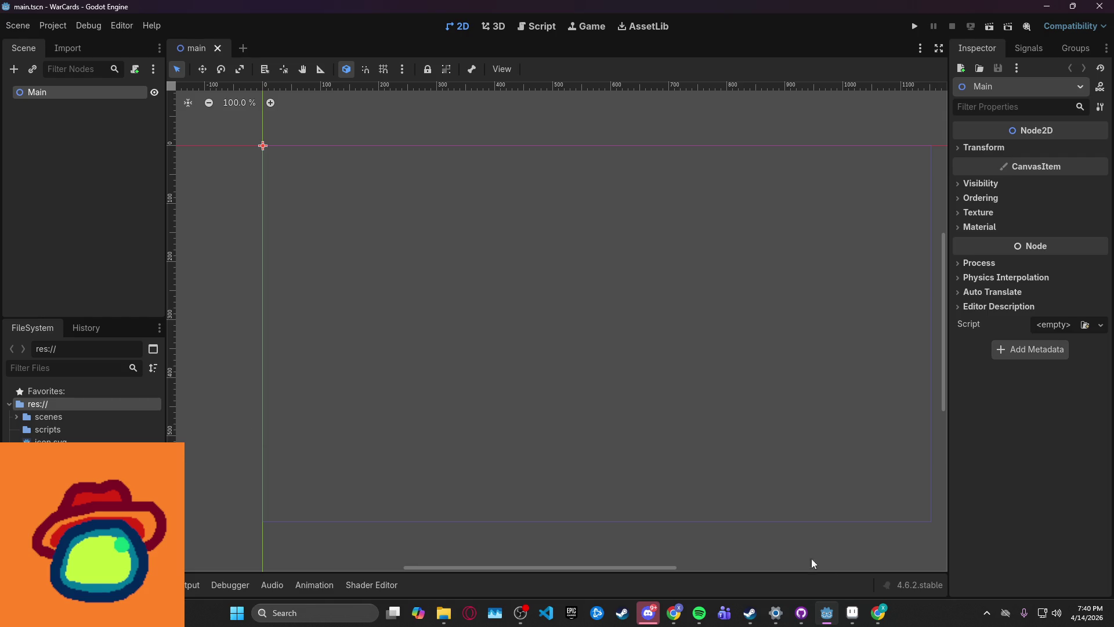
Rewind the tutorial five seconds to rewatch the script creation, then pause.
mouse_move(674, 613)
left_click(736, 550)
left_click(614, 284)
key("Left")
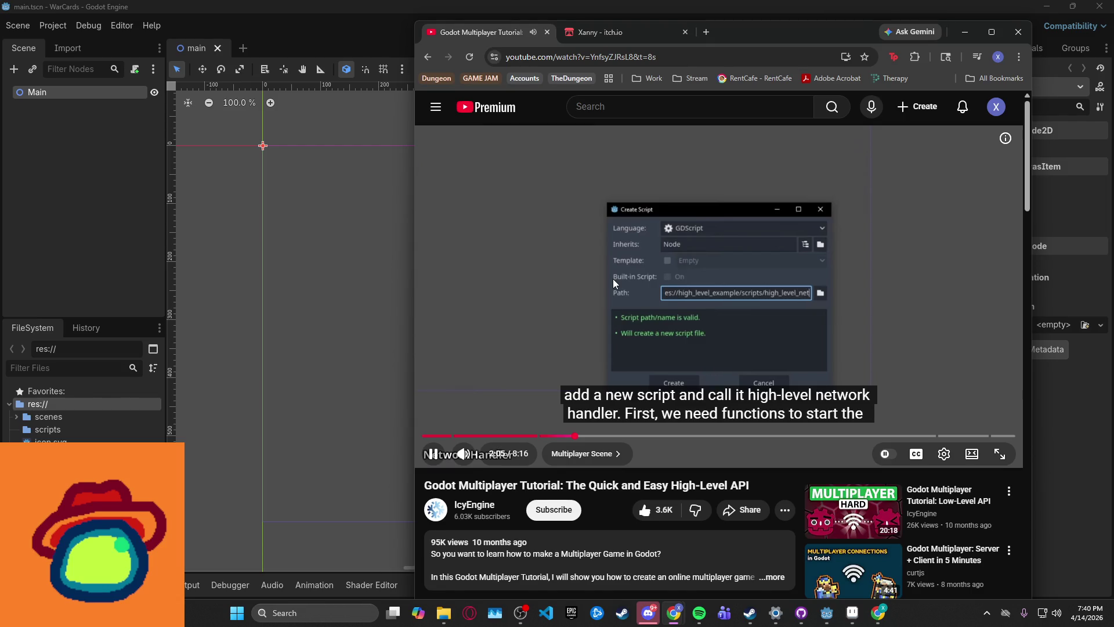
left_click(618, 263)
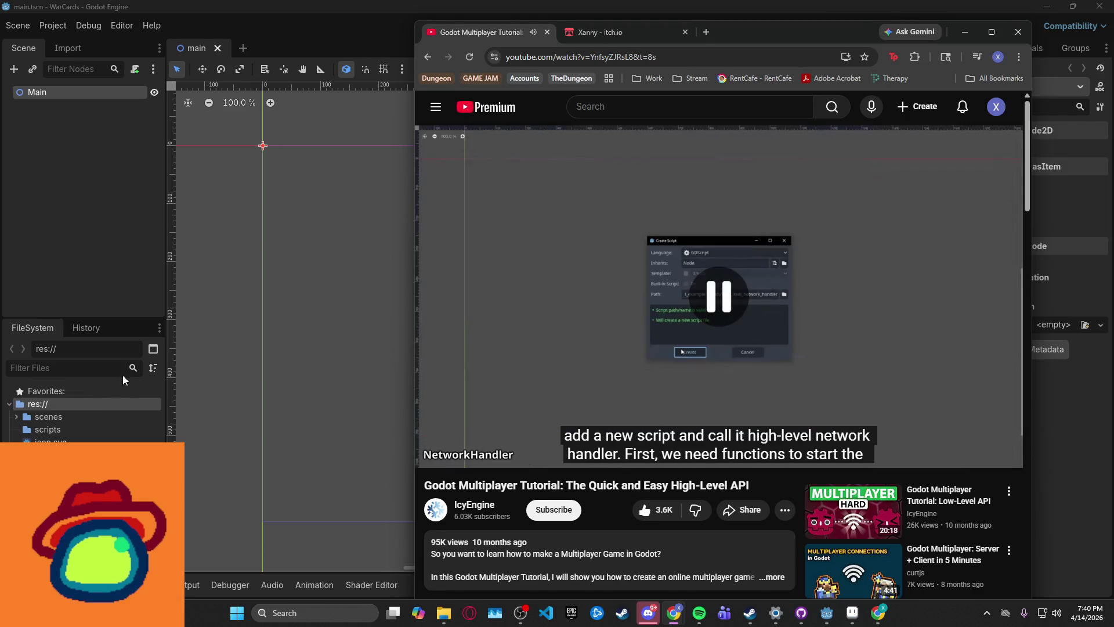
Start a new script in the scripts folder with the path high_level_network_handle.
right_click(54, 430)
mouse_move(143, 394)
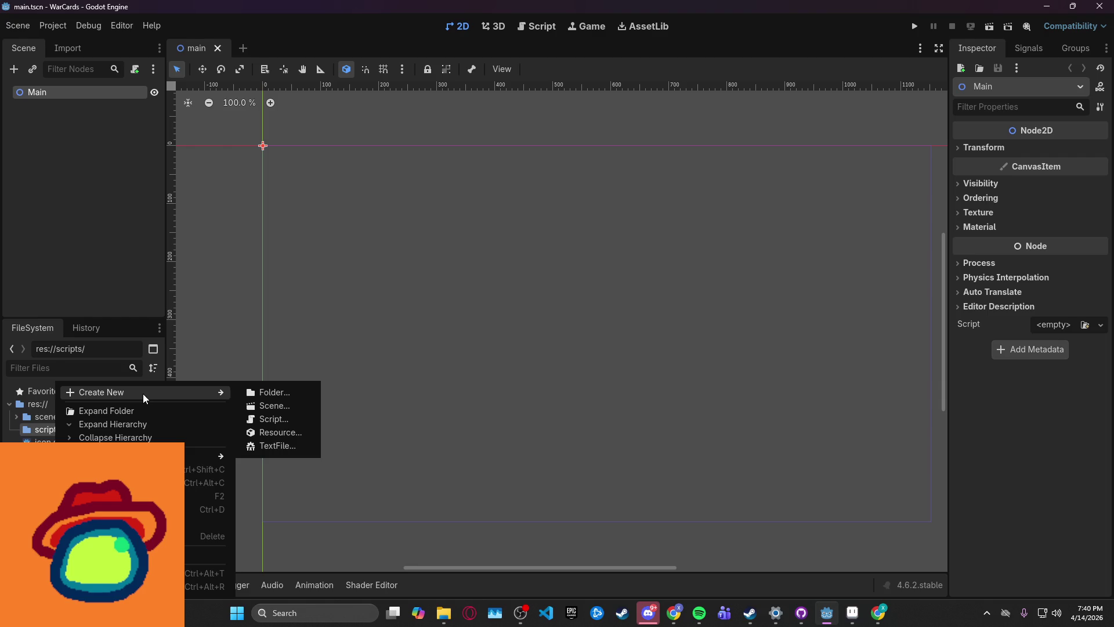
left_click(276, 418)
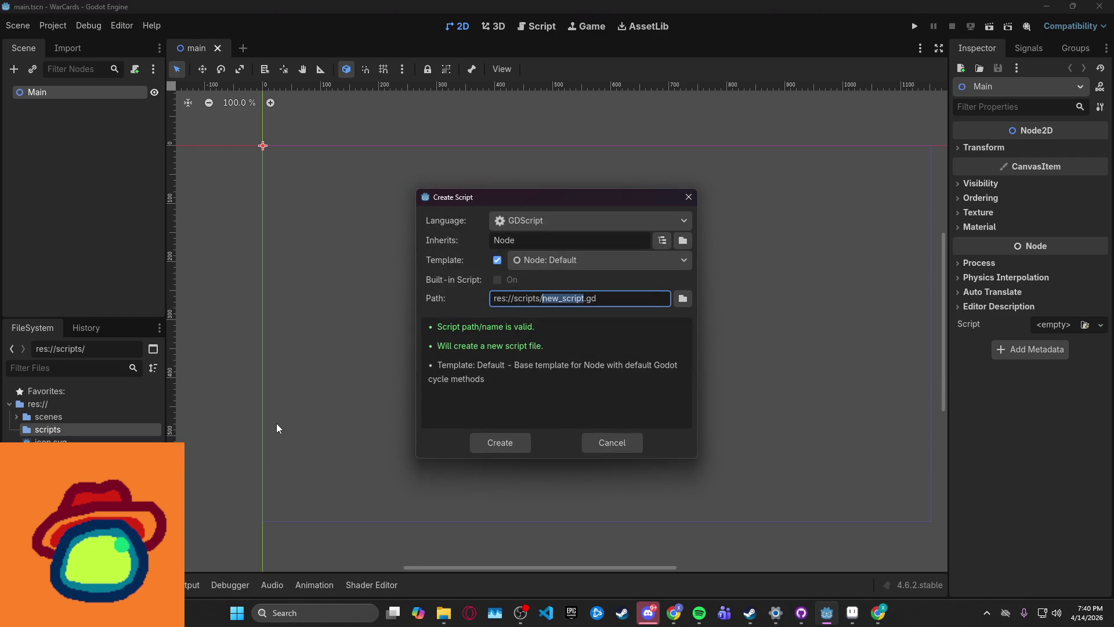
type("high_")
type("level_network_handle")
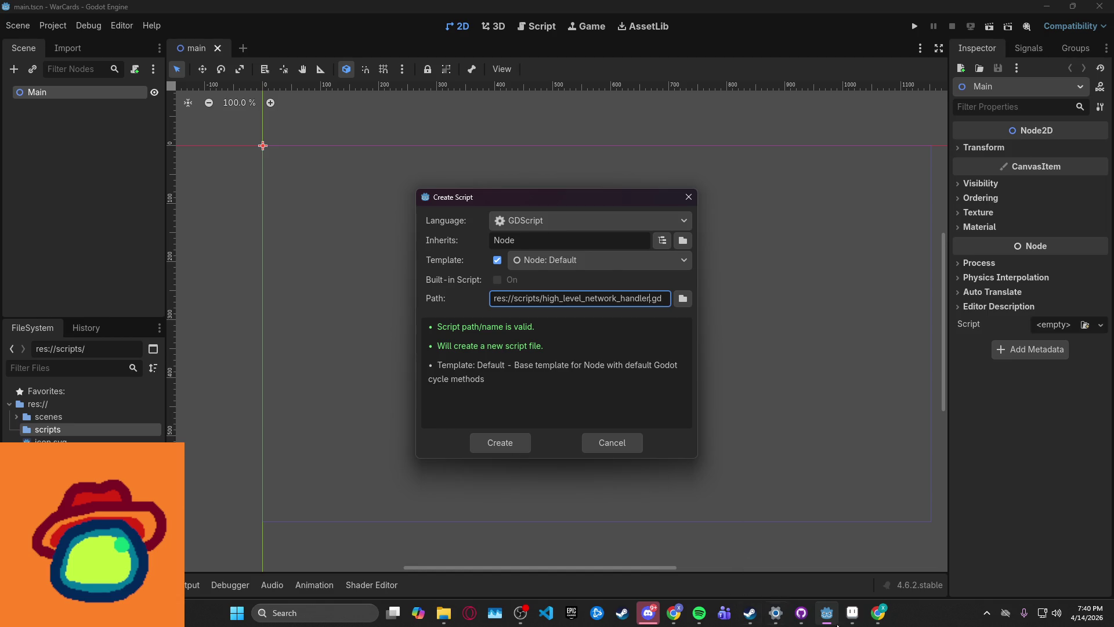
Move the tutorial beside Godot, rewind five seconds, and pause on its script name.
mouse_move(674, 613)
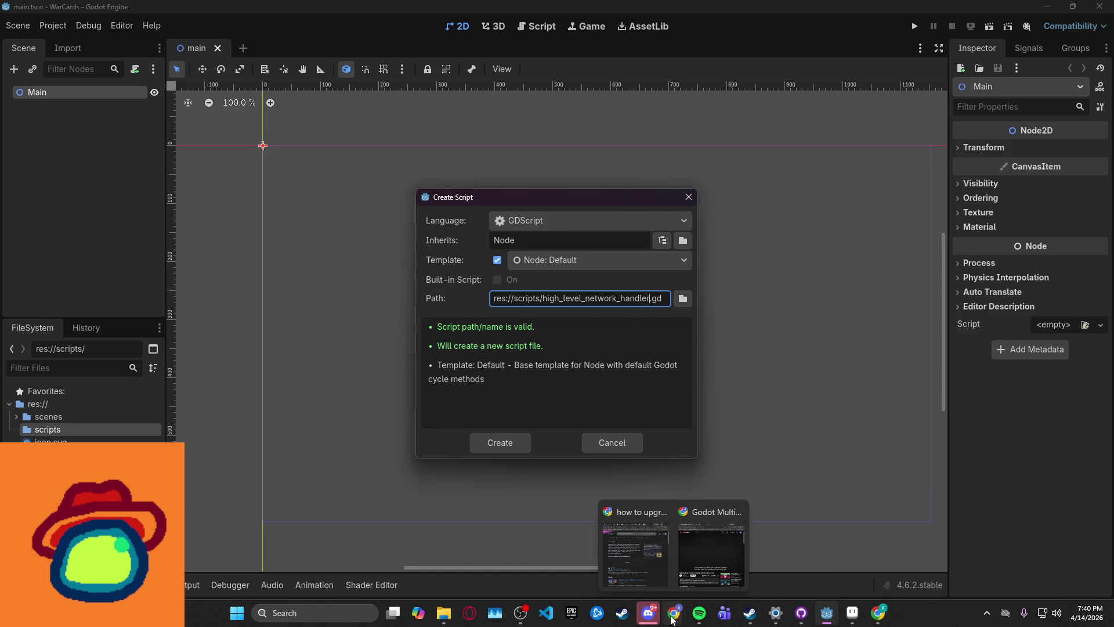
left_click(699, 589)
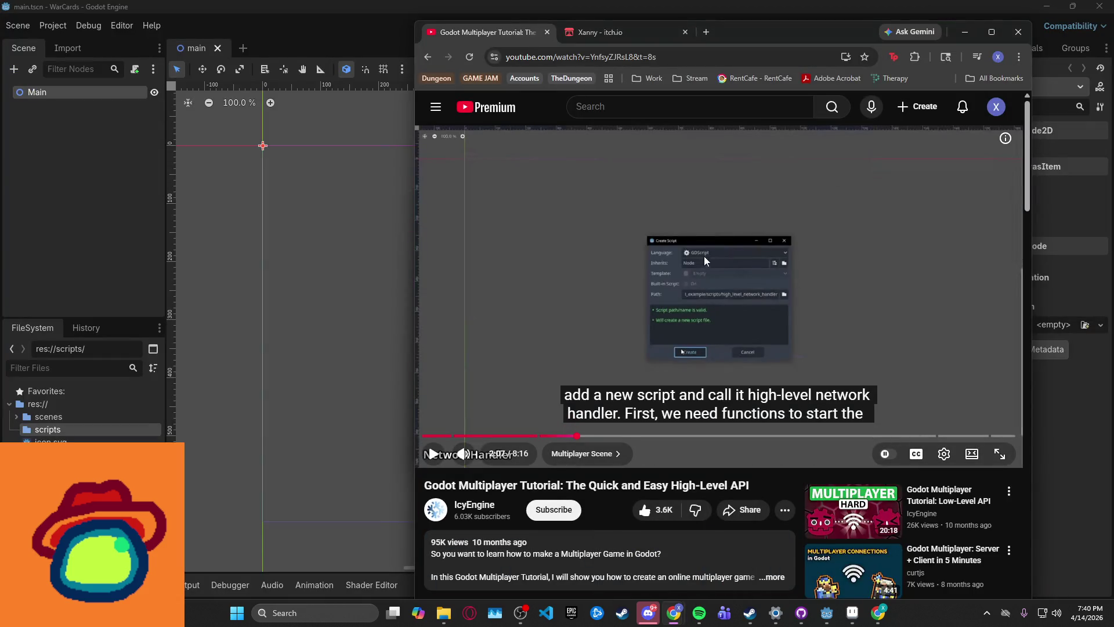
mouse_move(764, 33)
left_mouse_down()
mouse_move(487, 81)
mouse_move(327, 79)
mouse_move(372, 97)
mouse_move(141, 112)
mouse_move(430, 97)
mouse_move(355, 102)
left_mouse_up()
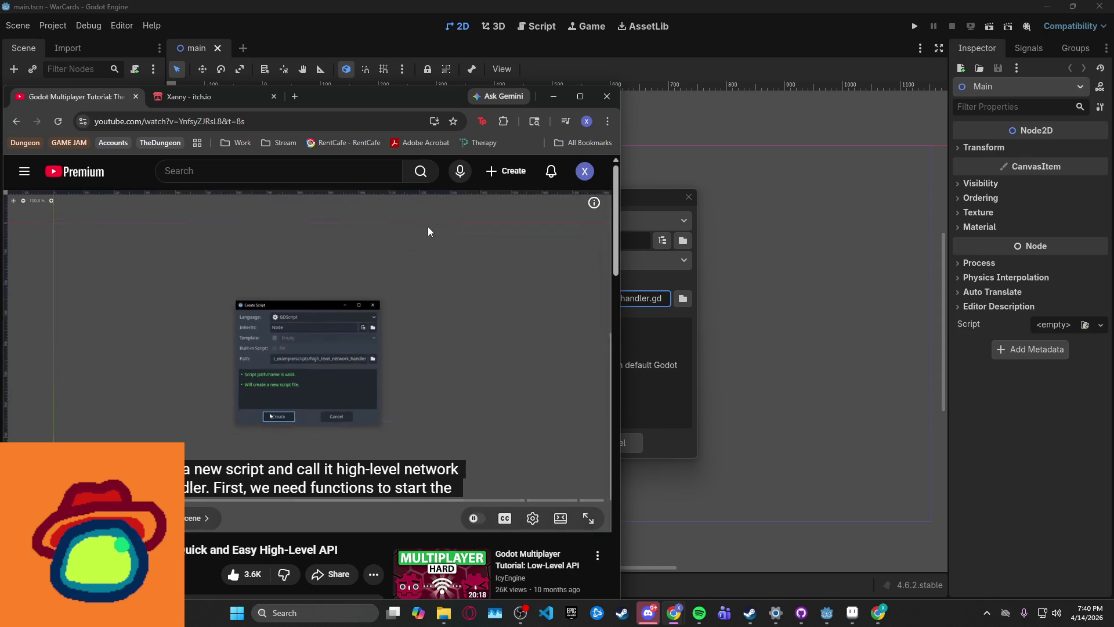
left_click(471, 277)
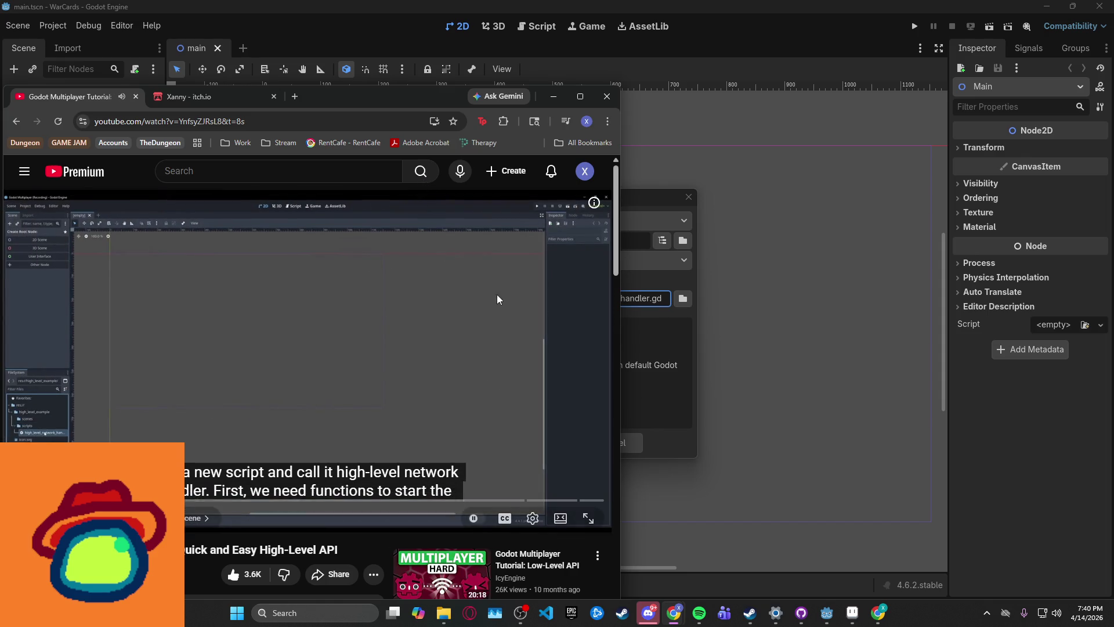
left_click(481, 308)
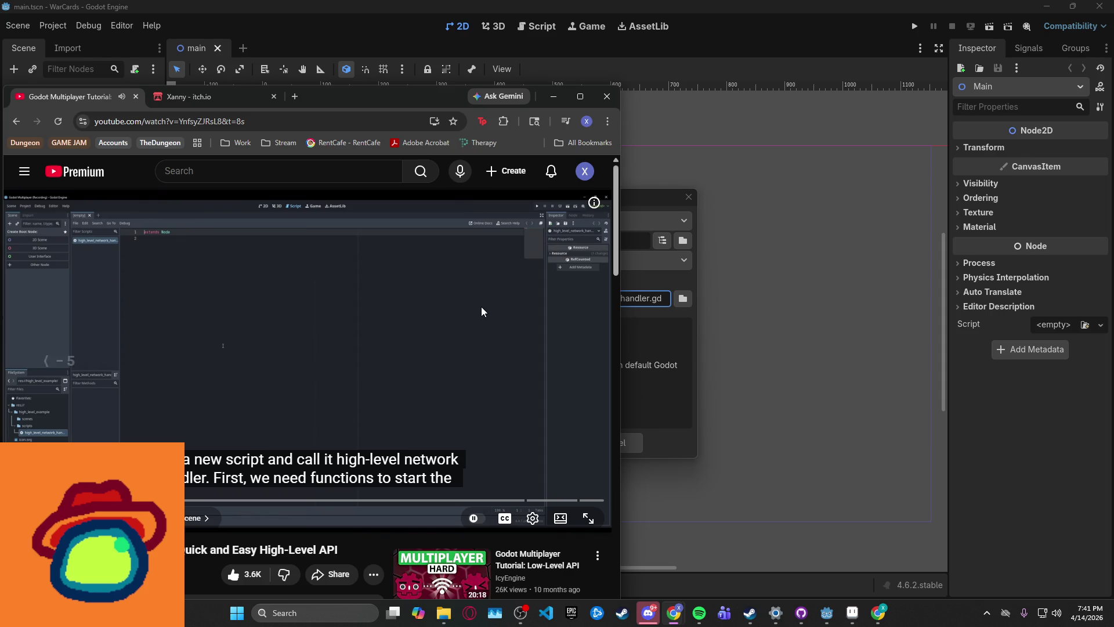
key("Left")
left_click(482, 306)
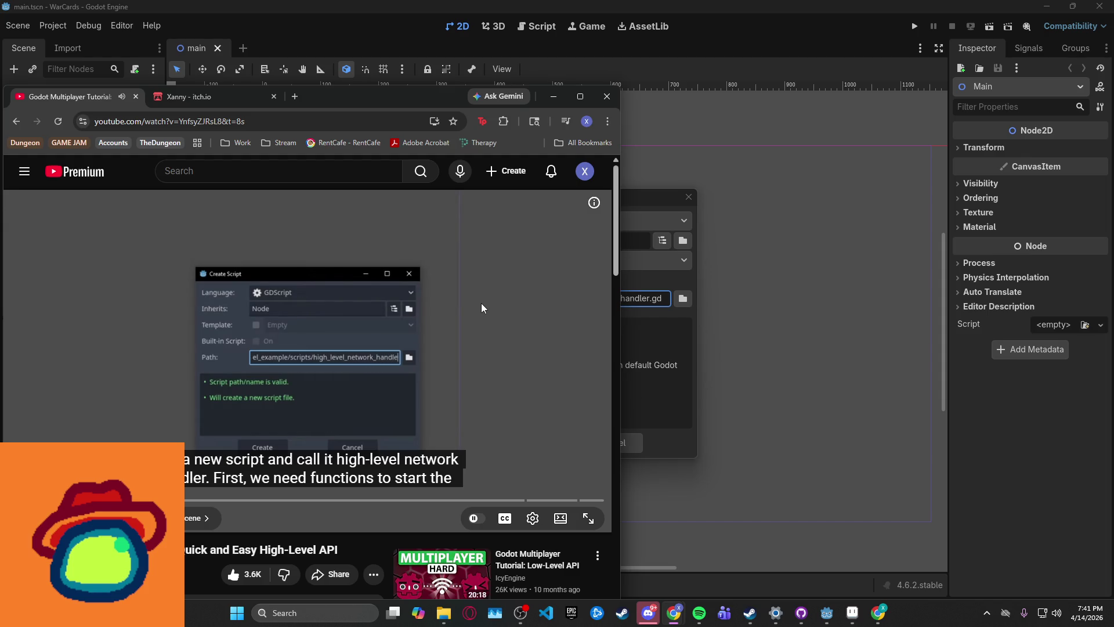
left_click(481, 303)
Compare the tutorial's script settings with the Create Script dialog, then pause and return to Godot.
mouse_move(418, 100)
left_mouse_down()
mouse_move(248, 114)
mouse_move(476, 106)
left_mouse_up()
left_click(614, 378)
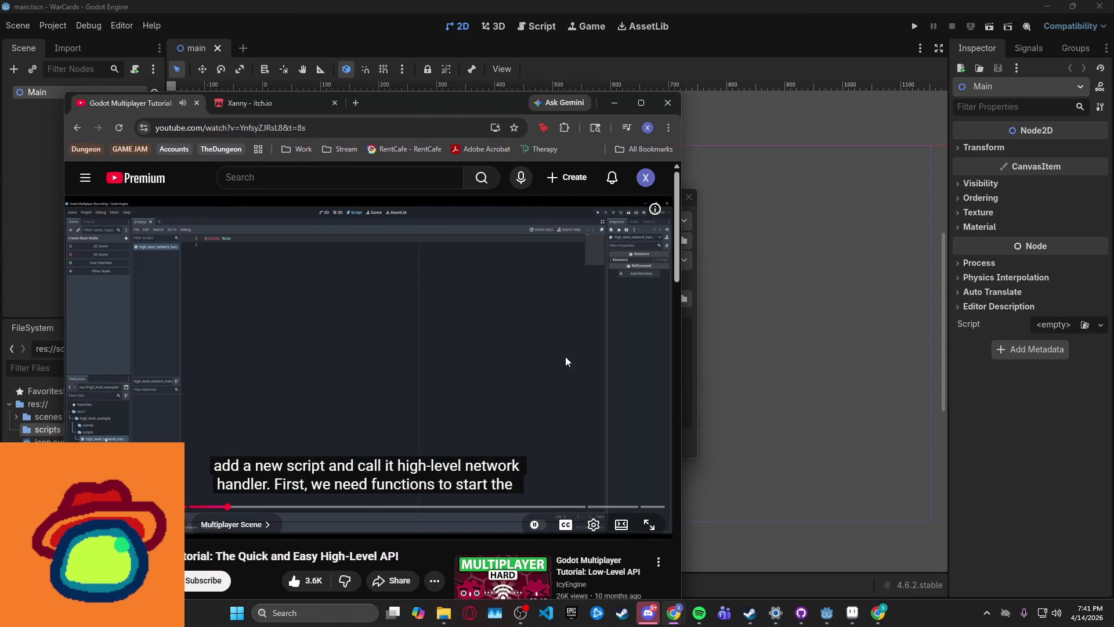
left_click(562, 357)
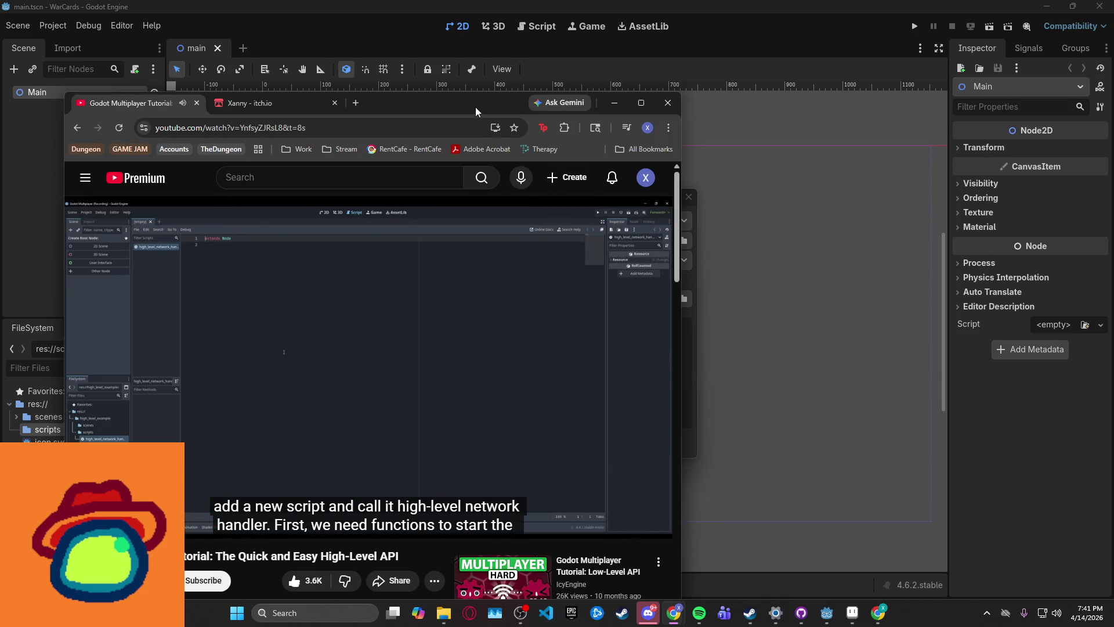
left_click(456, 271)
left_click(456, 276)
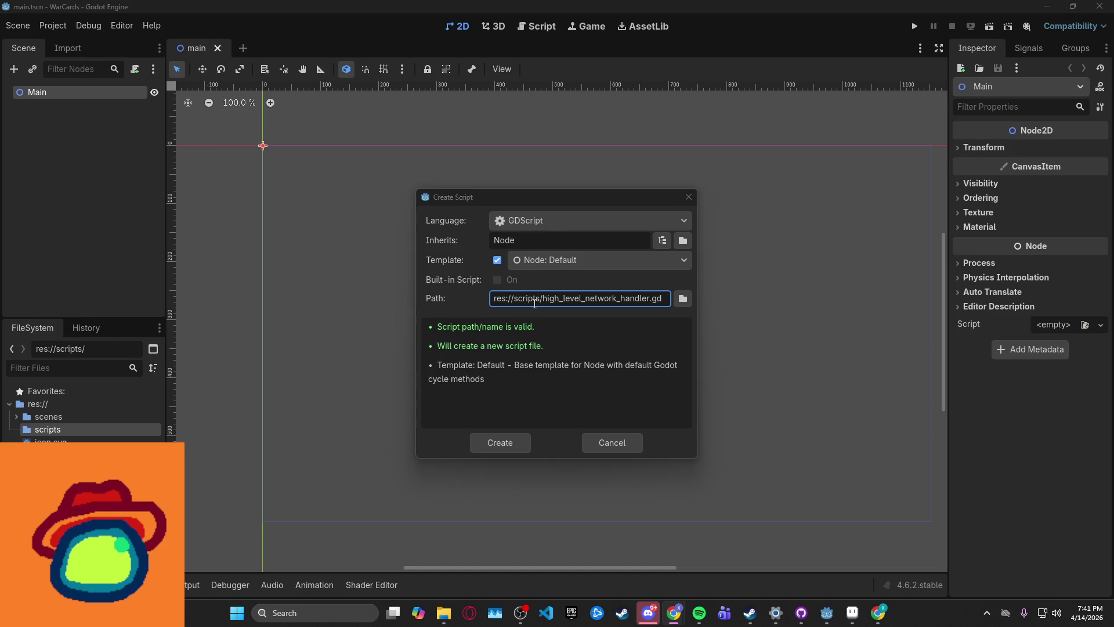
Create high_level_network_handler.gd and delete template lines 4–11, leaving only extends Node.
left_click(518, 446)
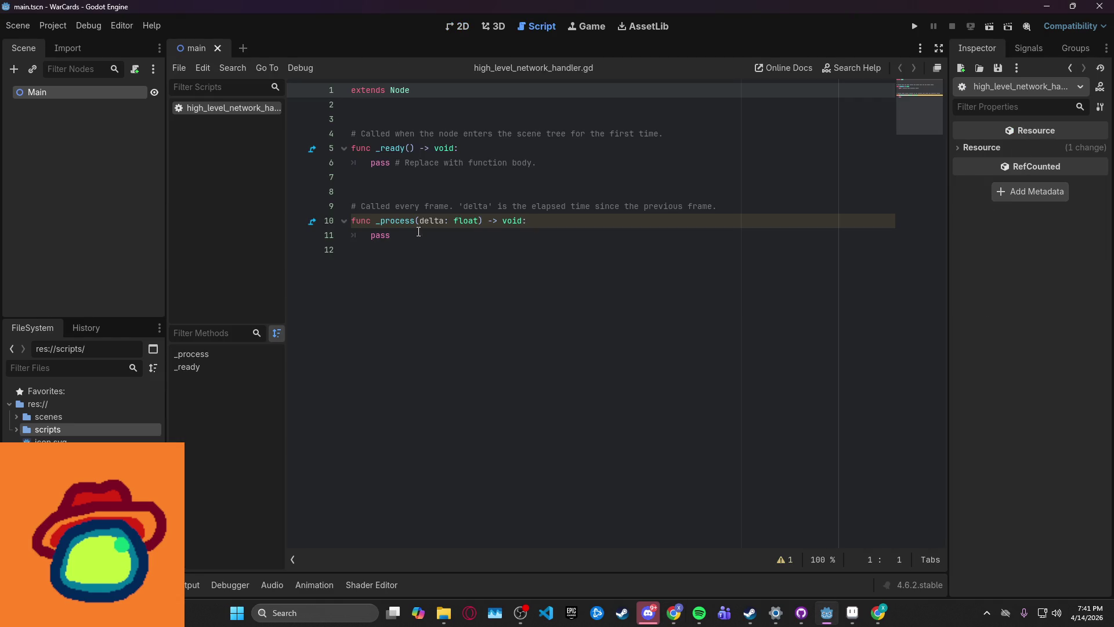
mouse_move(470, 232)
left_mouse_down()
mouse_move(395, 235)
mouse_move(371, 163)
mouse_move(326, 129)
left_mouse_up()
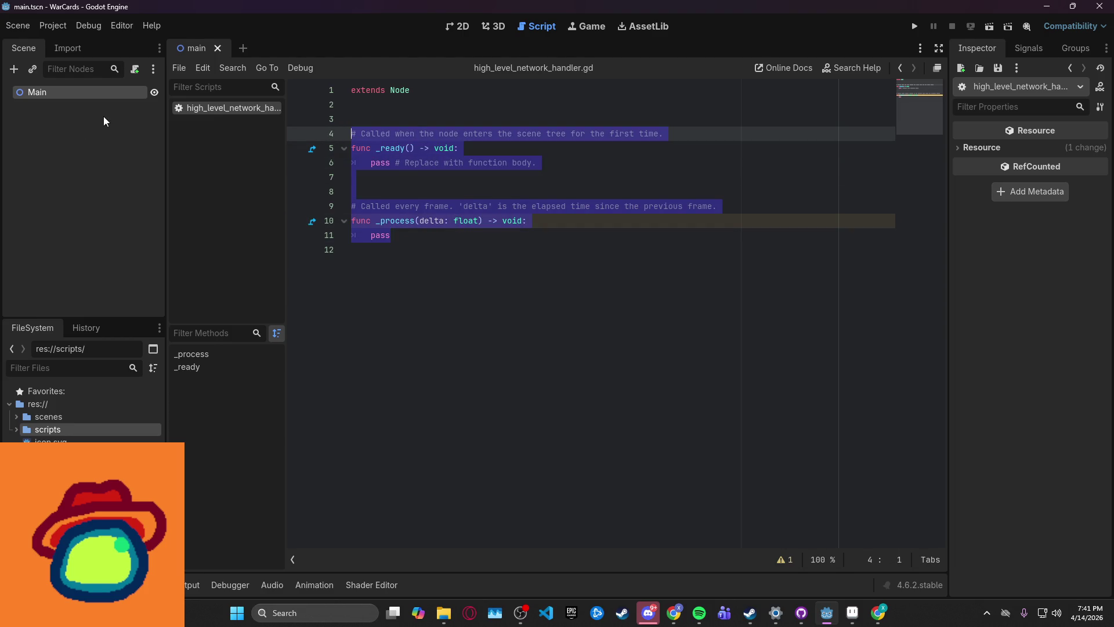
key("Delete")
key("Up")
Watch the tutorial up to its ENet peer variable, then move the browser aside and go to script line 3.
key("alt+Tab")
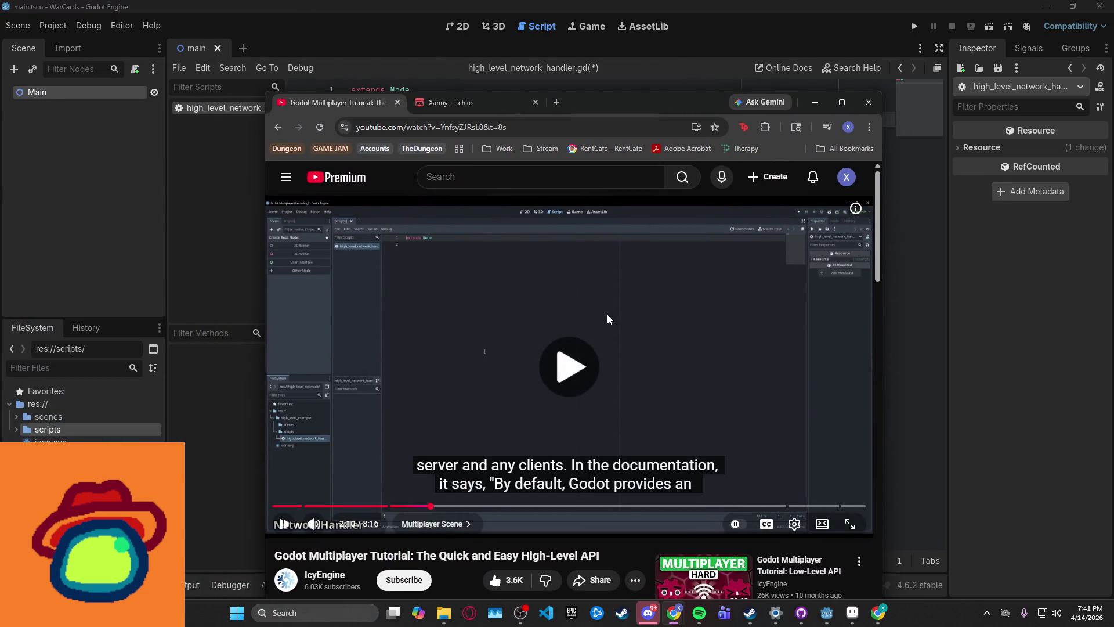
left_click(607, 318)
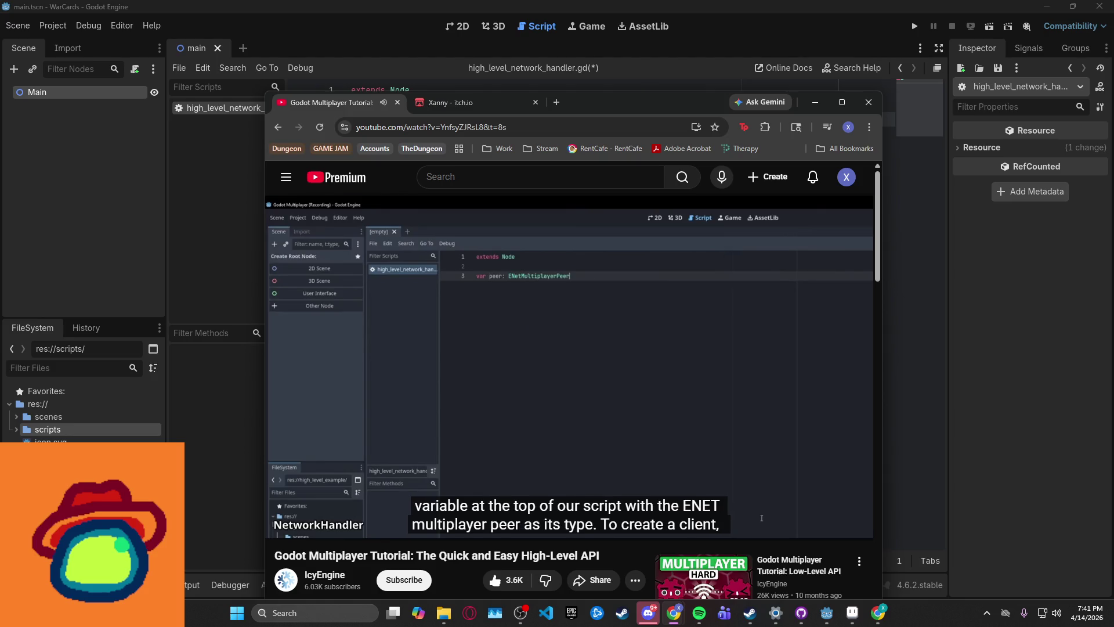
left_click(622, 242)
left_click_drag(619, 106, 0, 110)
left_click(415, 123)
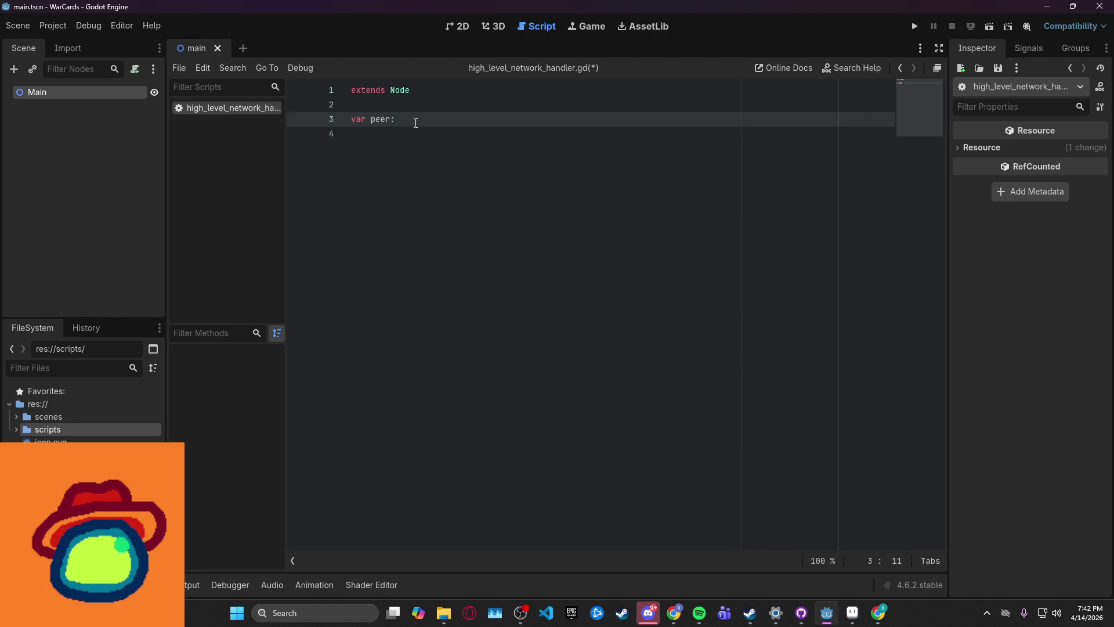
Complete line 3 as 'var peer: ENetMultiplayerPeer' using the autocomplete suggestion.
type("En")
key("BackSpace")
type("N")
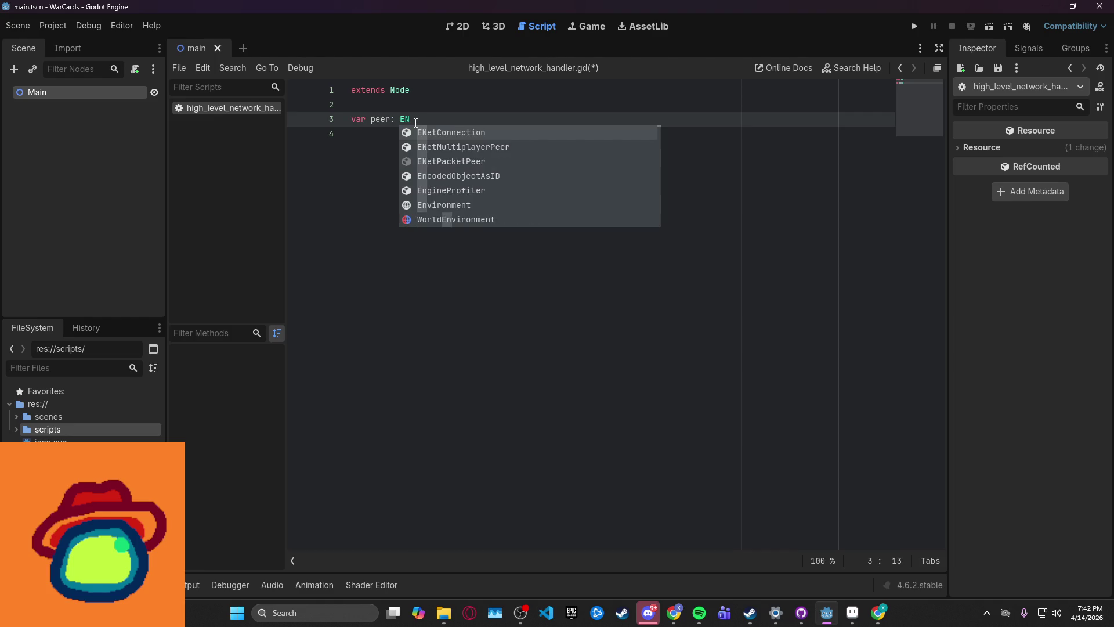
type("et")
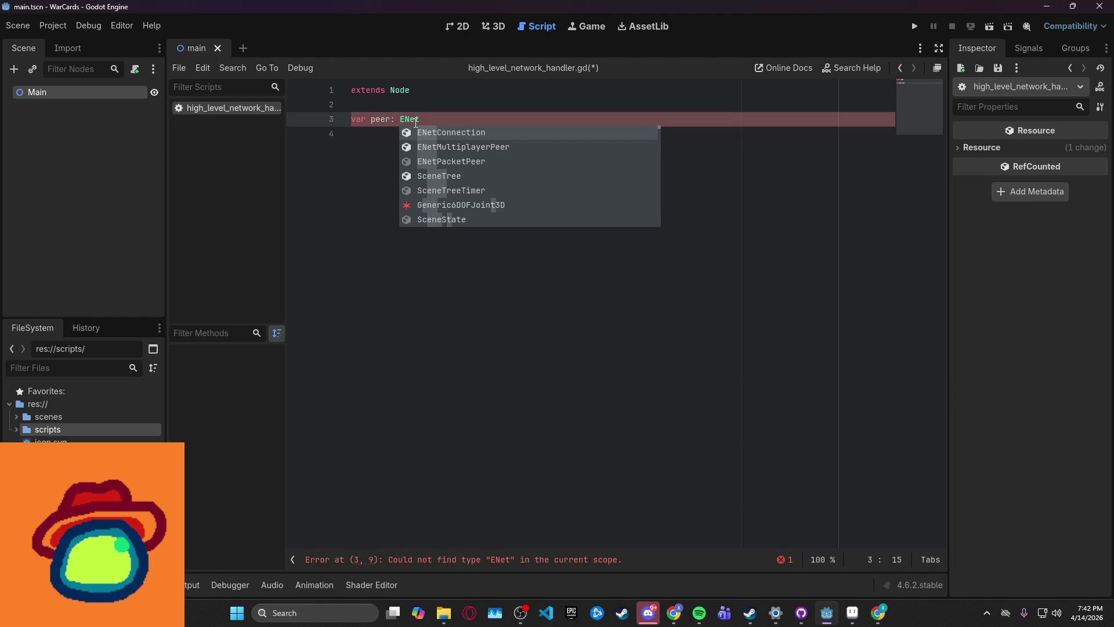
key("Down")
key("Return")
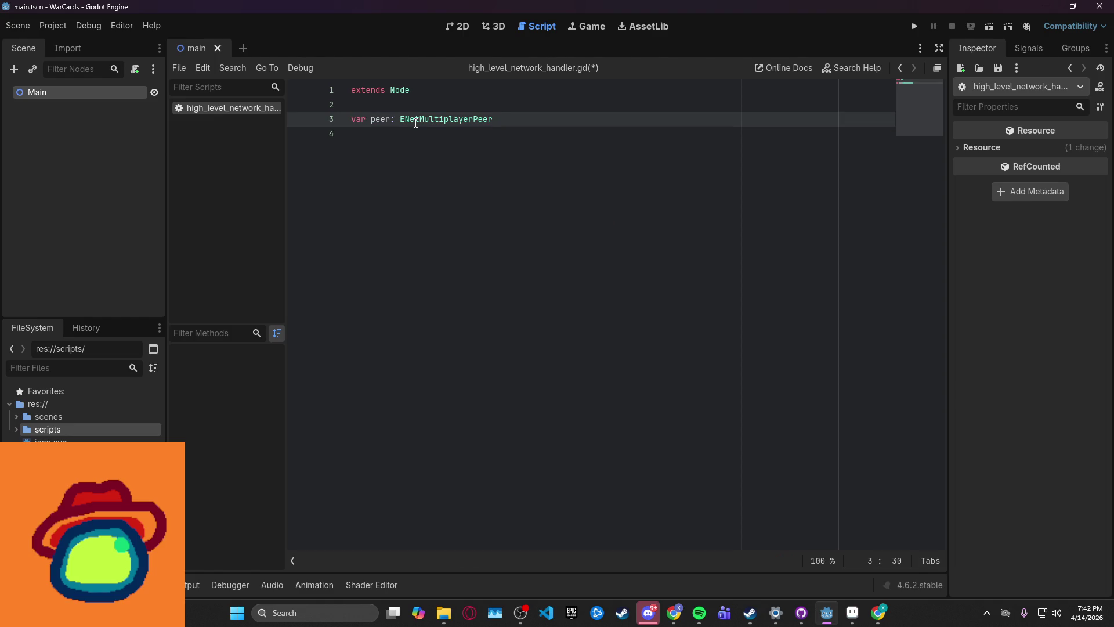
Play the tutorial briefly, then snap Godot to the left half and the browser to the right.
key("alt+Tab")
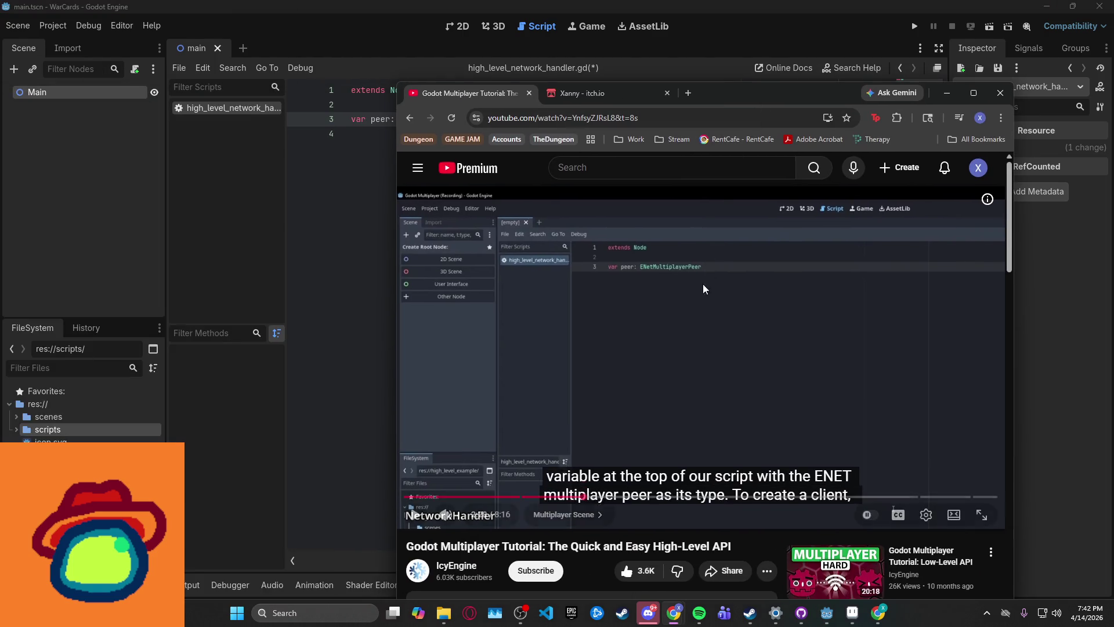
left_click(705, 289)
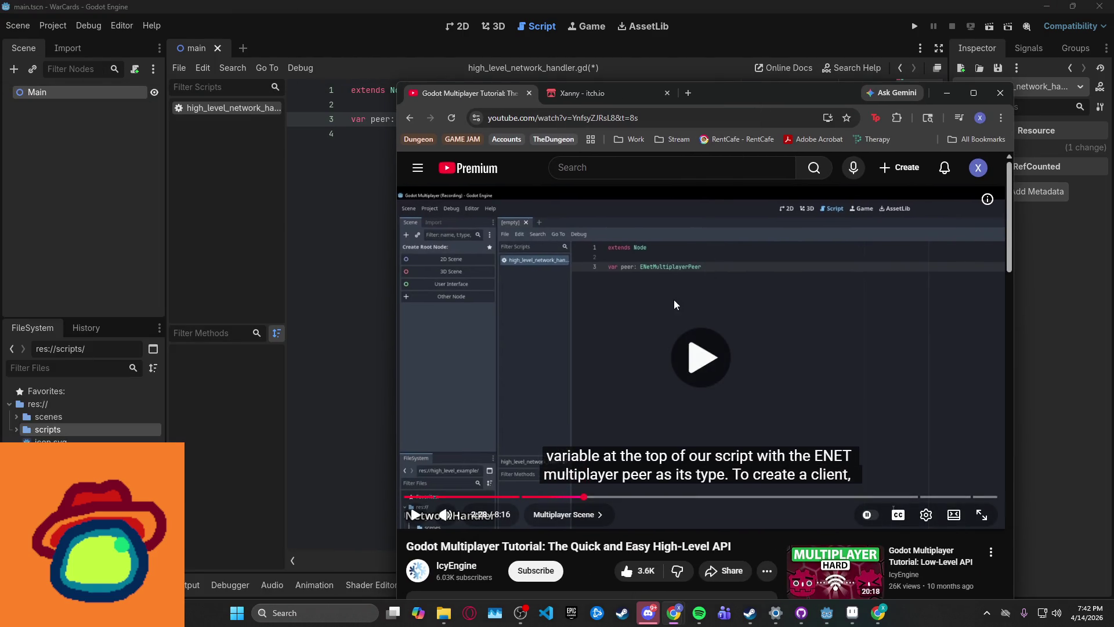
left_click(712, 368)
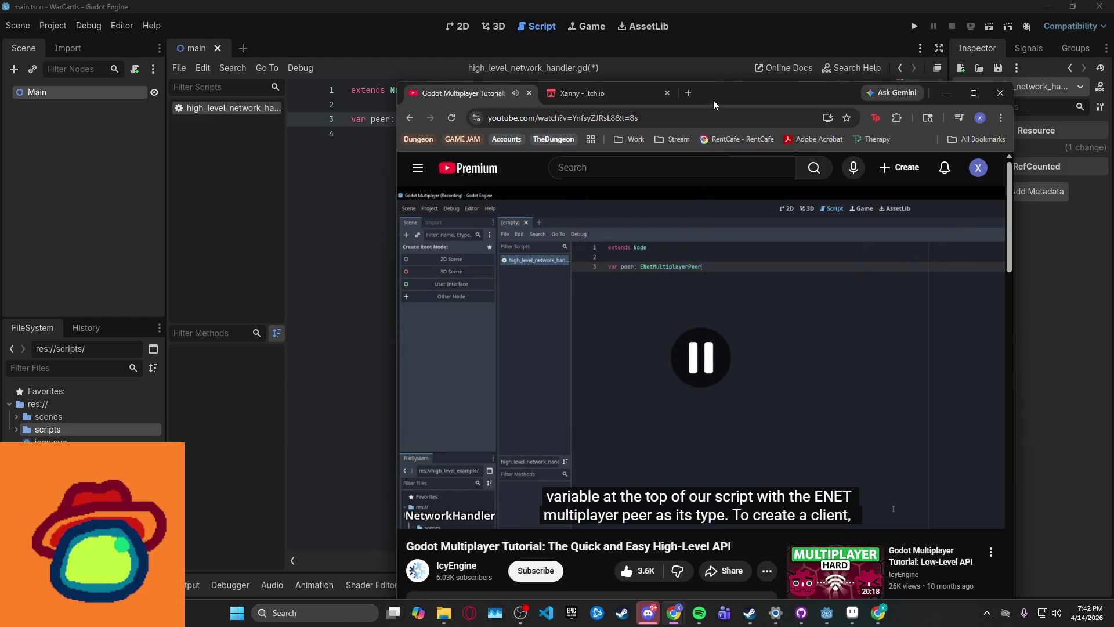
mouse_move(798, 12)
left_mouse_down()
mouse_move(887, 145)
mouse_move(343, 6)
mouse_move(531, 23)
mouse_move(439, 43)
mouse_move(446, 29)
left_mouse_up()
left_click(672, 121)
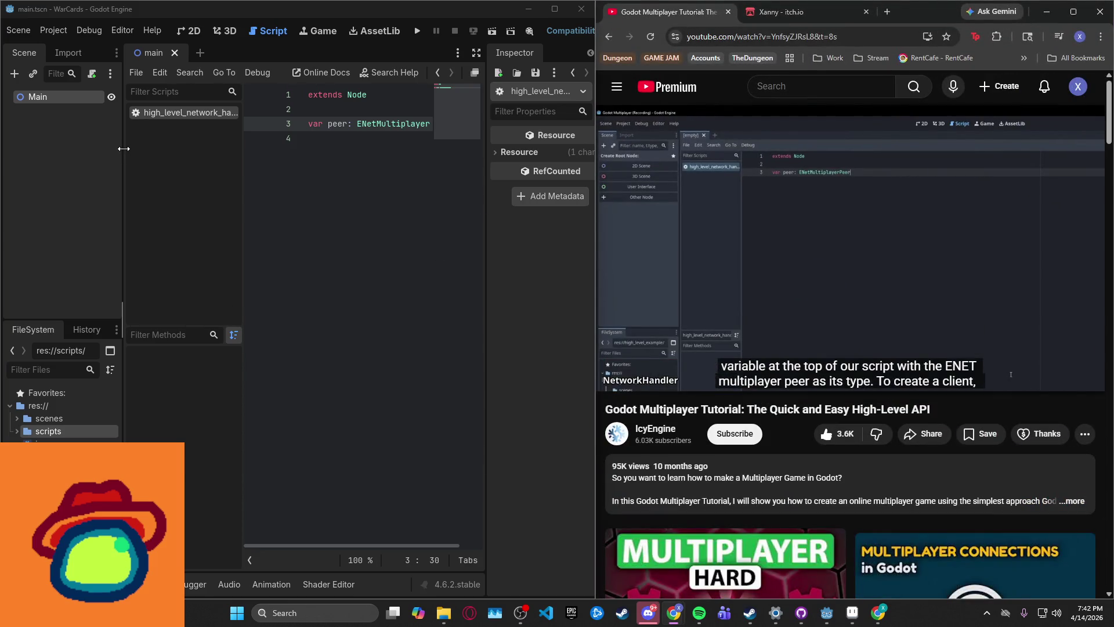
Narrow the scene panel and script list, widen Godot over the browser, and resume the tutorial.
left_click_drag(123, 150, 90, 168)
left_click_drag(224, 200, 176, 200)
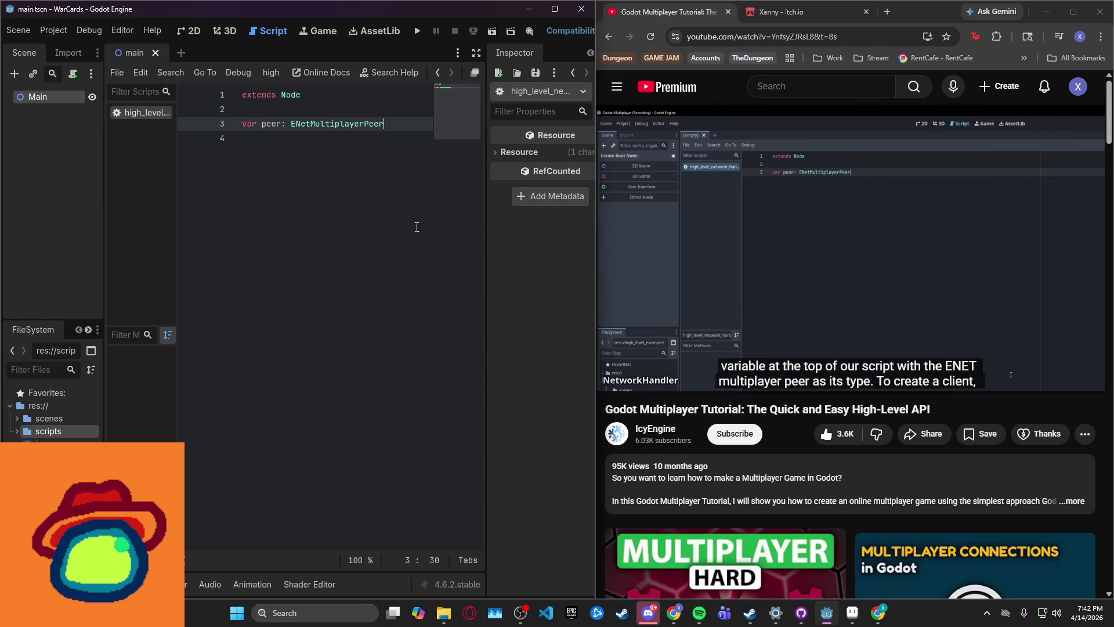
mouse_move(597, 302)
left_mouse_down()
mouse_move(728, 304)
mouse_move(691, 303)
left_mouse_up()
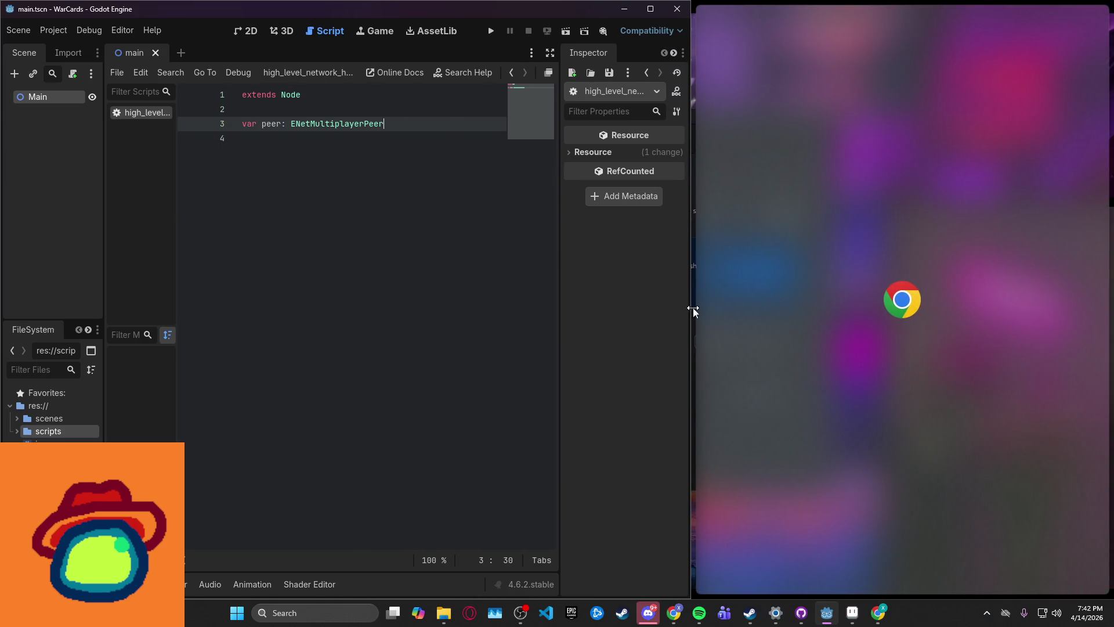
left_click(882, 218)
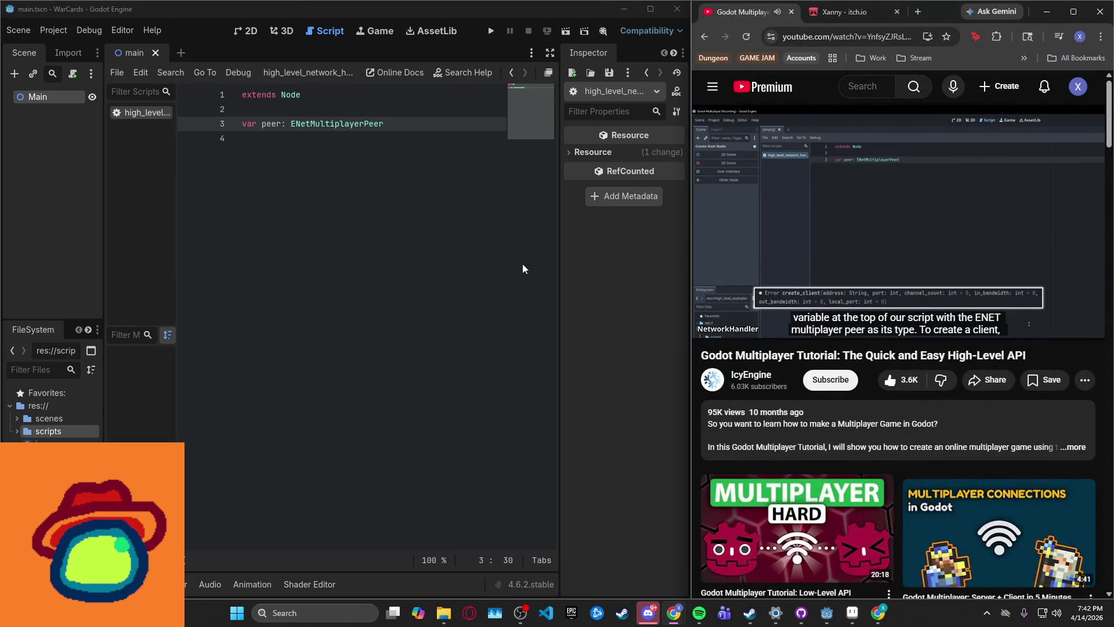
Add const IP_ADDRESS: String = "localhost" on a new line under extends Node.
left_click(414, 145)
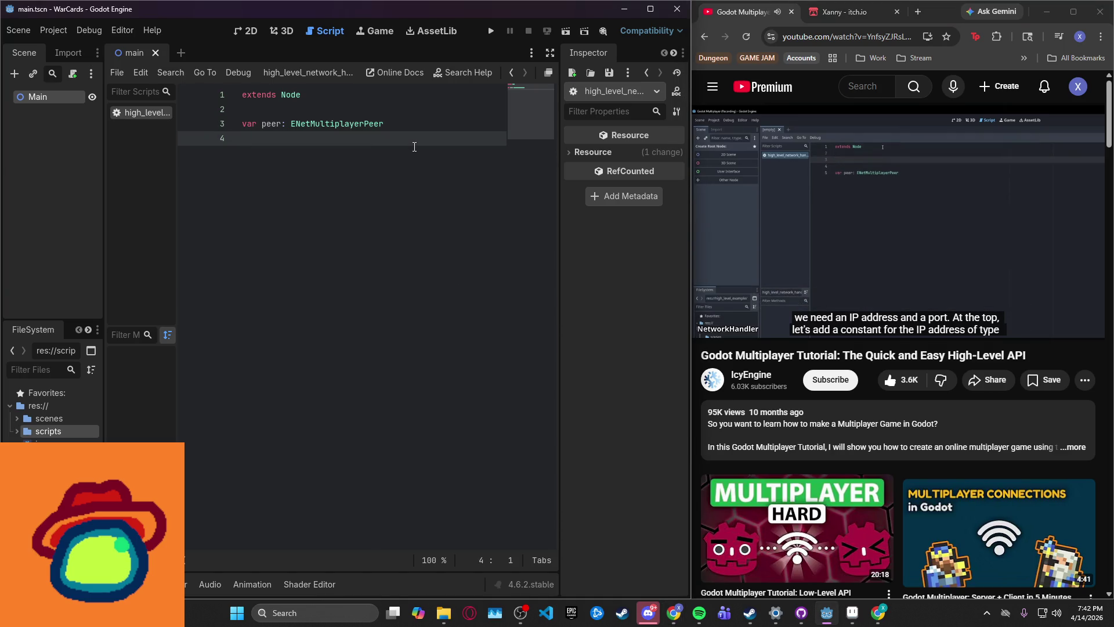
left_click(376, 98)
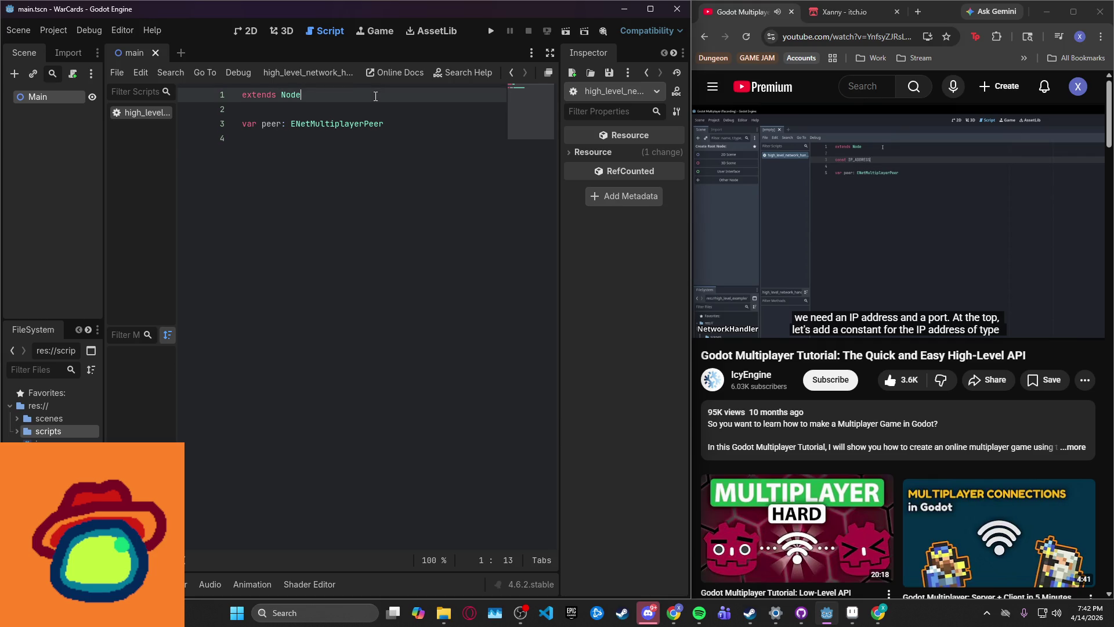
key("Return")
key("Return")
type("nst IP")
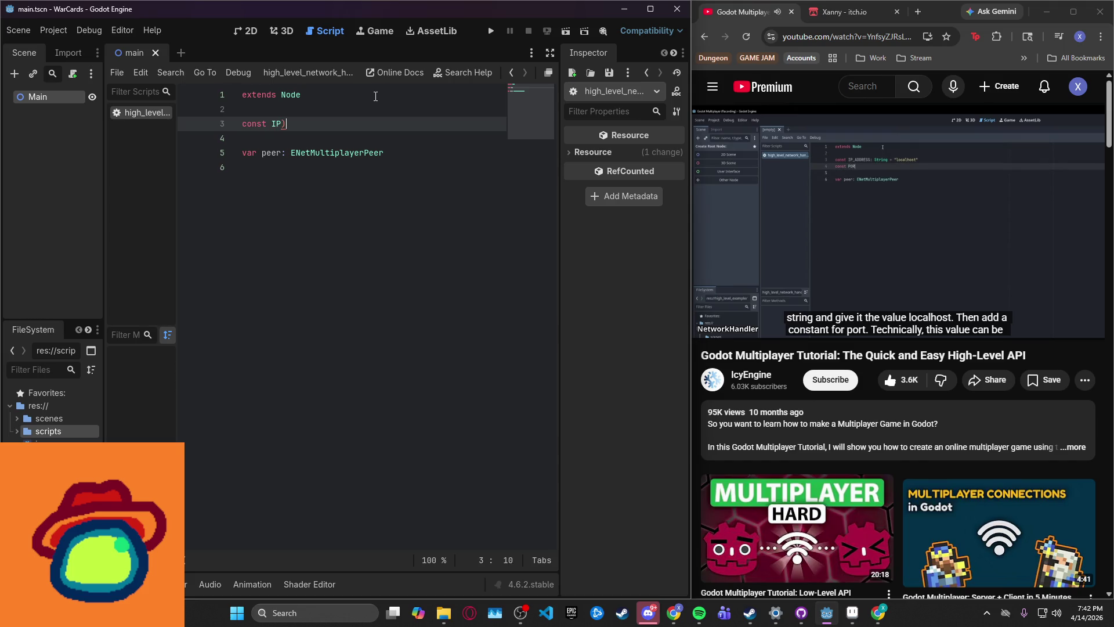
type("_ADDRESS")
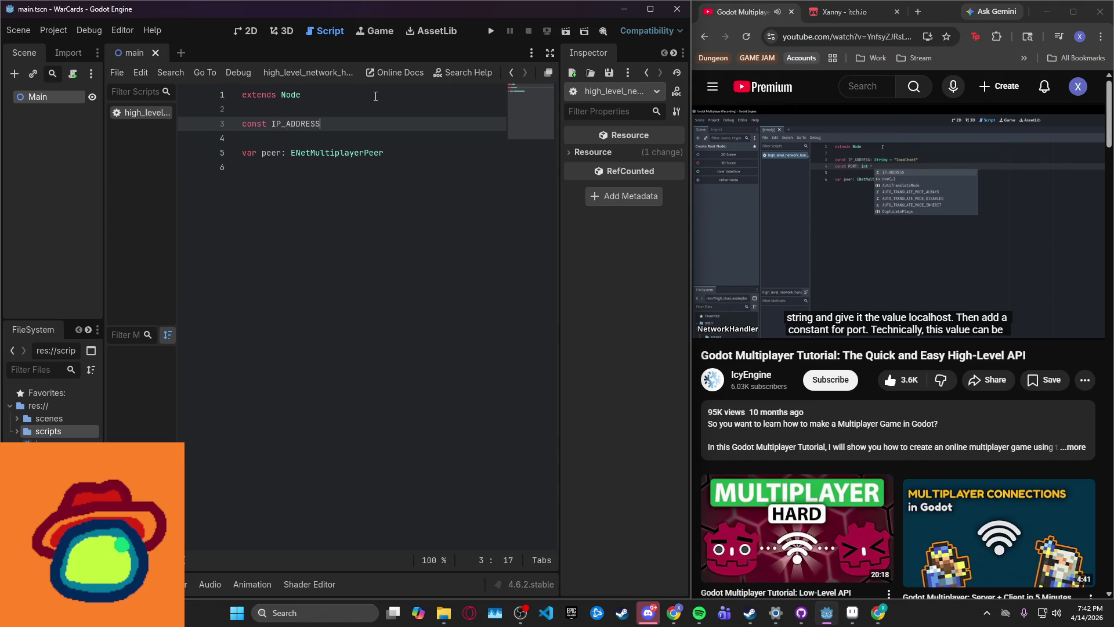
type(": String = ")
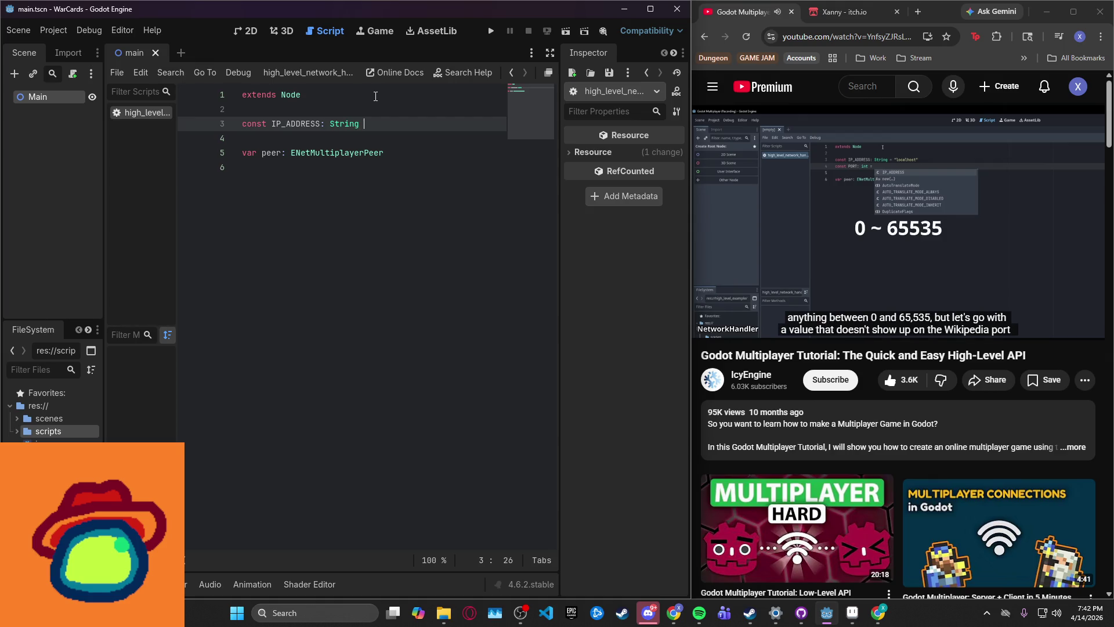
type("\"loca")
type("lhost")
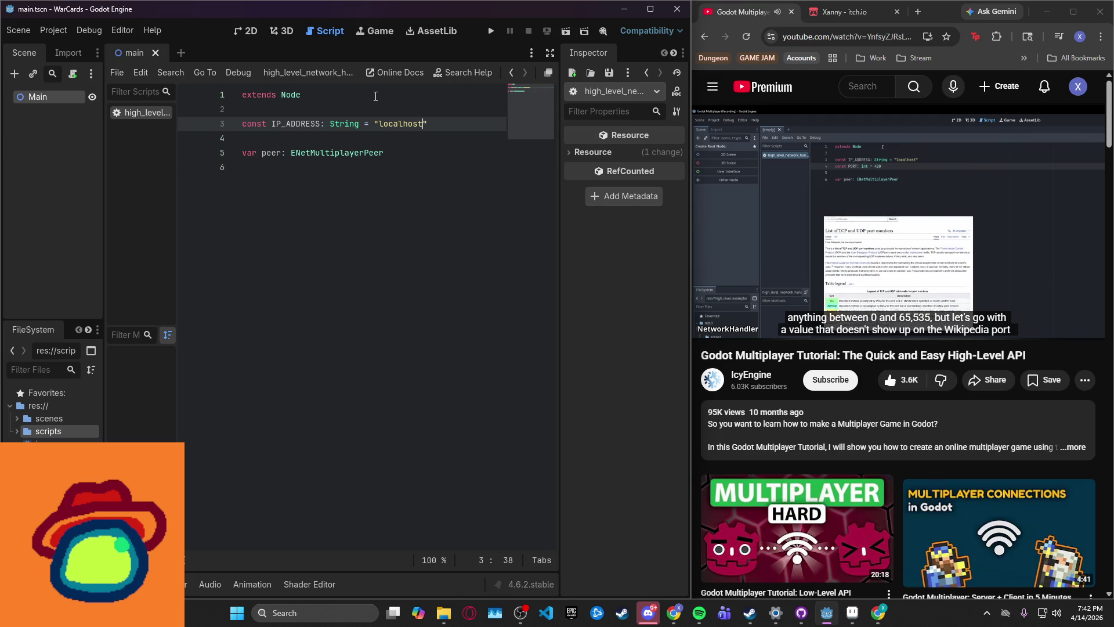
Add const PORT = 42069 below the IP_ADDRESS constant.
key("End")
key("Return")
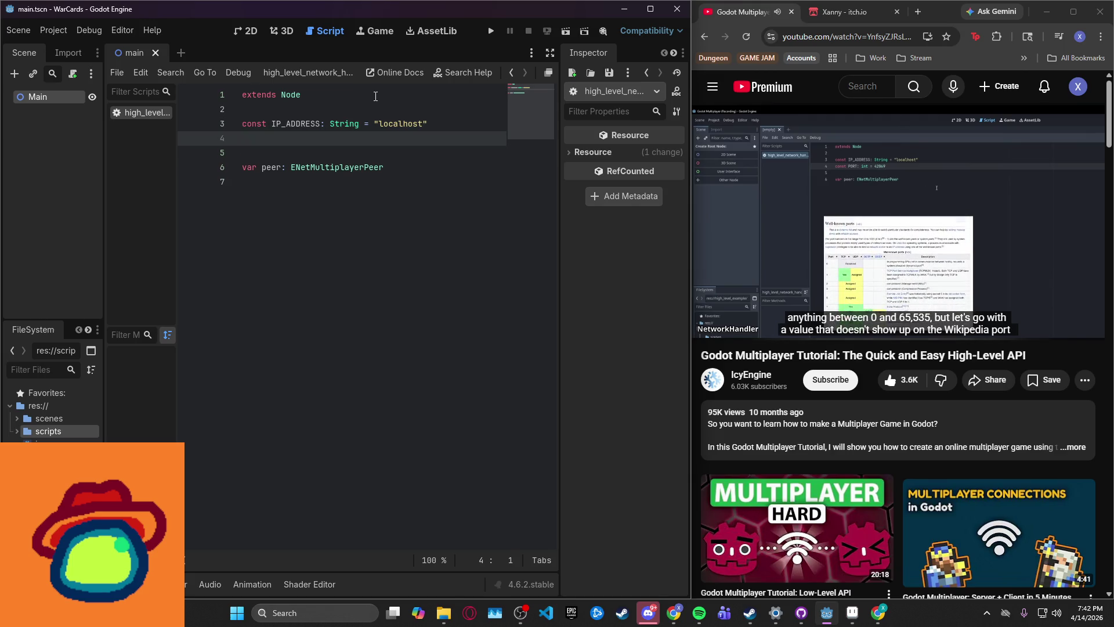
type("const PR")
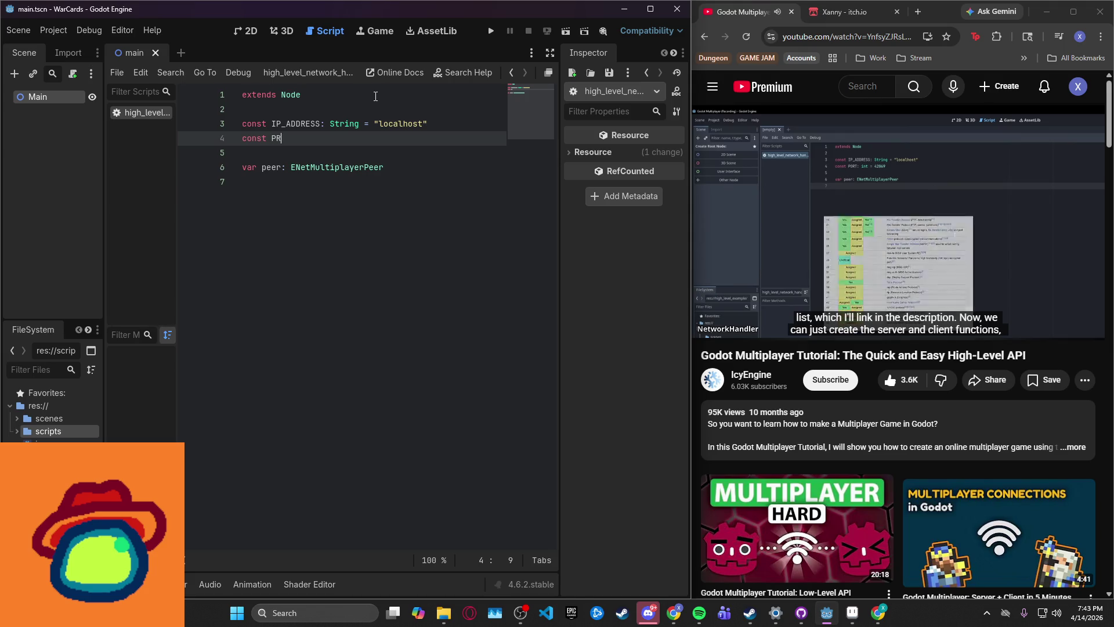
key("BackSpace")
type("ORT:")
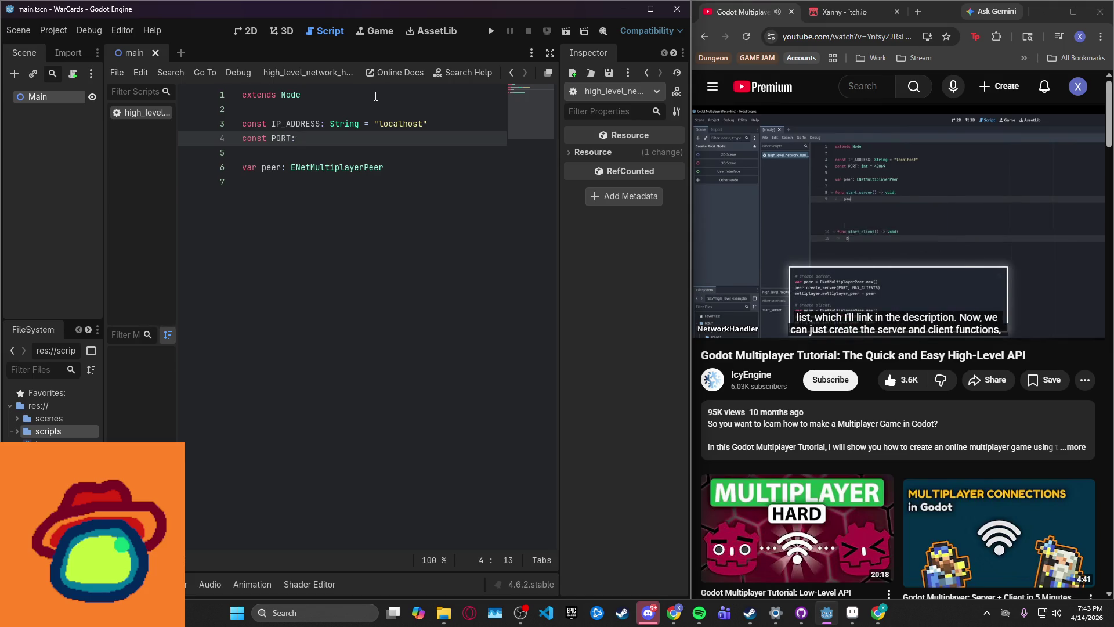
key("BackSpace")
key("BackSpace")
type("= 4206")
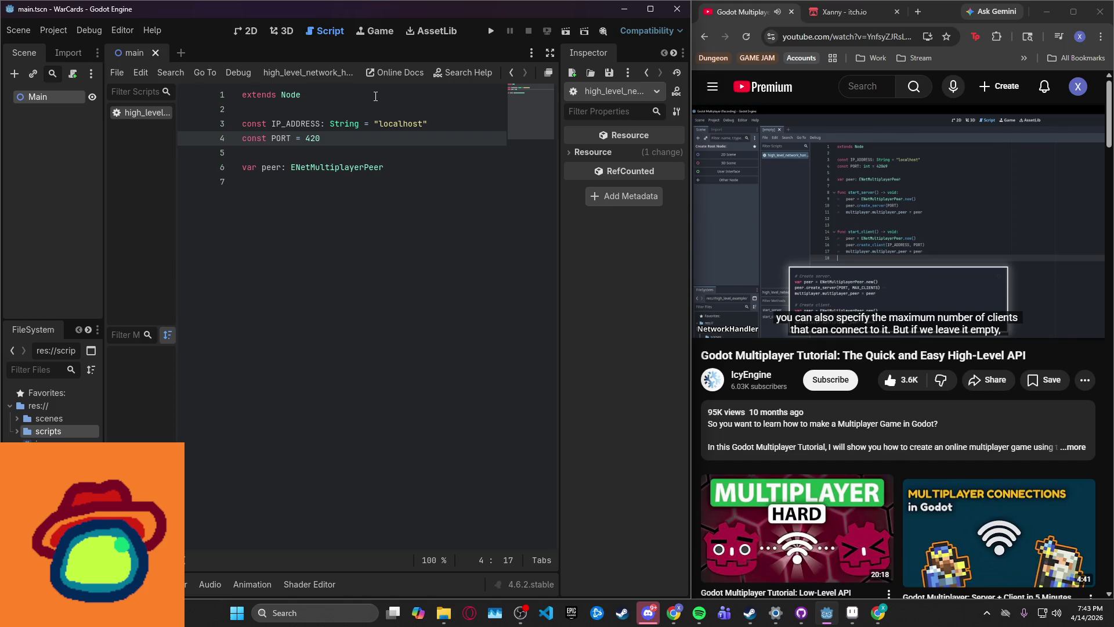
type("9")
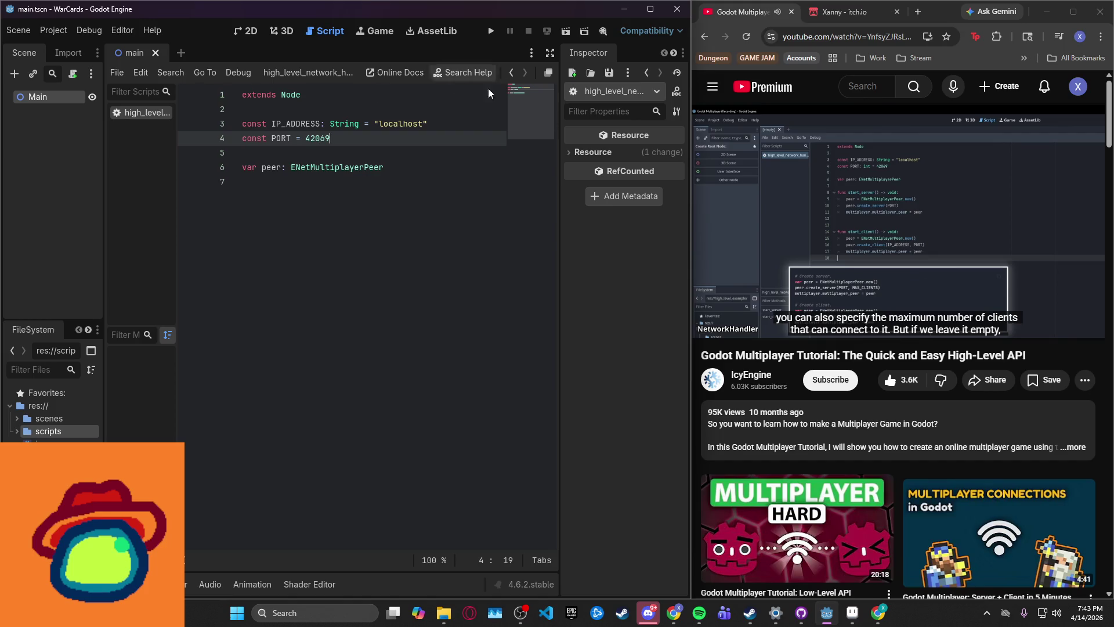
left_click(401, 193)
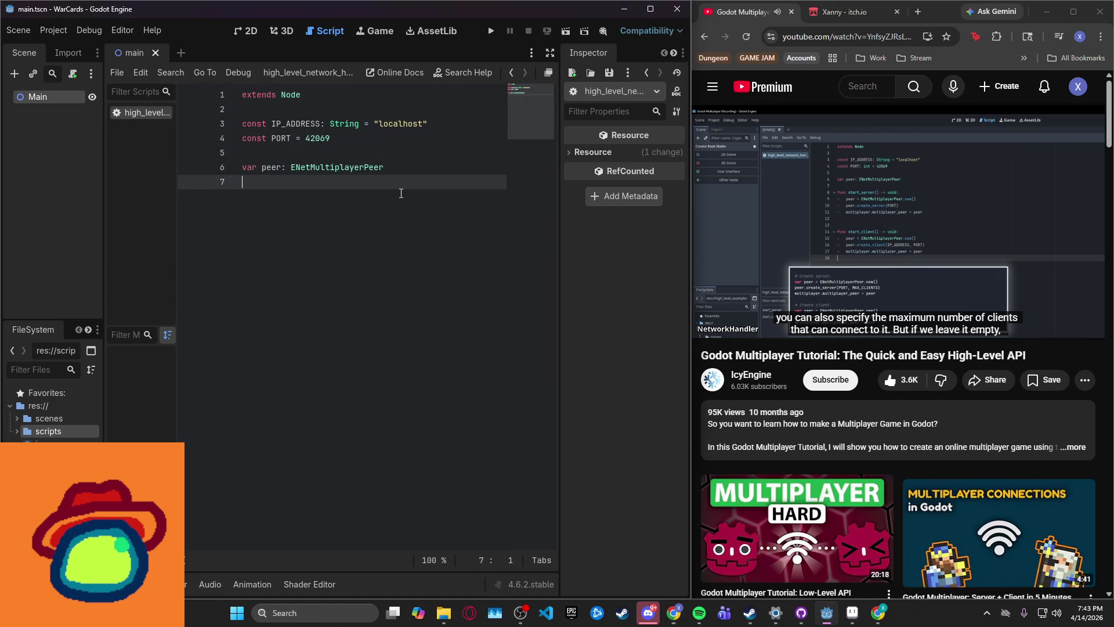
Write func start_server() with peer = ENetMultiplayerPeer.new() as its first line.
key("Return")
type("unc start_server() -> void:")
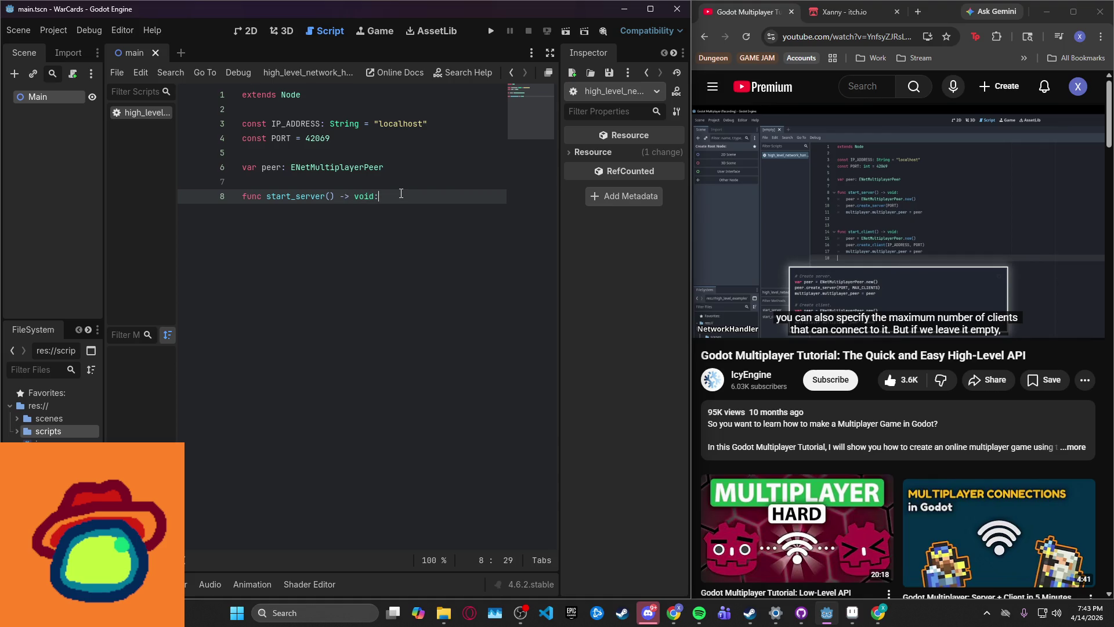
key("Return")
type("peer")
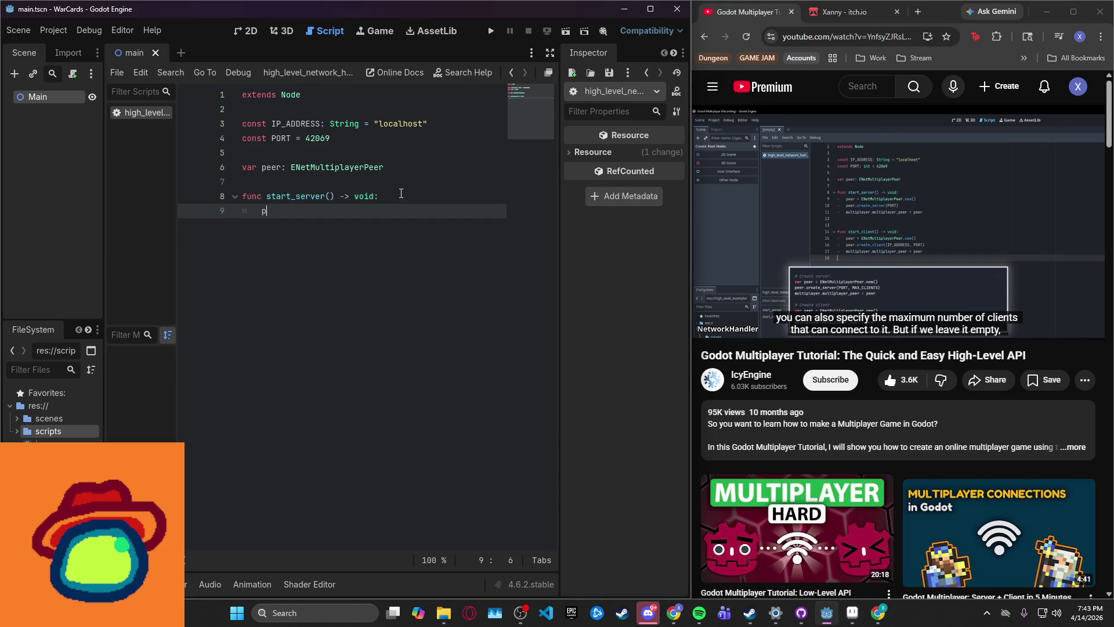
type("= E")
type("N")
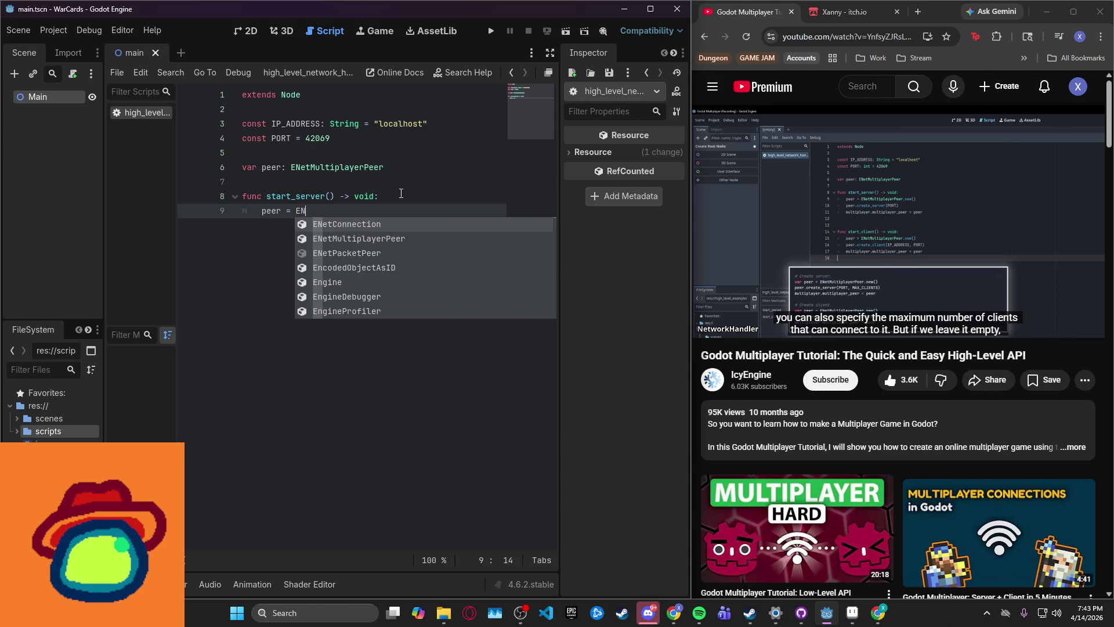
type("e")
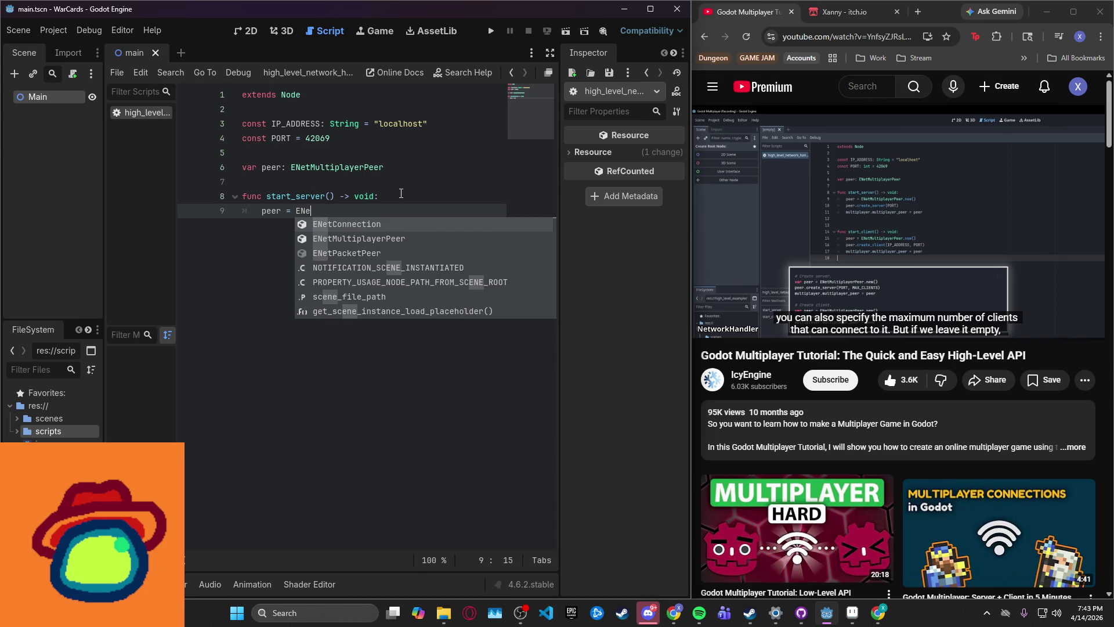
key("Down")
key("Return")
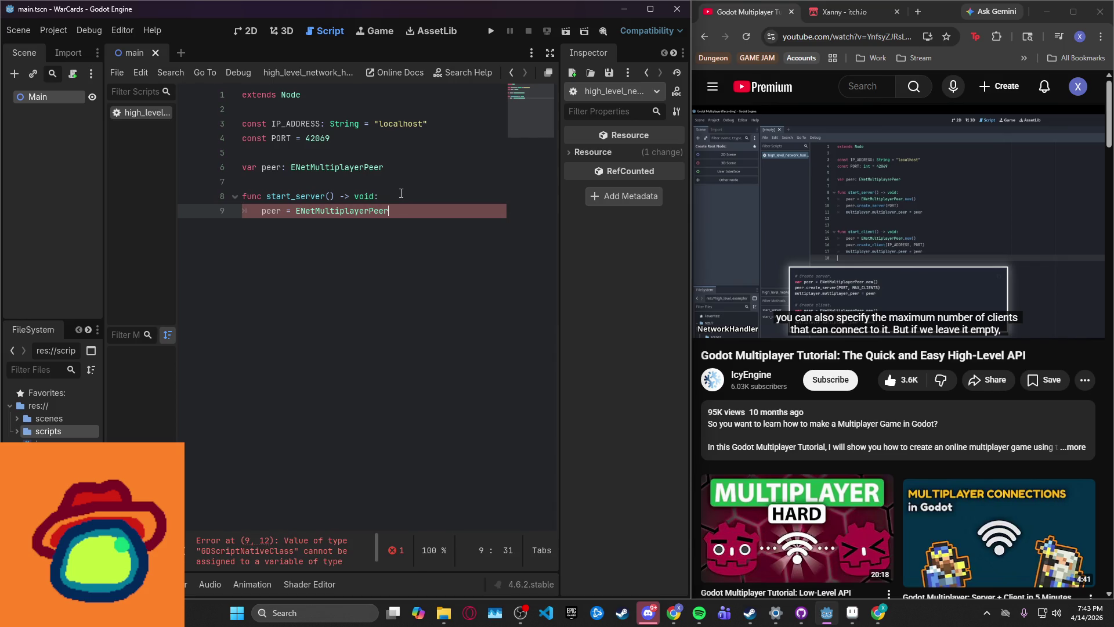
key("Return")
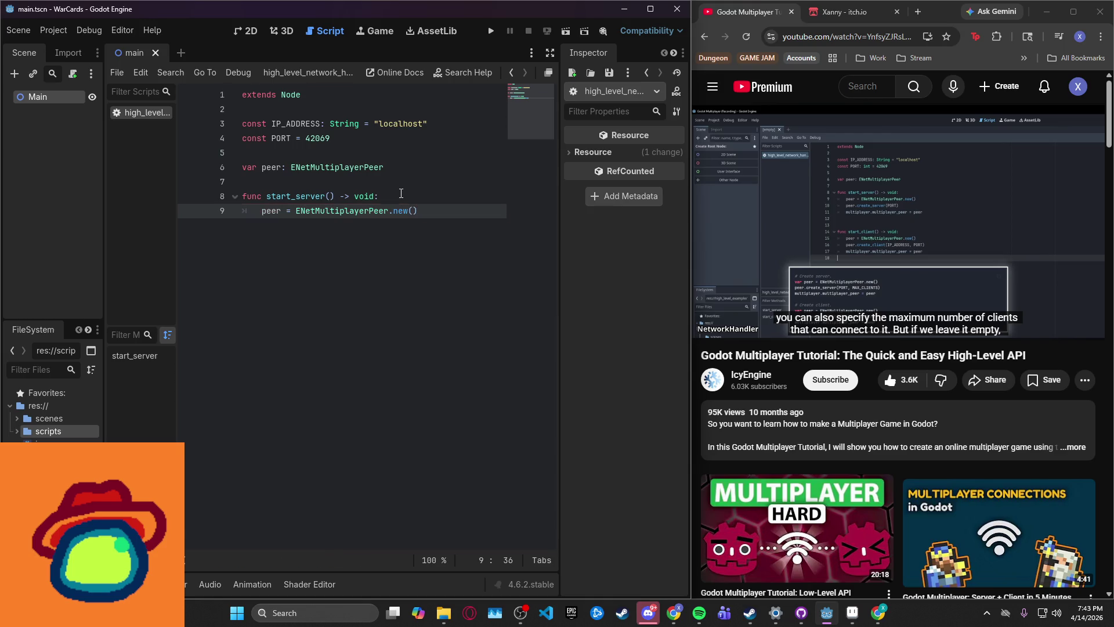
Add peer.create_server(PORT) on the next line of start_server.
key("End")
key("Return")
type("peer.")
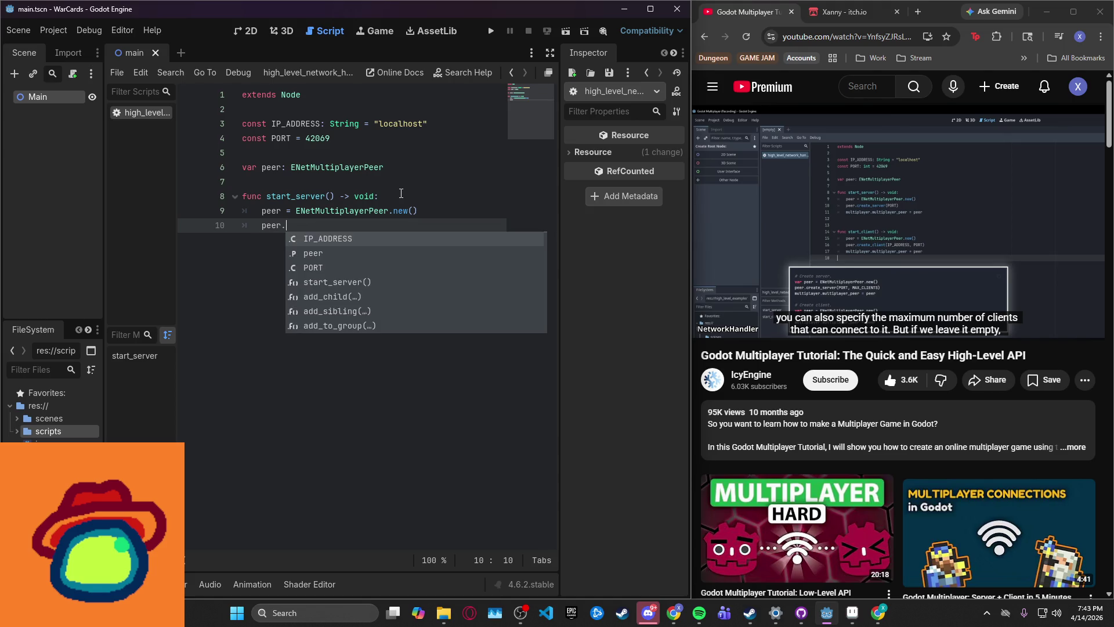
type("create")
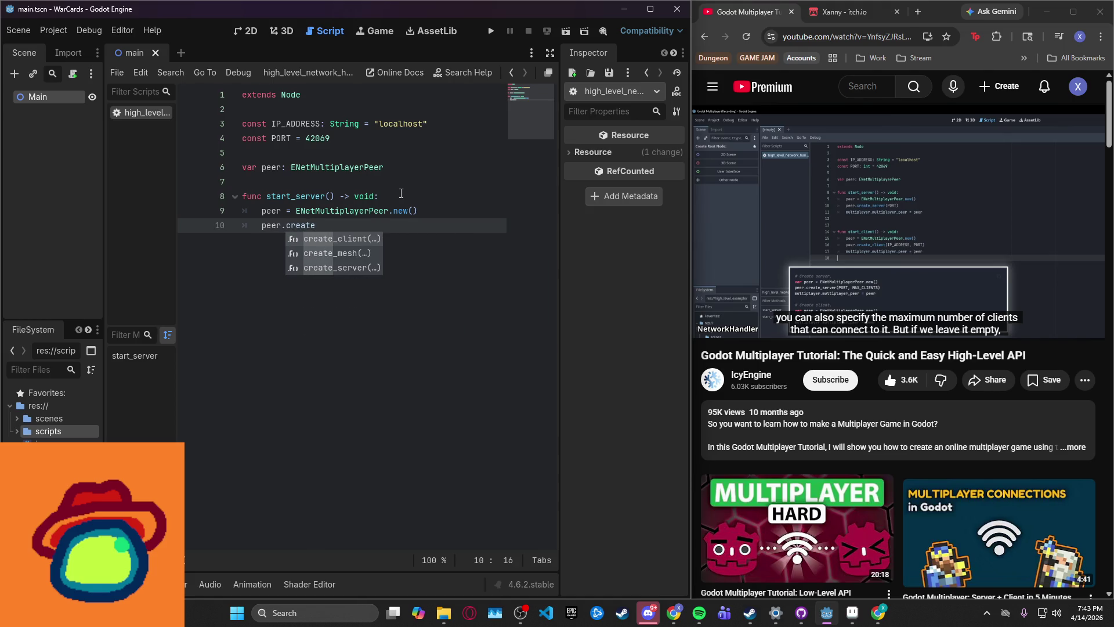
type("_s")
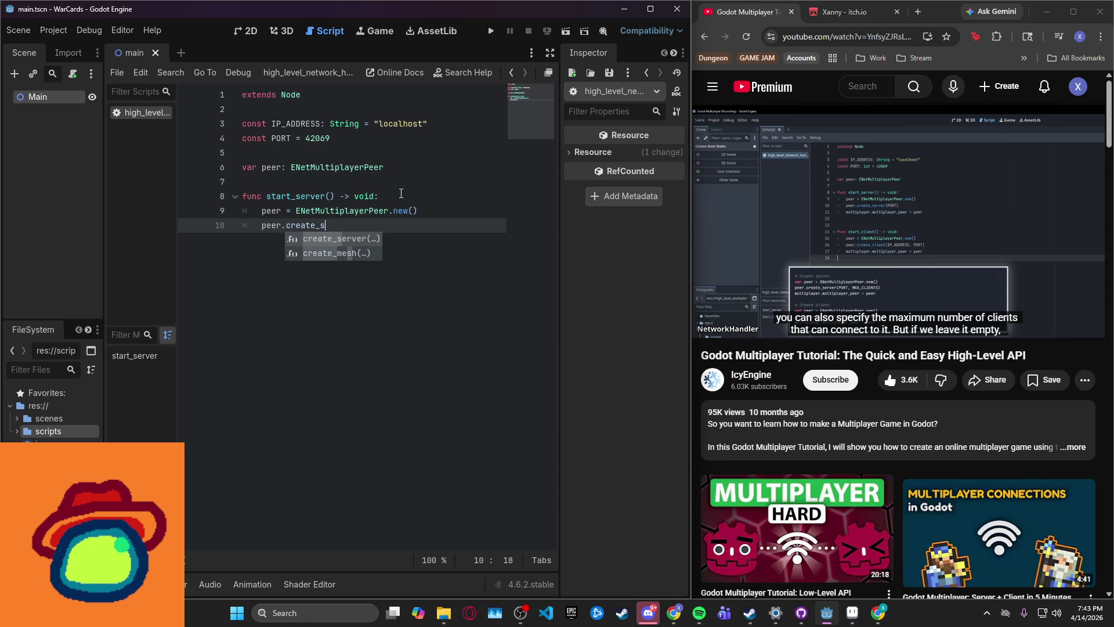
key("Return")
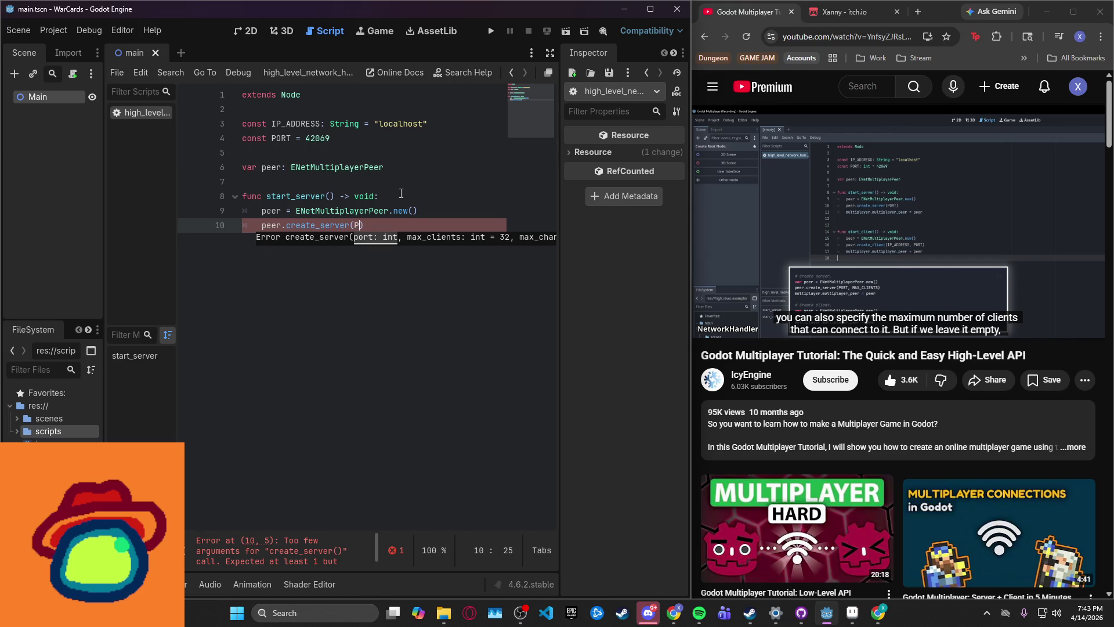
type("PORT")
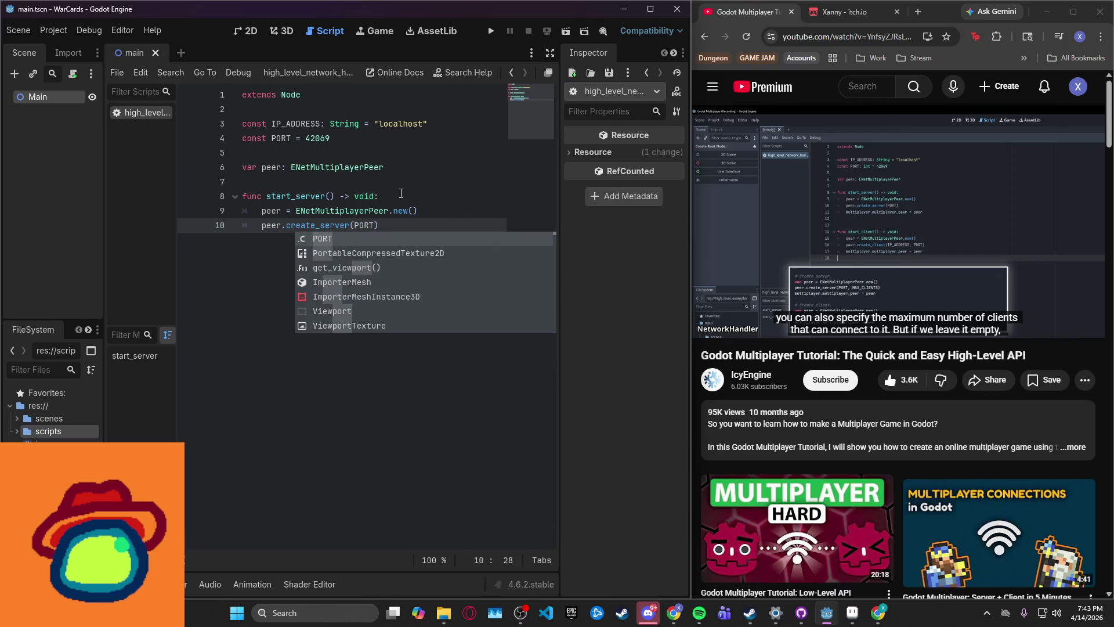
Set multiplayer.multiplayer_peer = peer, then begin func start_client() -> void: below.
left_click(405, 225)
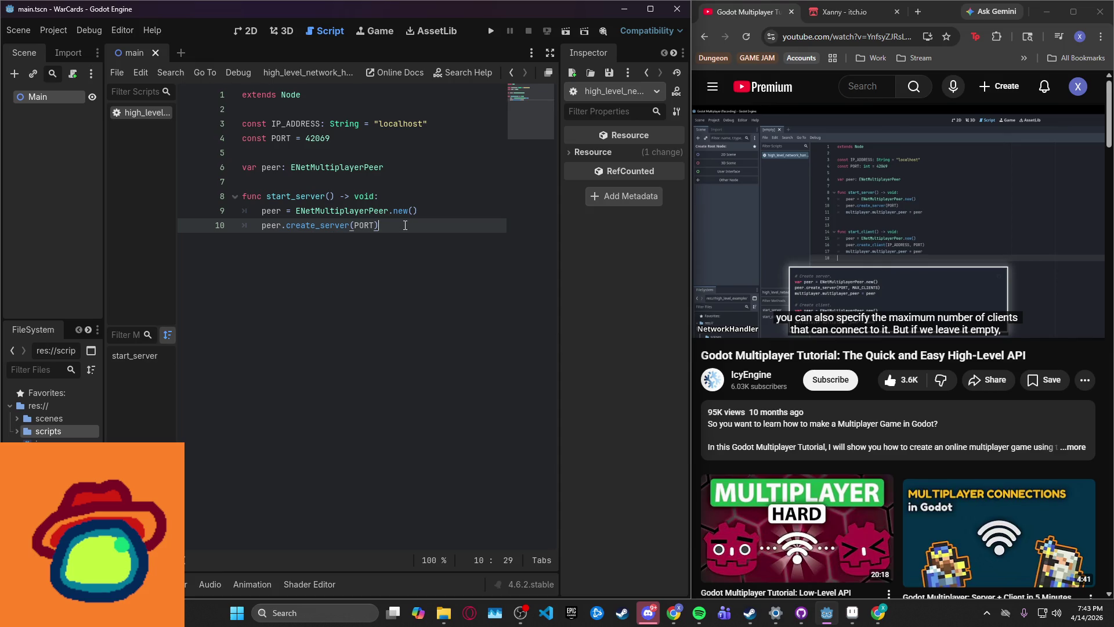
key("Return")
type("multipla")
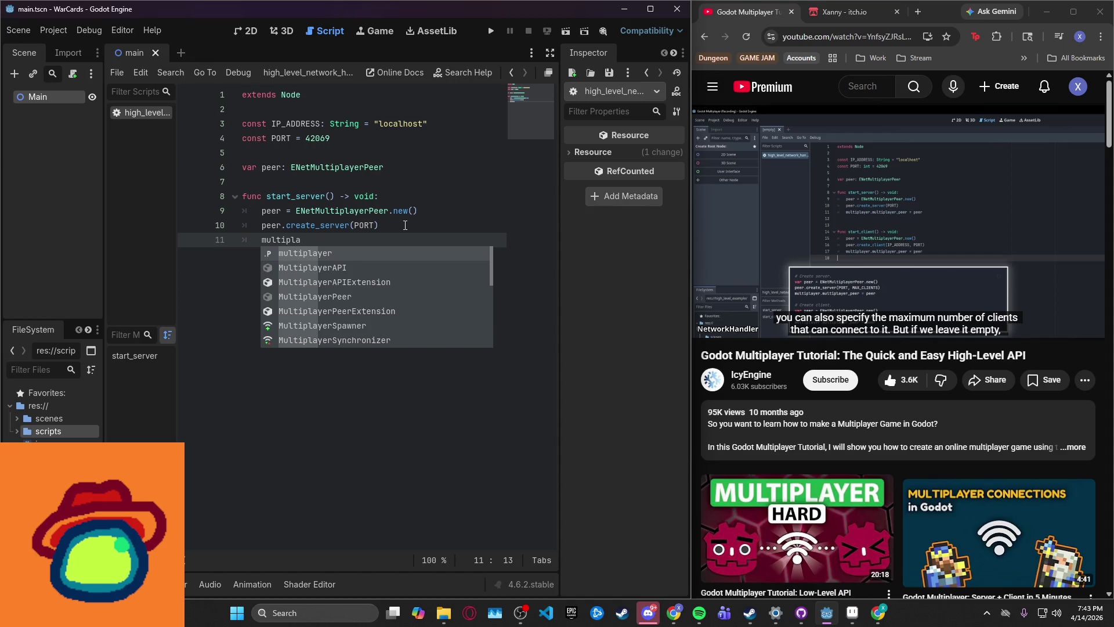
key("Return")
type(".m")
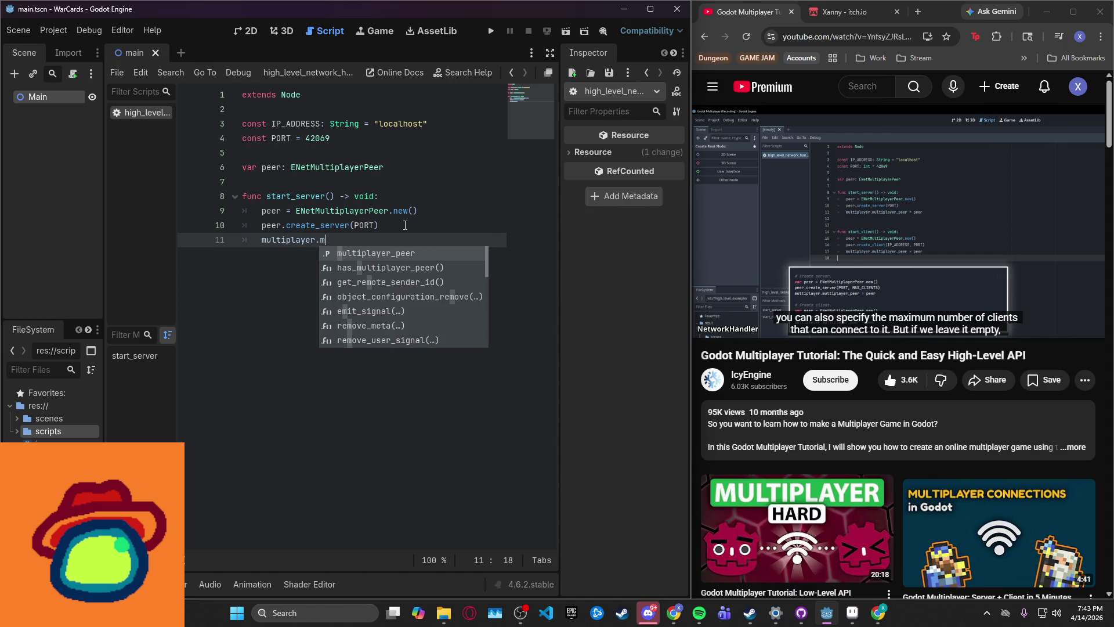
key("Return")
type("= peer")
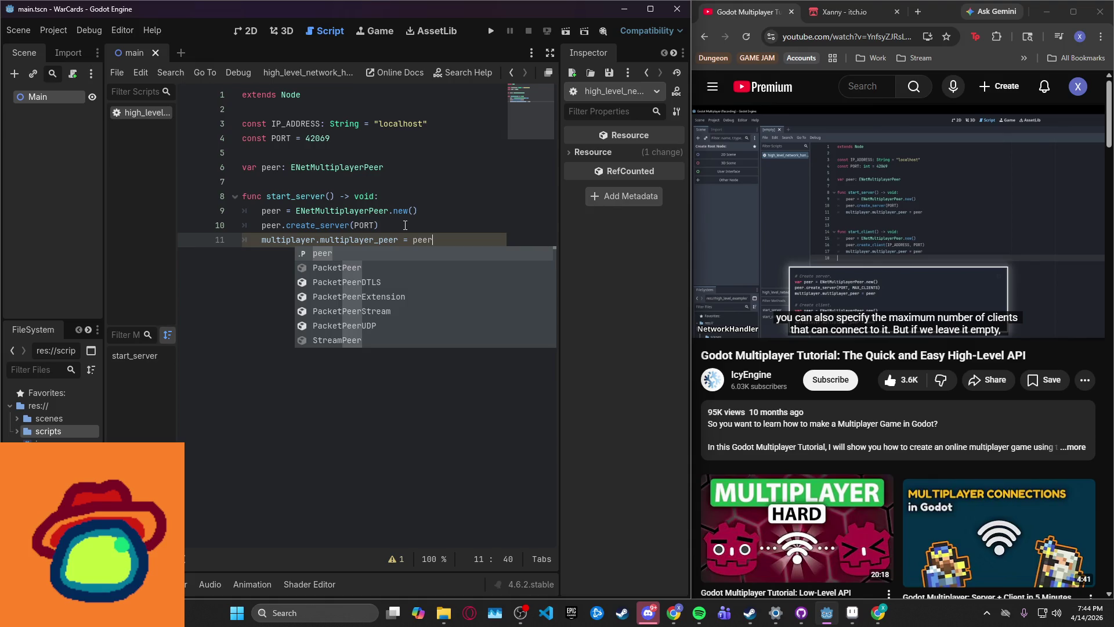
key("Return")
key("Return")
key("Return")
key("BackSpace")
type("func start")
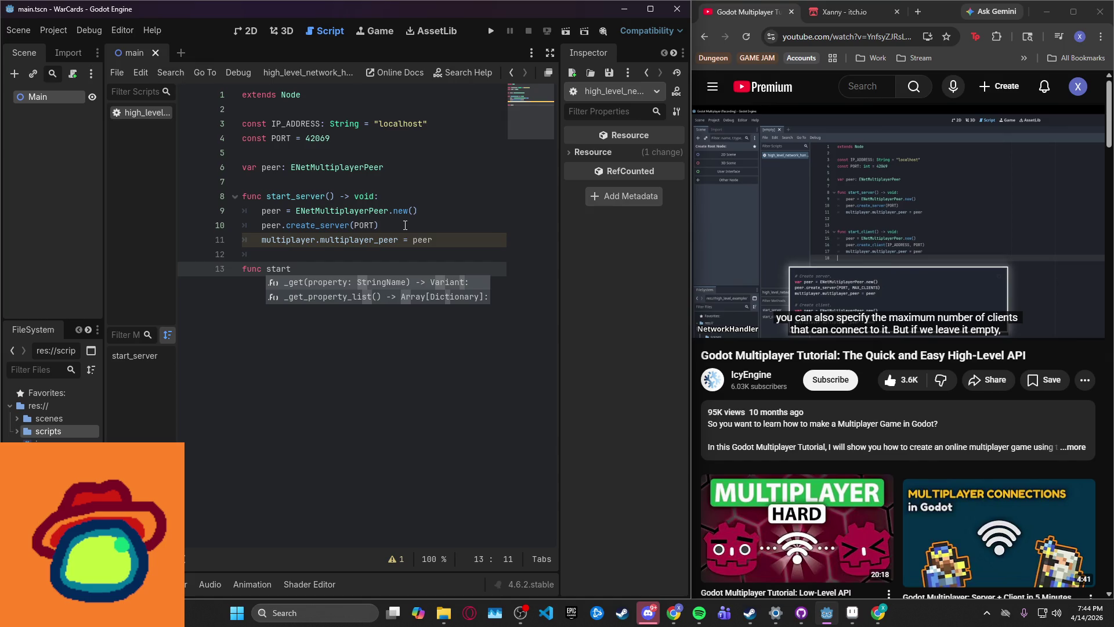
type("_client() ")
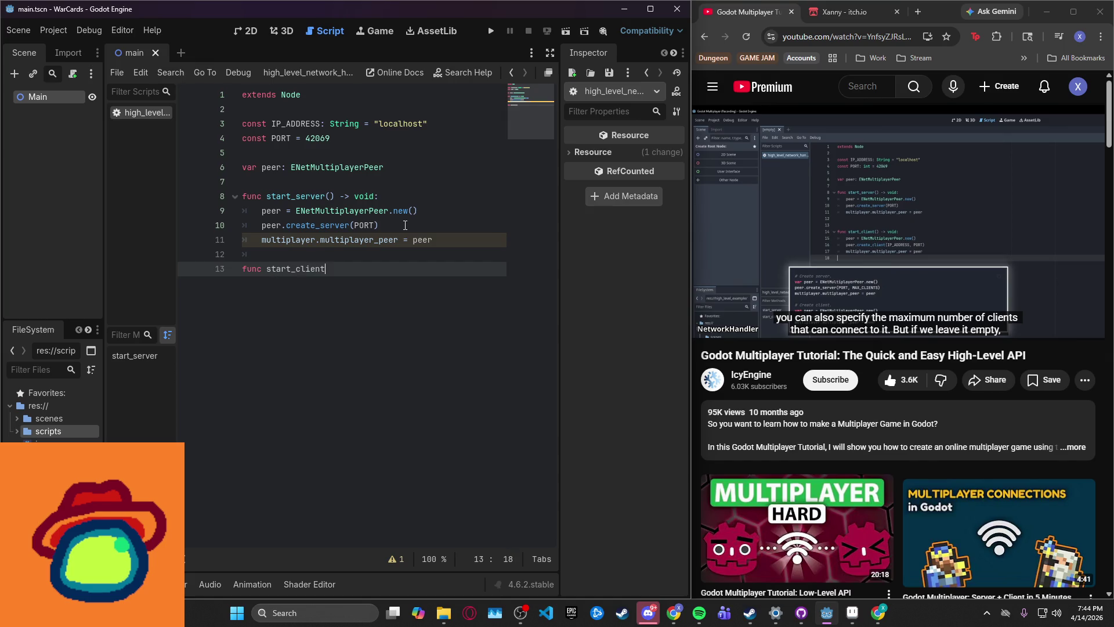
type("-> void:")
Write peer = ENetMultiplayerPeer.new() as the first line of start_client.
key("Return")
type("peer = EN")
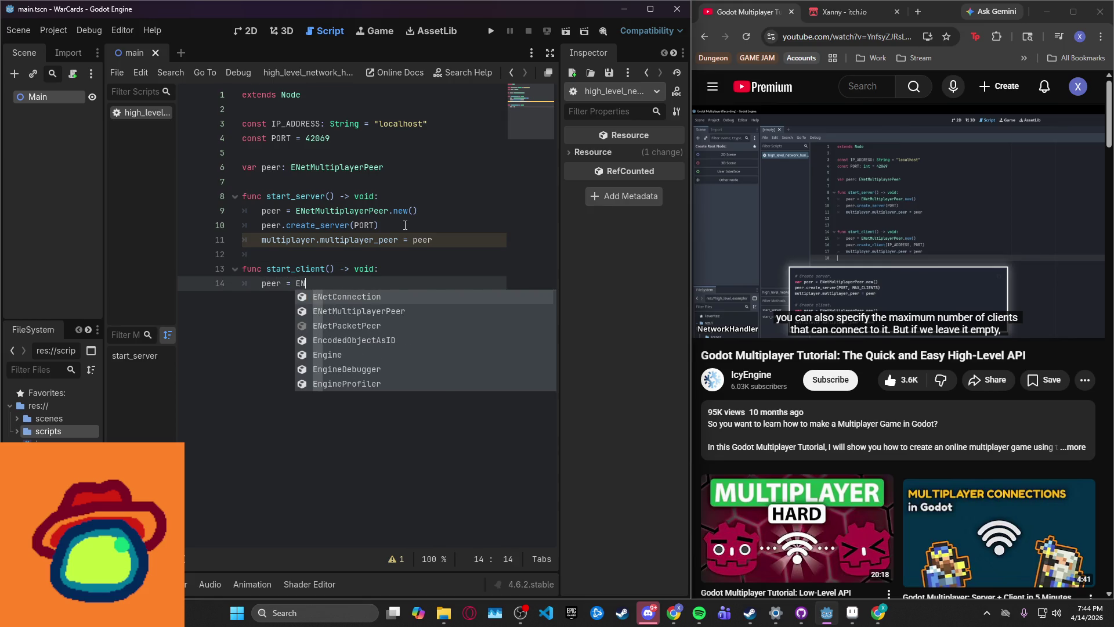
key("Down")
key("Return")
type(".")
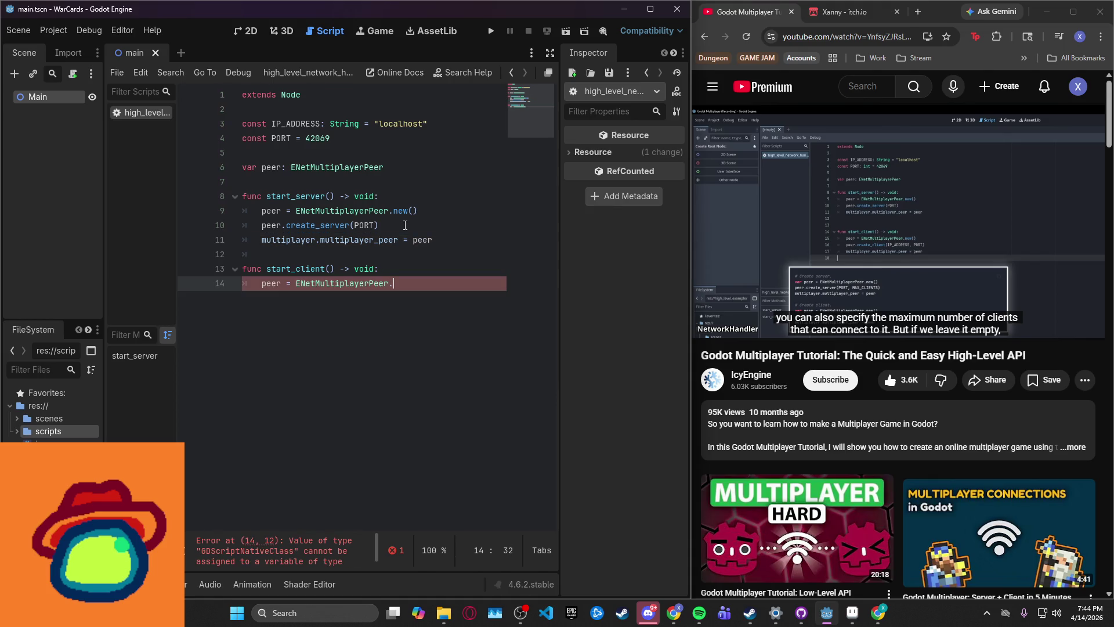
key("Return")
key("Return")
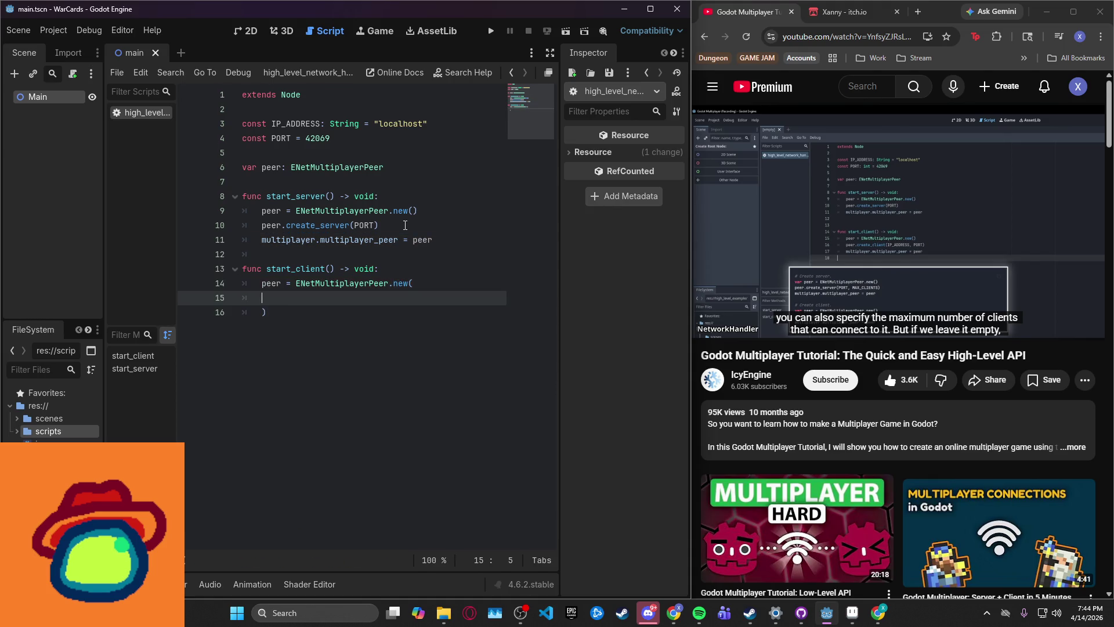
key("Down")
key("Up")
key("ctrl+z")
key("End")
key("Return")
Add peer.create_client(IP_ADDRESS, PORT) and multiplayer.multiplayer_peer = peer to start_client.
type("peer.crea")
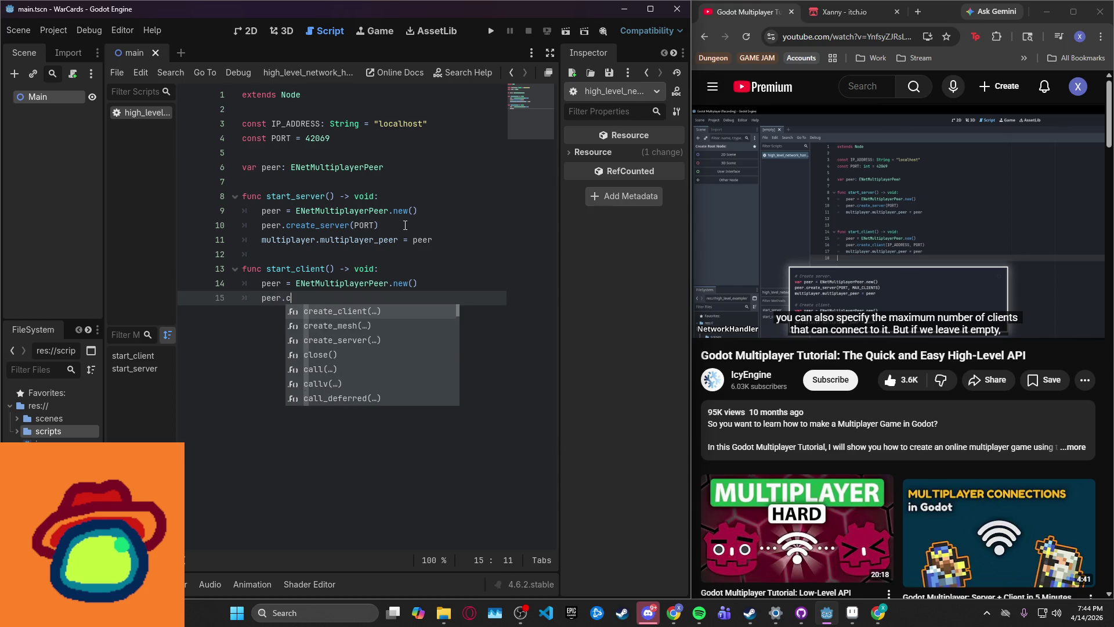
key("Return")
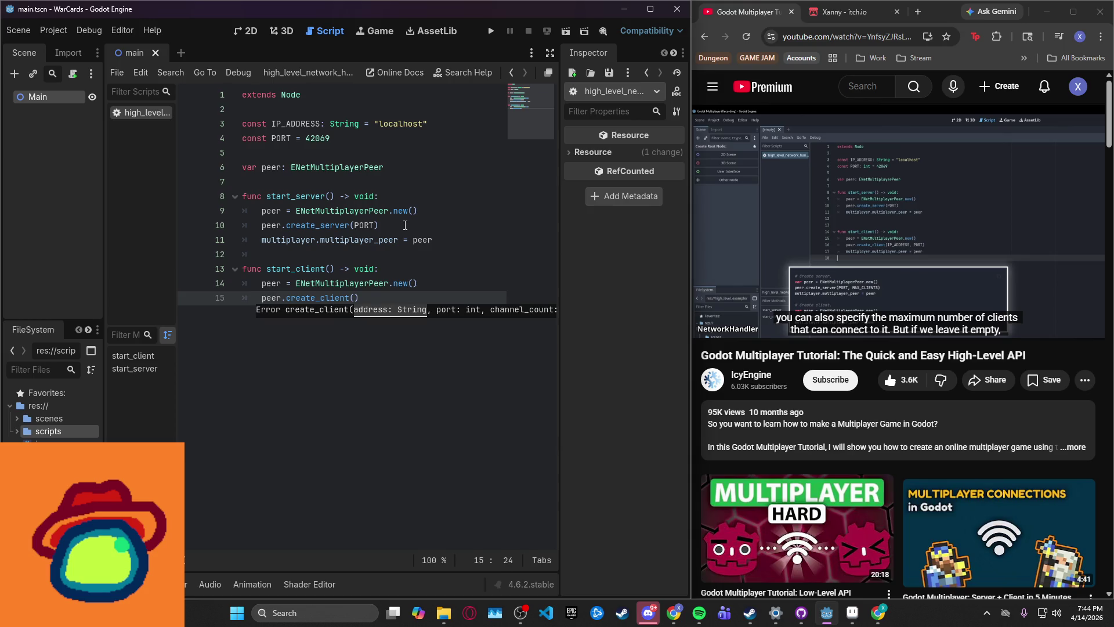
type("IP")
key("Return")
type(", PORT")
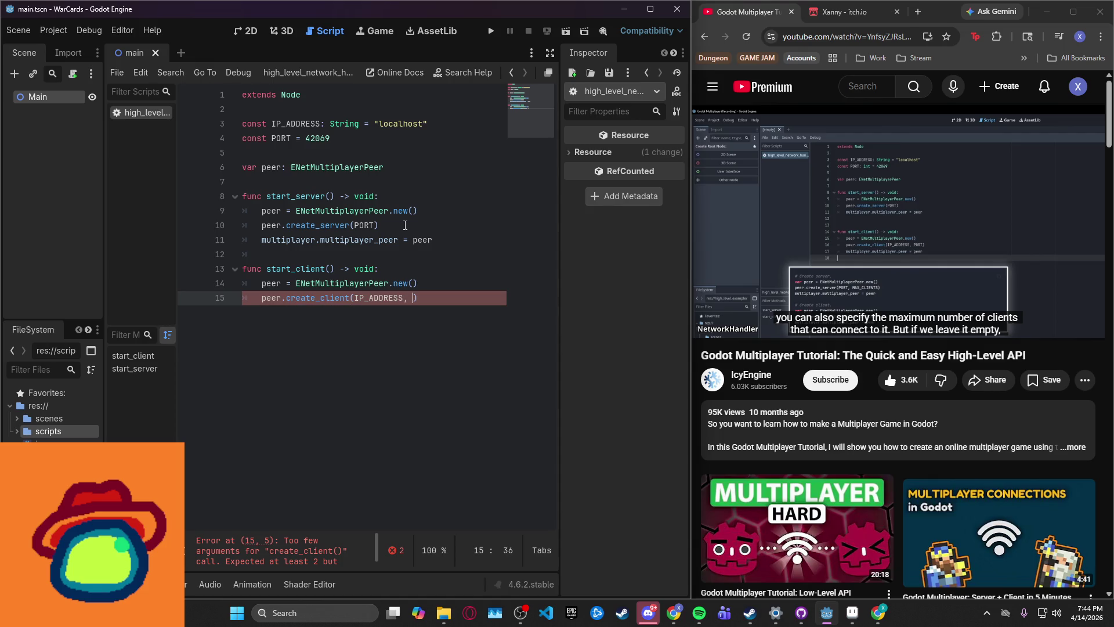
key("End")
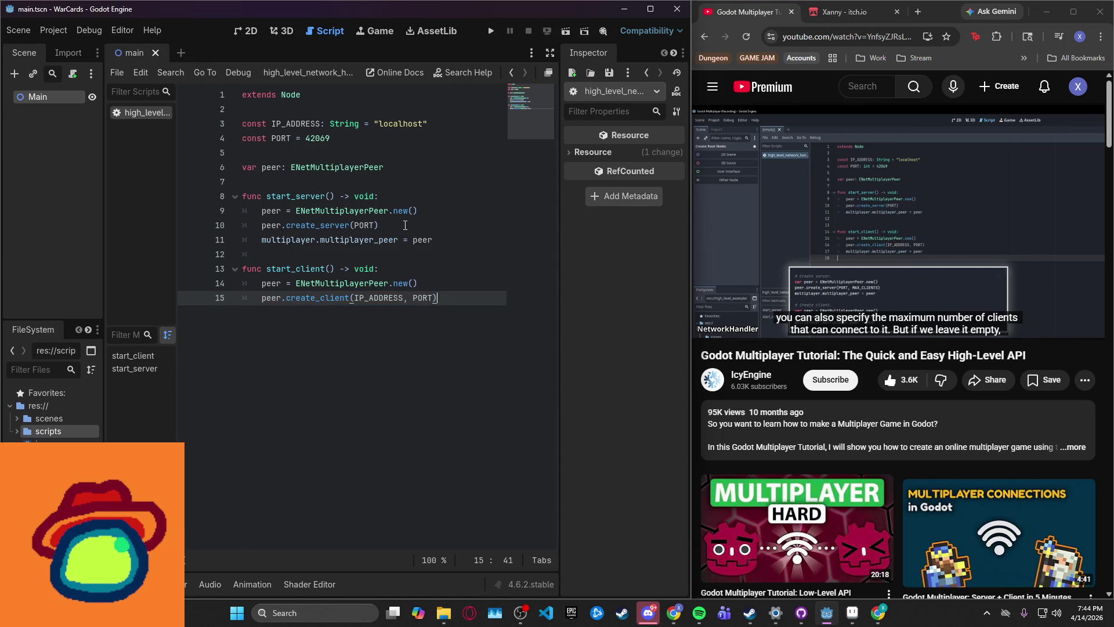
key("Return")
type("multiplayer.")
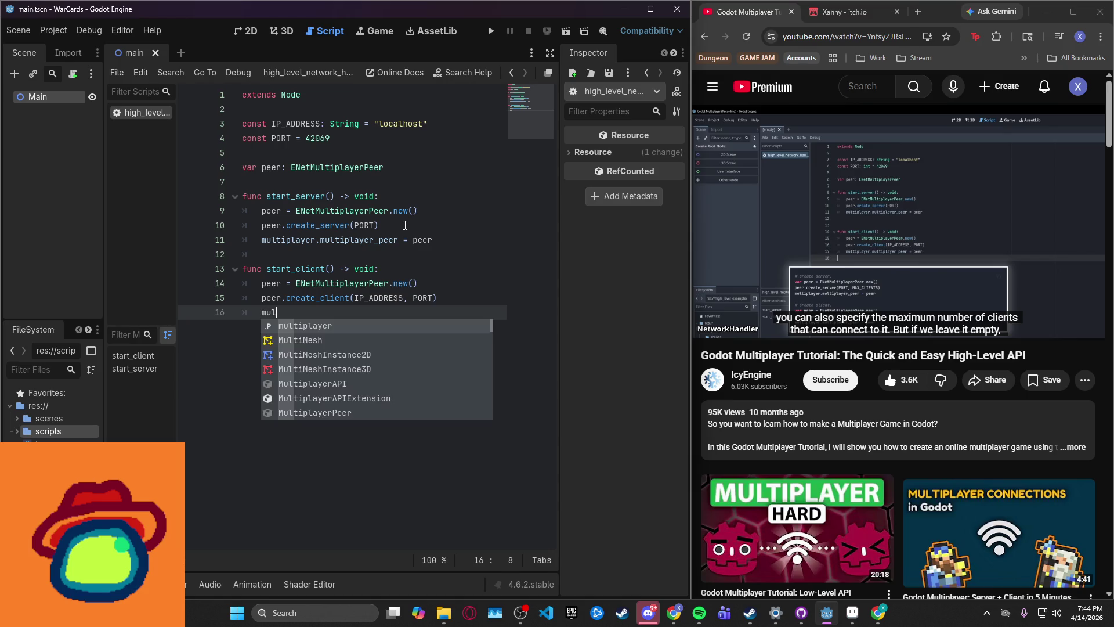
type("m")
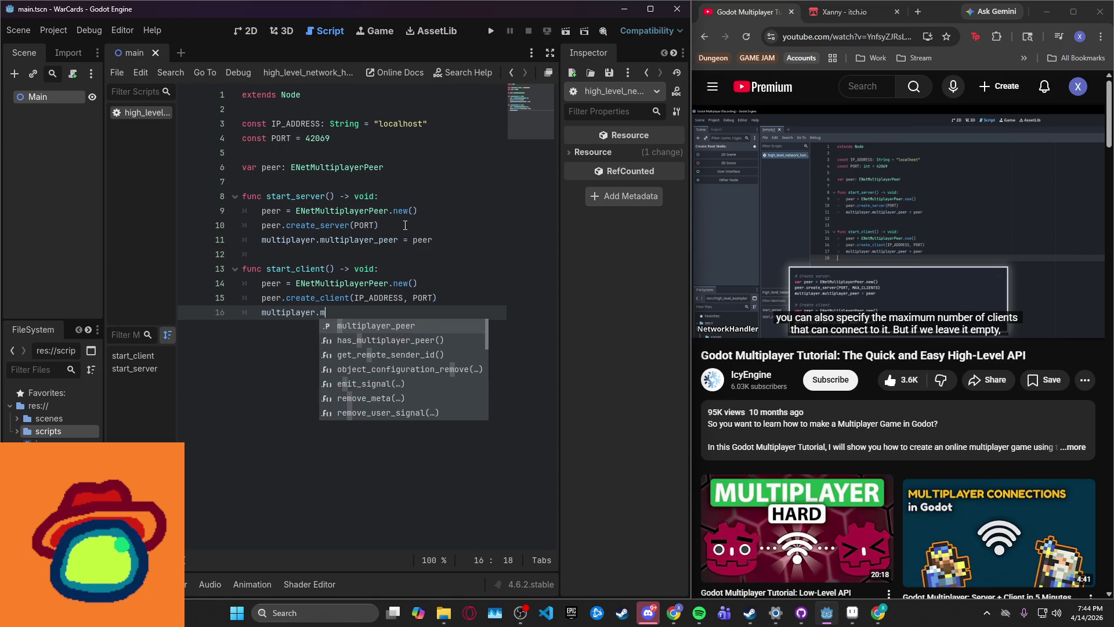
key("Return")
type("= peer")
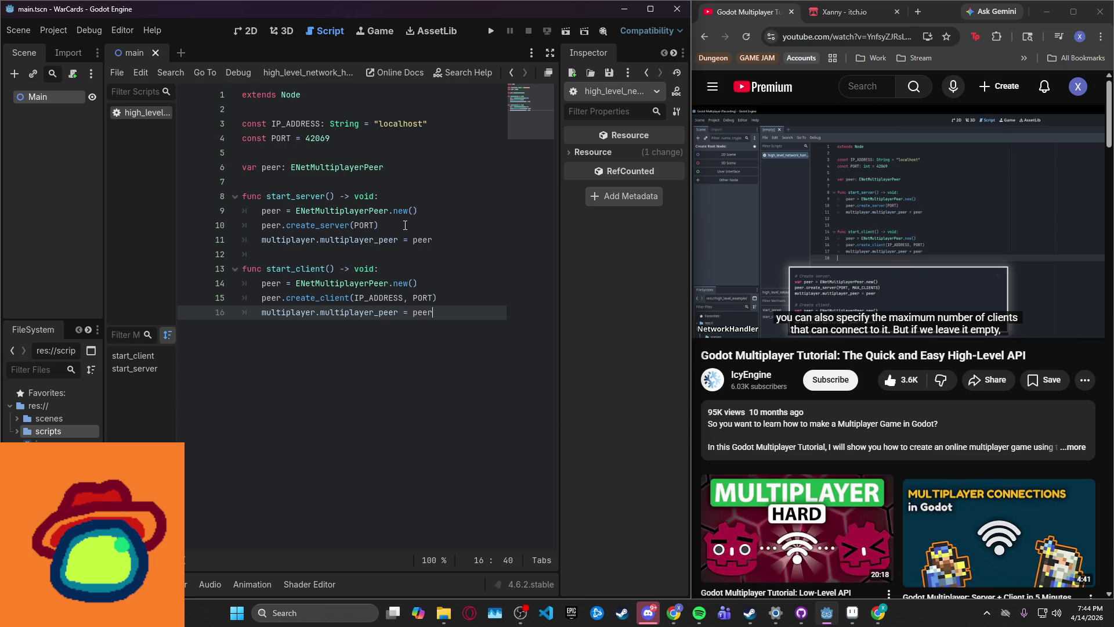
left_click(973, 222)
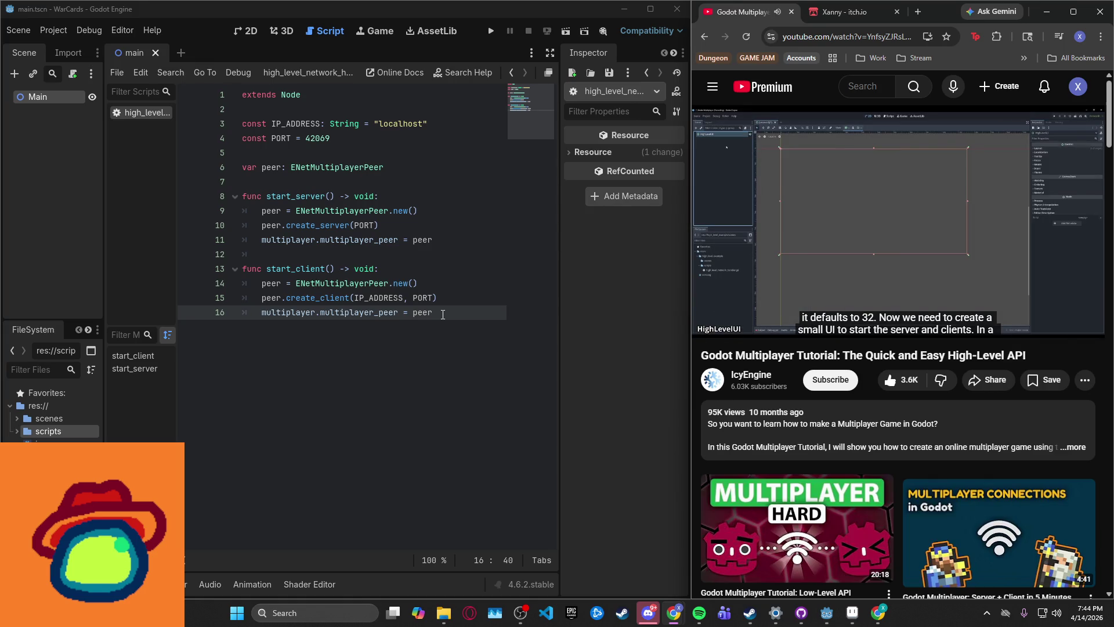
left_click(910, 228)
left_click(909, 226)
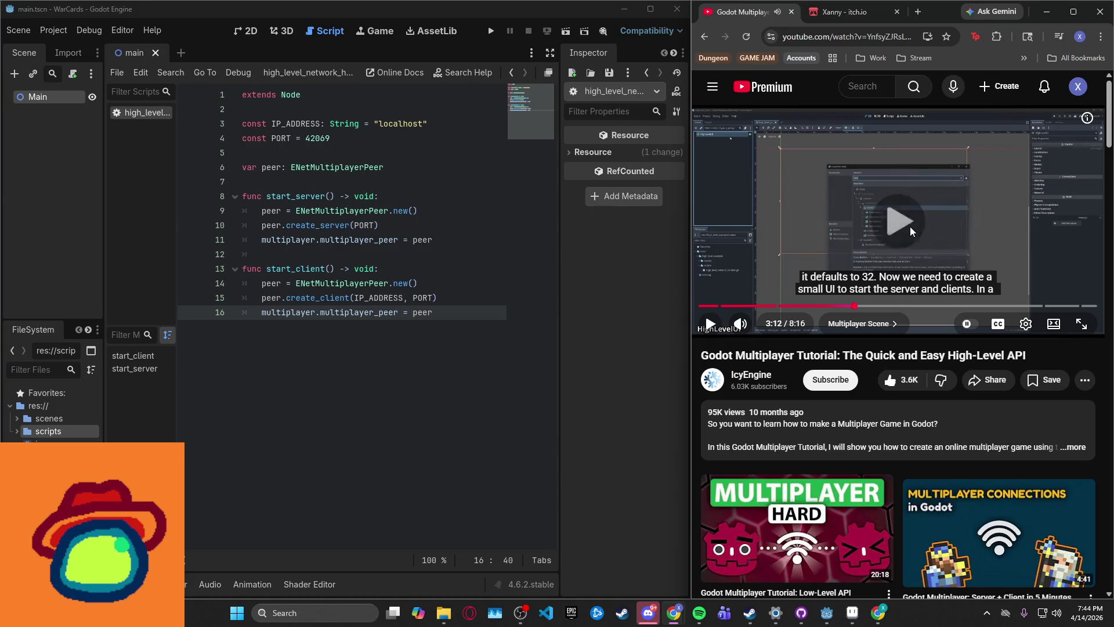
left_click(914, 224)
left_click(914, 224)
left_click(914, 224)
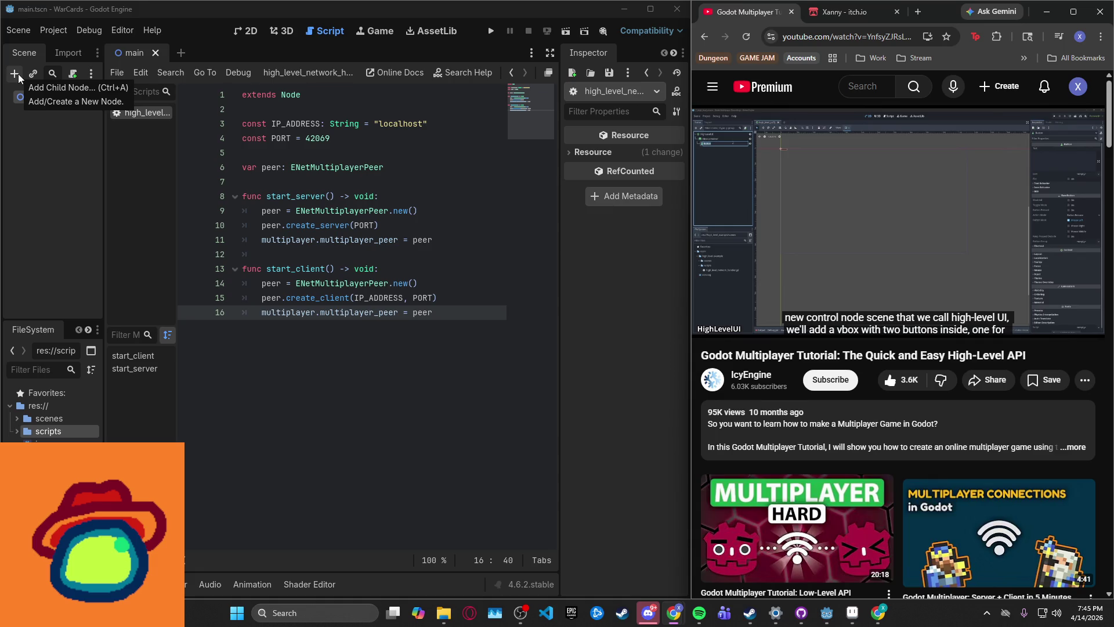
left_click(15, 74)
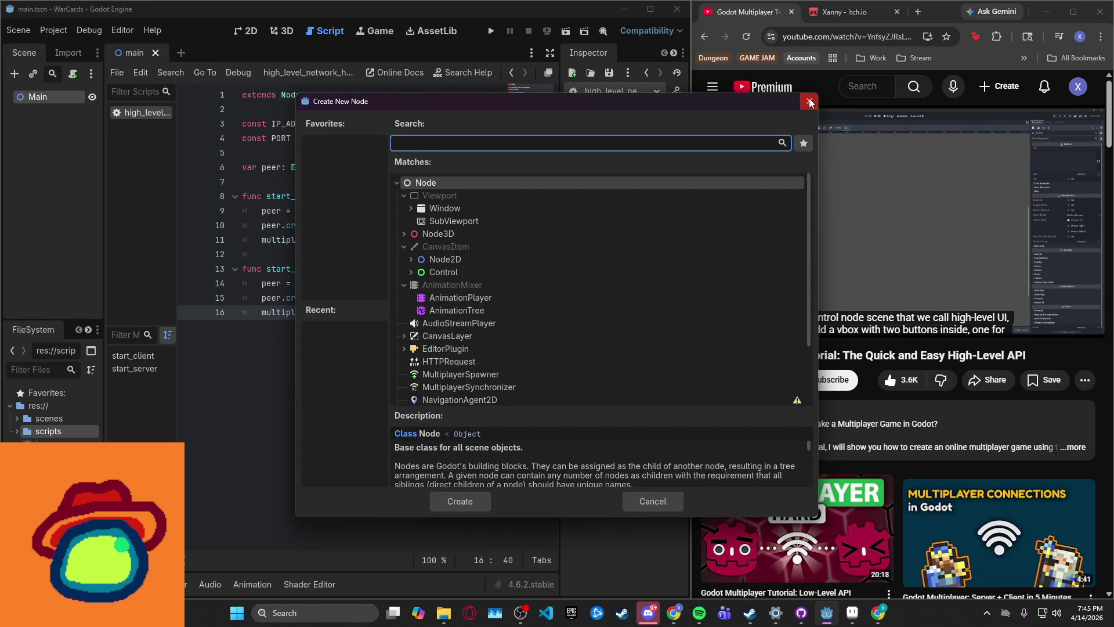
left_click(810, 102)
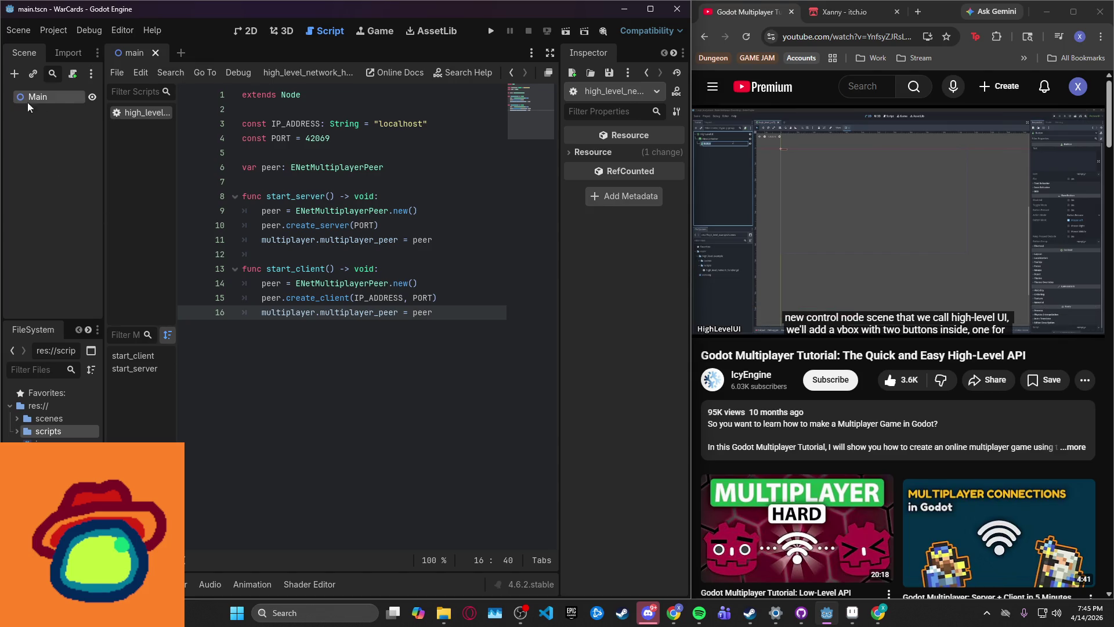
key("ctrl+n")
Choose a User Interface root and rename the Control node to HighLevelUI.
left_click(59, 156)
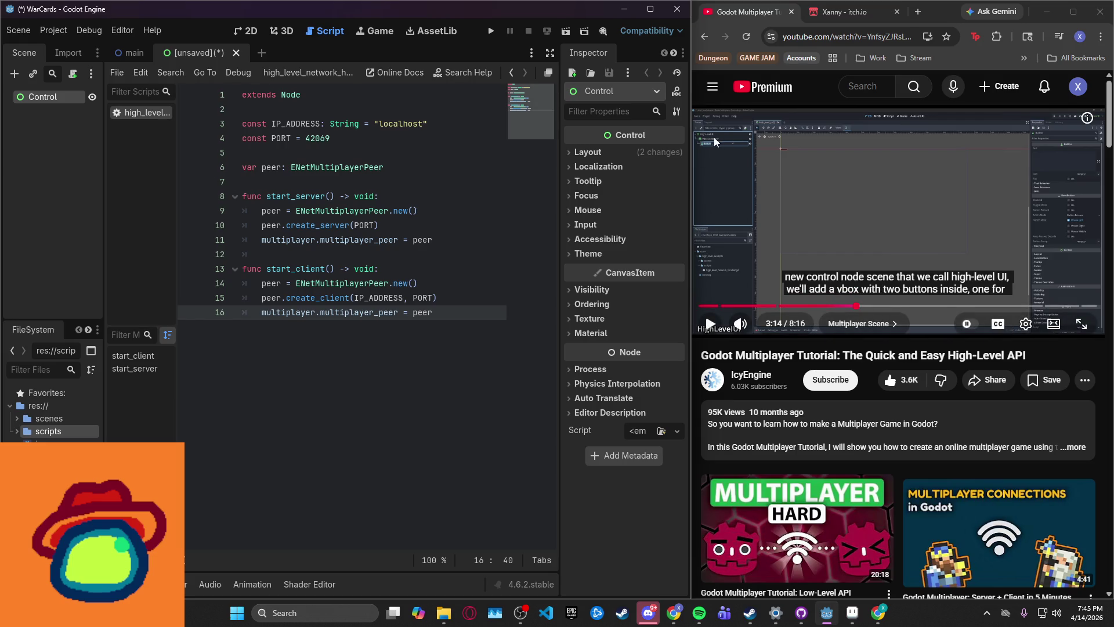
double_click(41, 96)
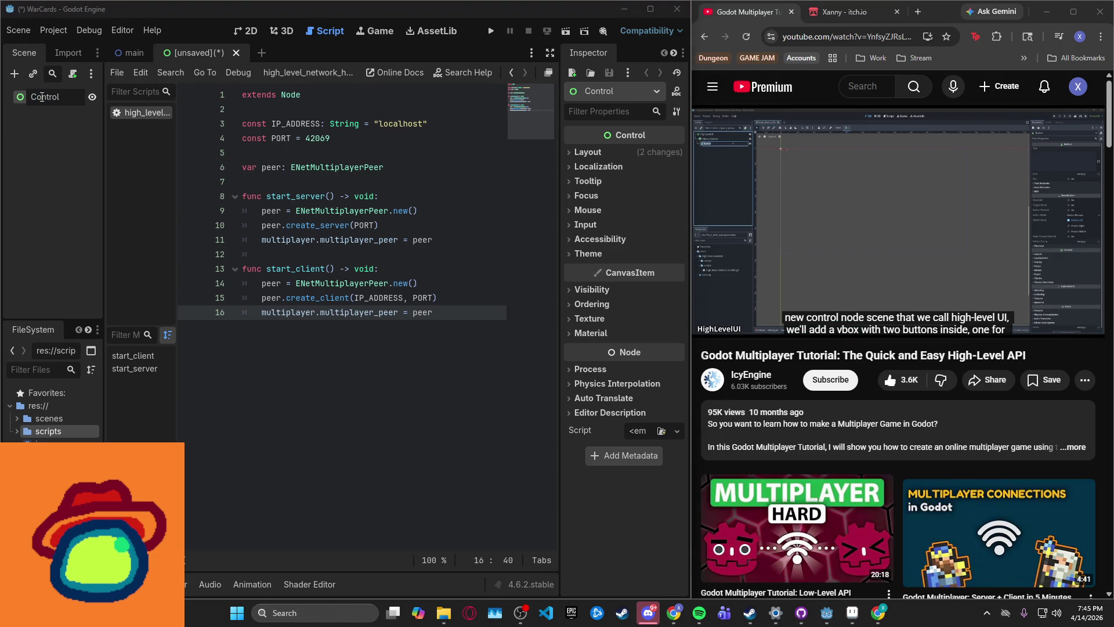
type("HighLevelU")
type("I")
key("Return")
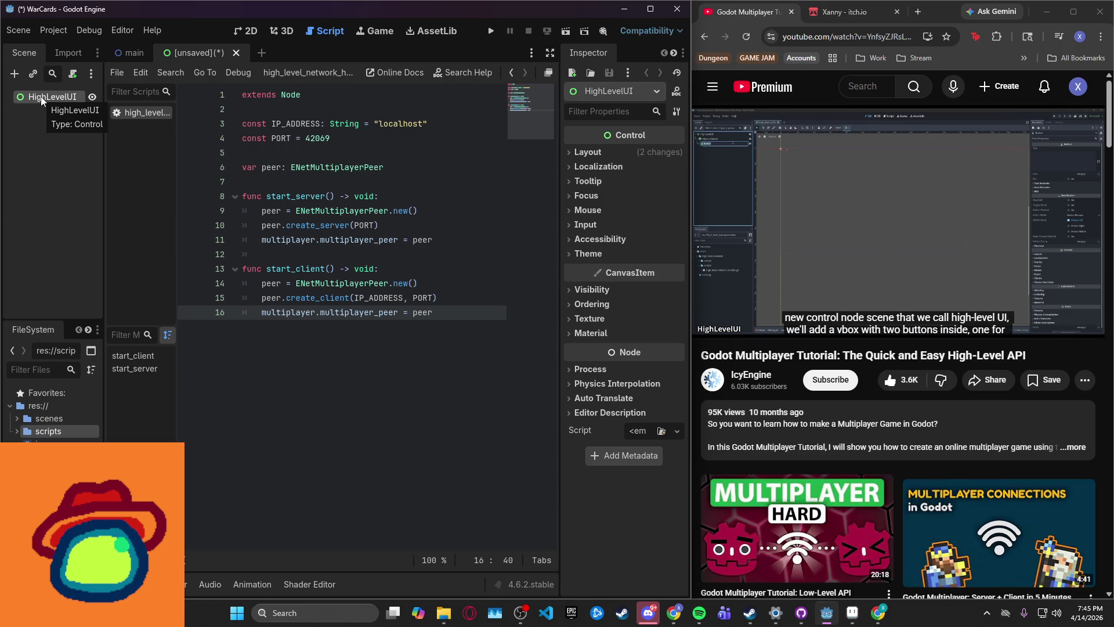
double_click(755, 279)
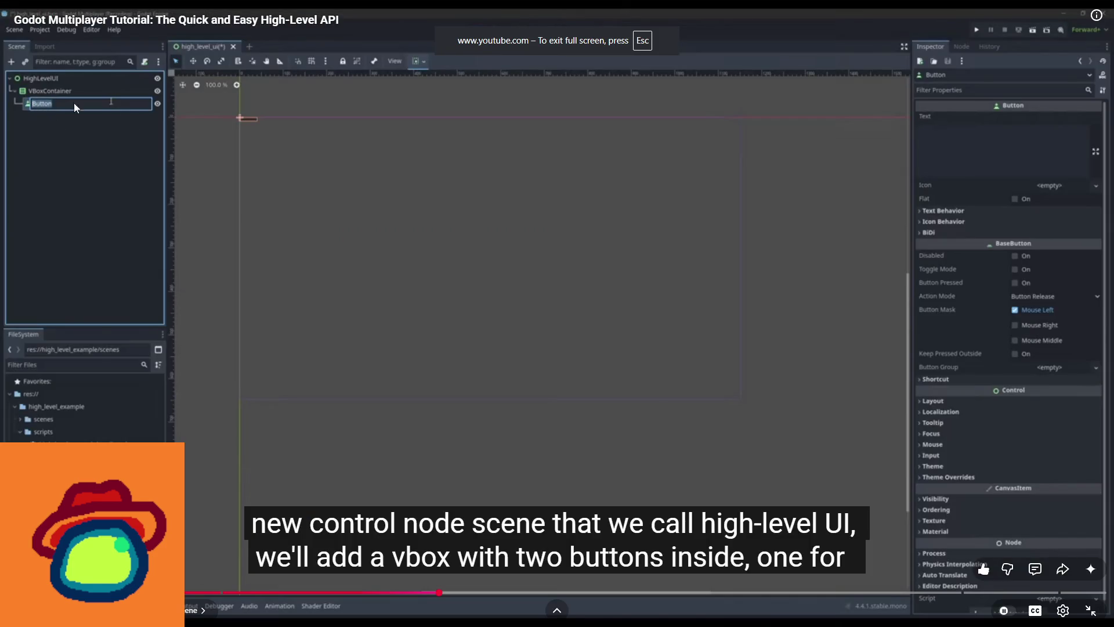
left_click(1090, 610)
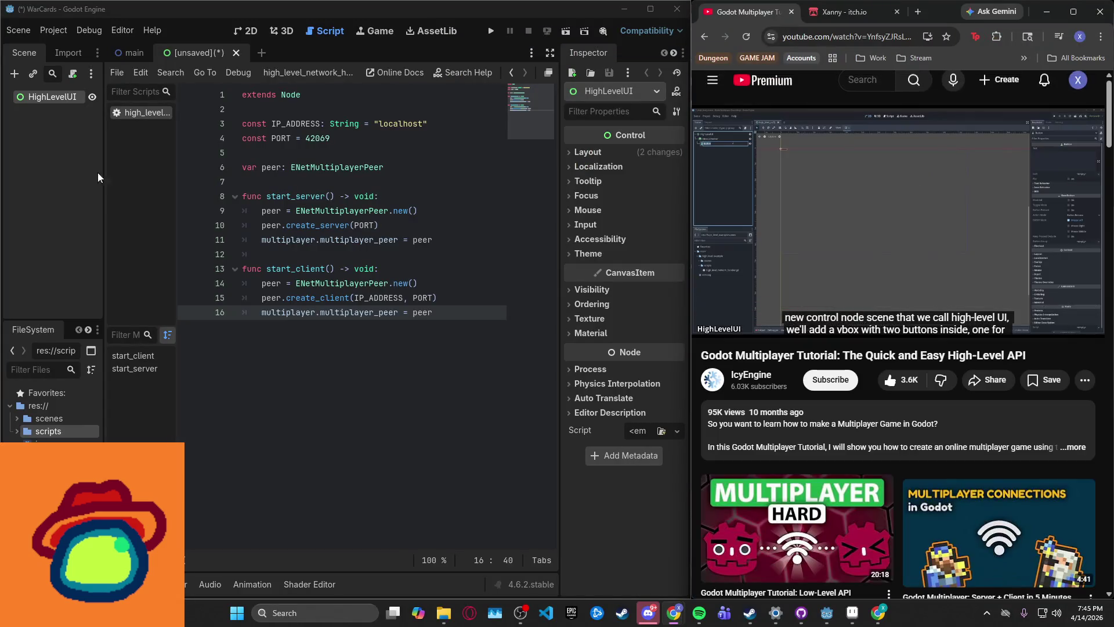
Add a VBoxContainer as a child of the HighLevelUI root node.
right_click(50, 96)
left_click(98, 109)
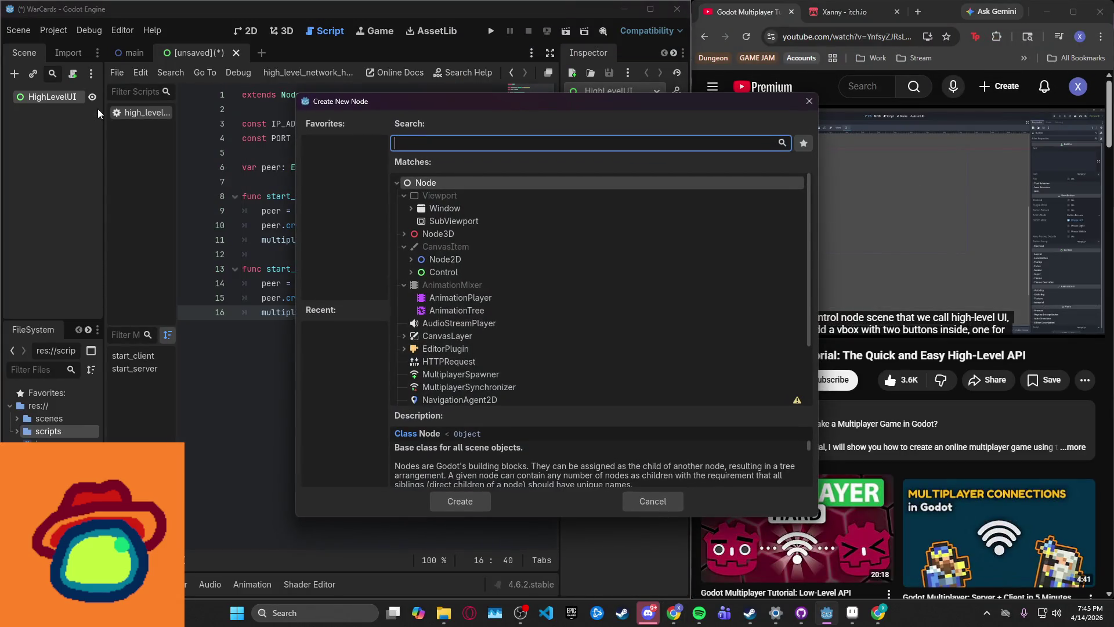
type("vbox")
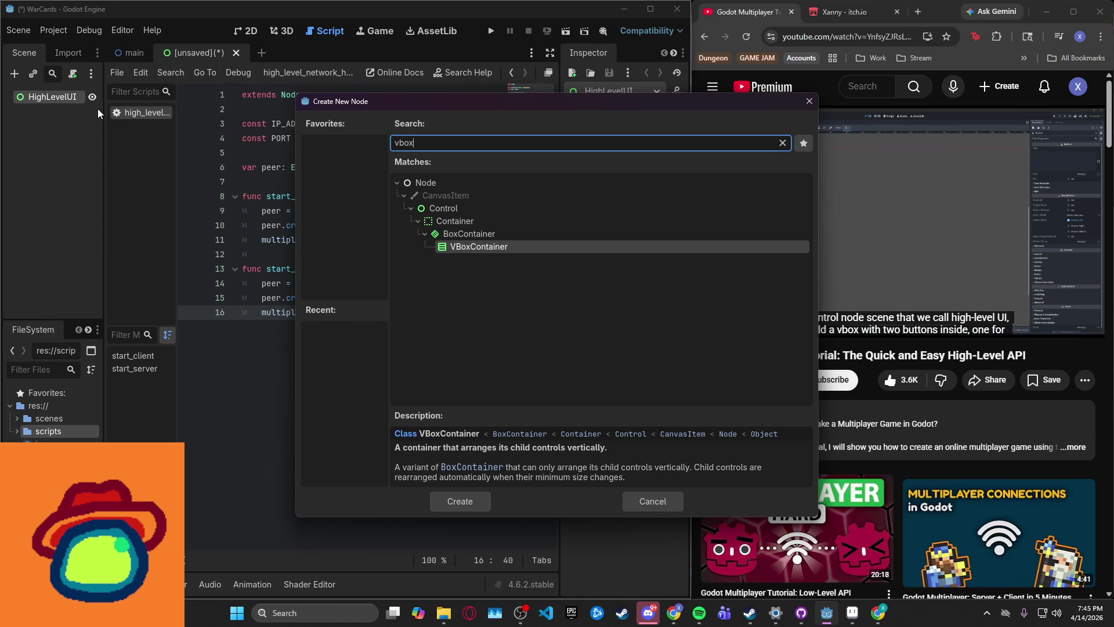
double_click(491, 248)
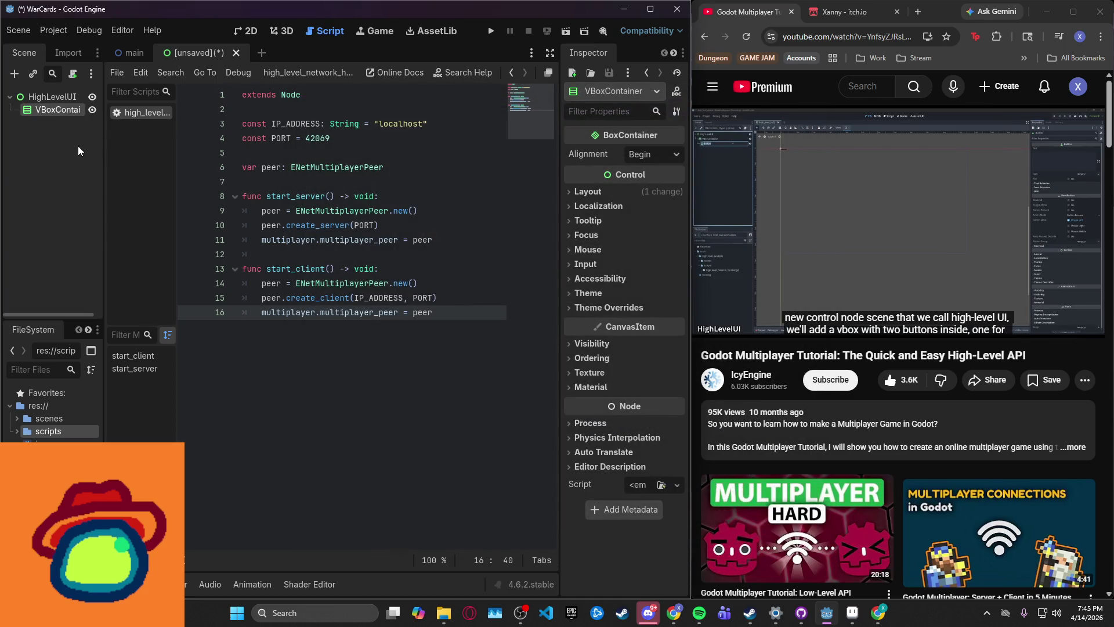
left_click(944, 234)
right_click(32, 108)
left_click(74, 131)
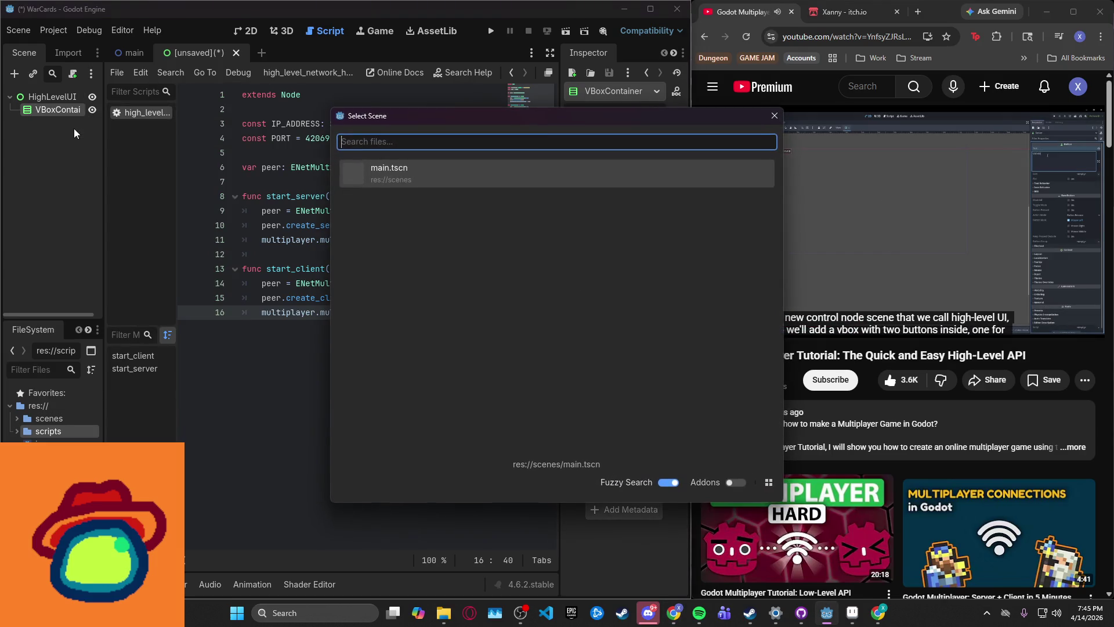
left_click(773, 116)
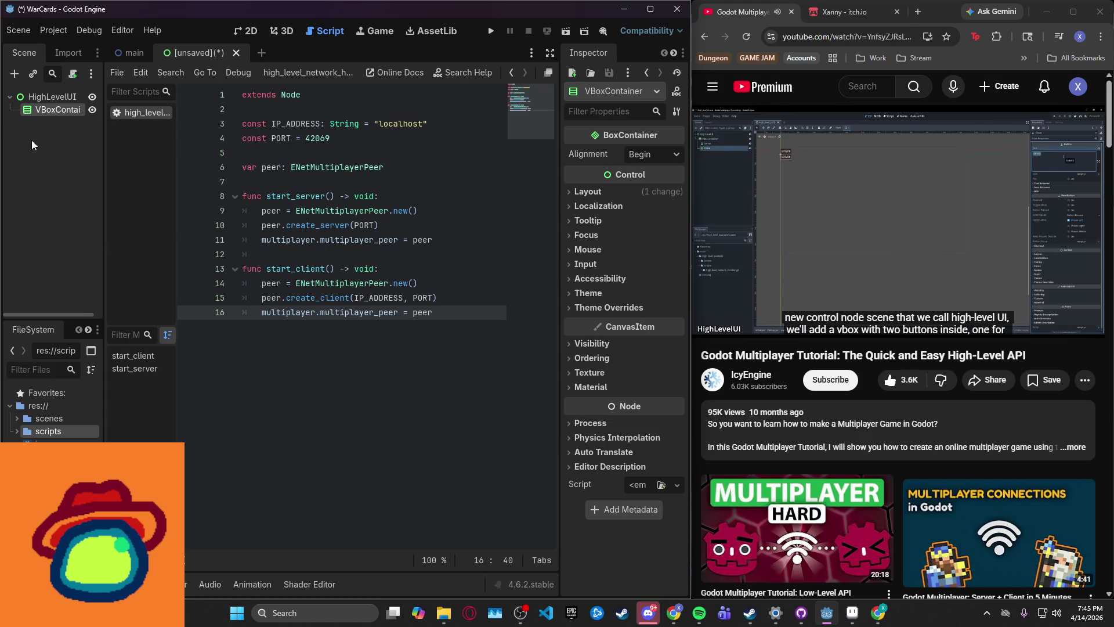
Add a Button node as a child of the VBoxContainer.
right_click(50, 104)
left_click(116, 116)
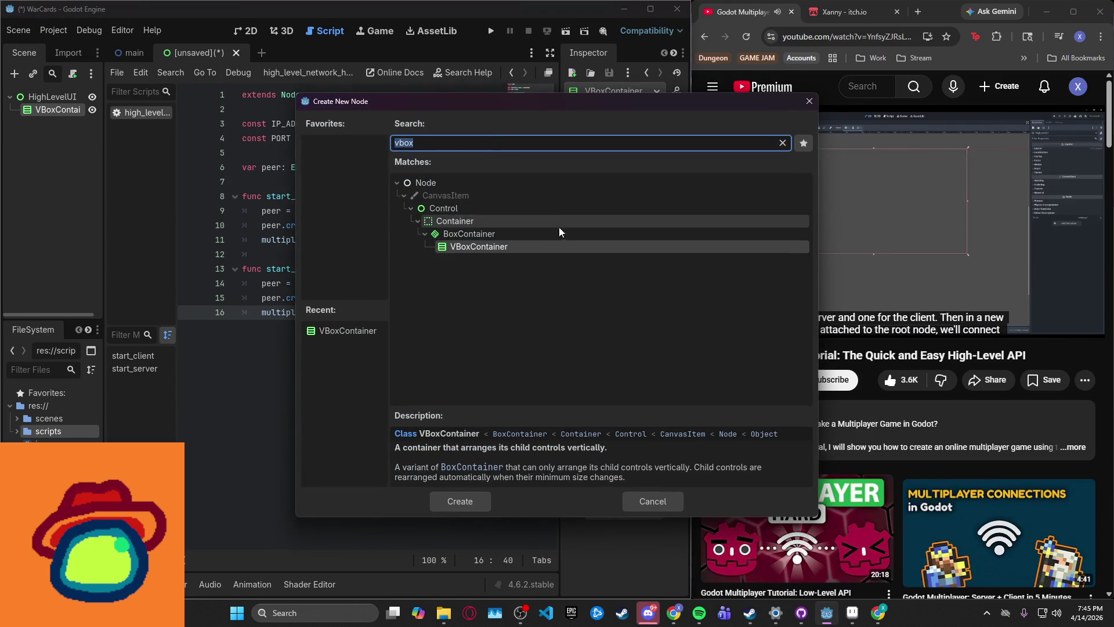
type("b")
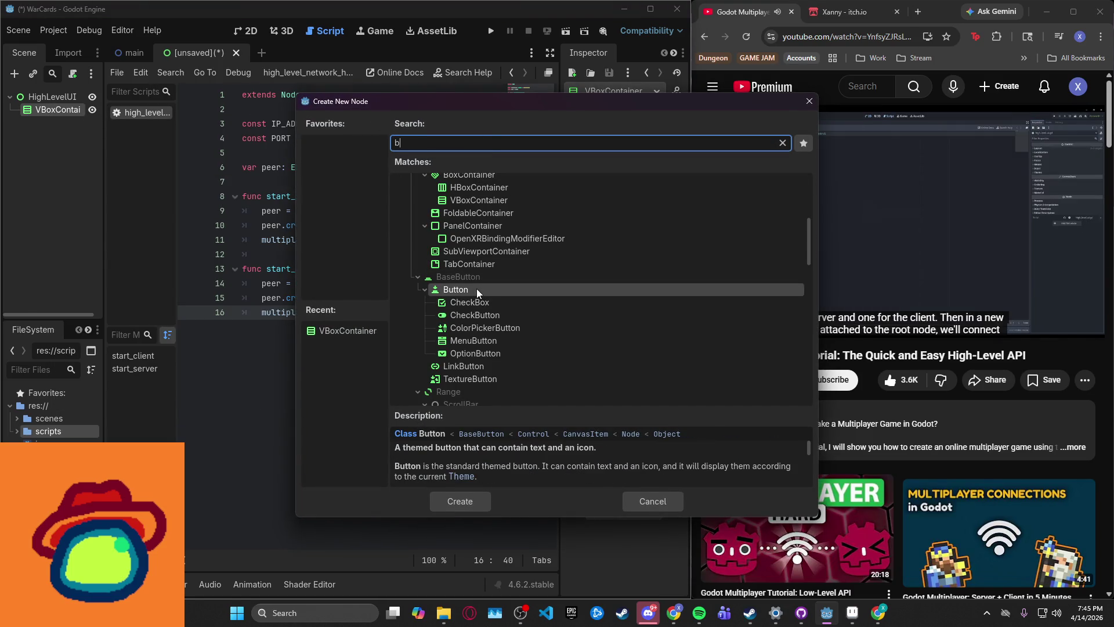
double_click(476, 287)
left_click(861, 220)
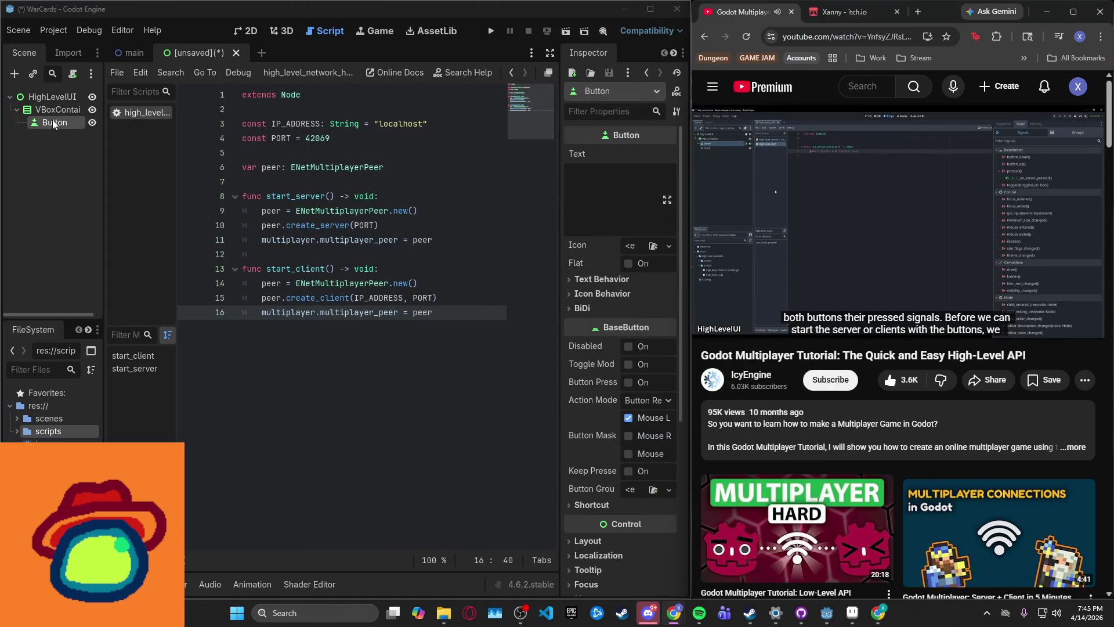
Duplicate the Button and rename the two buttons Server and Client.
right_click(54, 124)
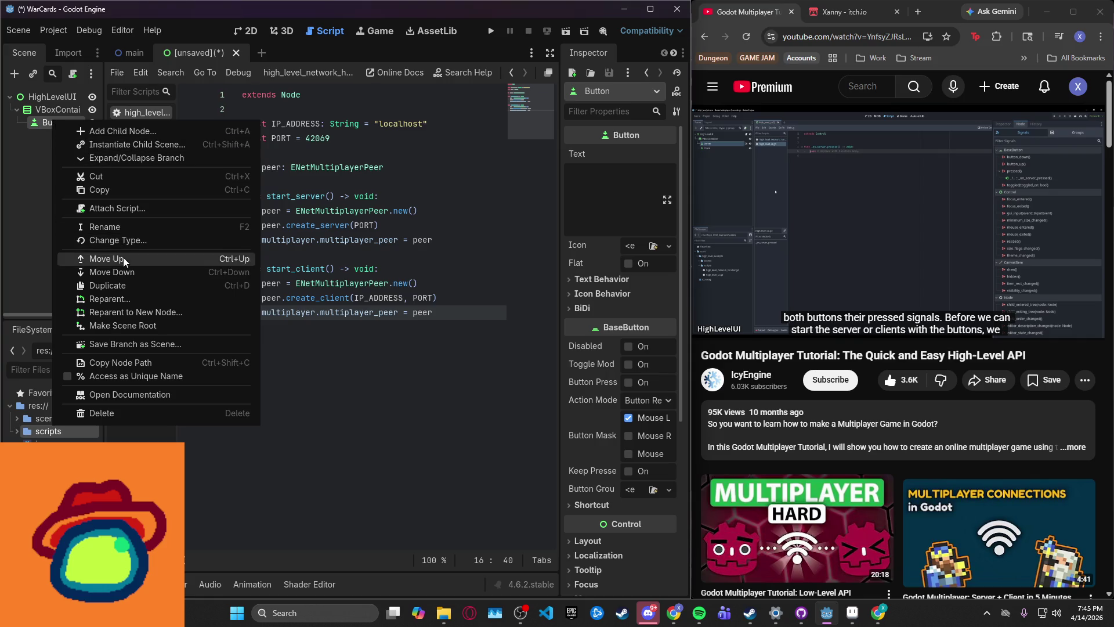
left_click(113, 284)
double_click(58, 125)
type("Server")
key("Return")
double_click(52, 134)
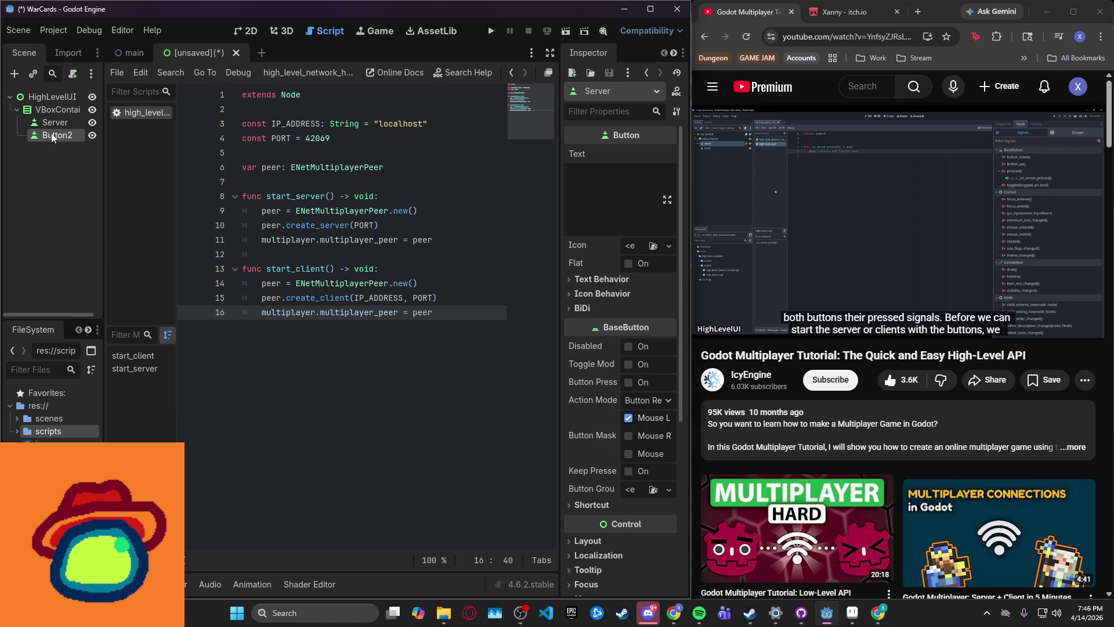
type("Cl")
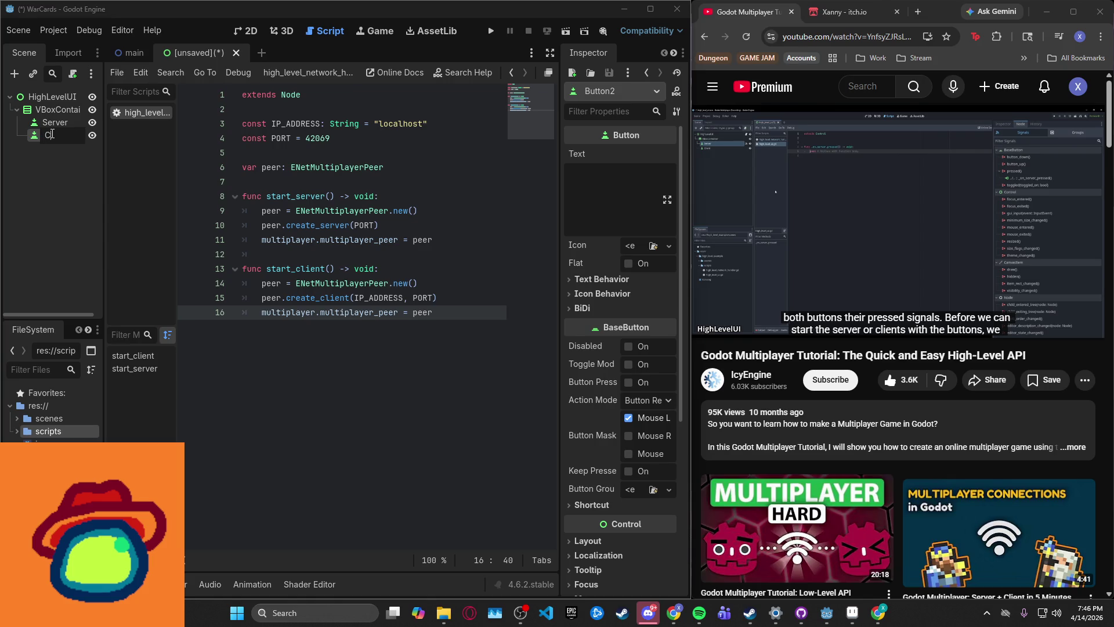
type("ient")
key("Return")
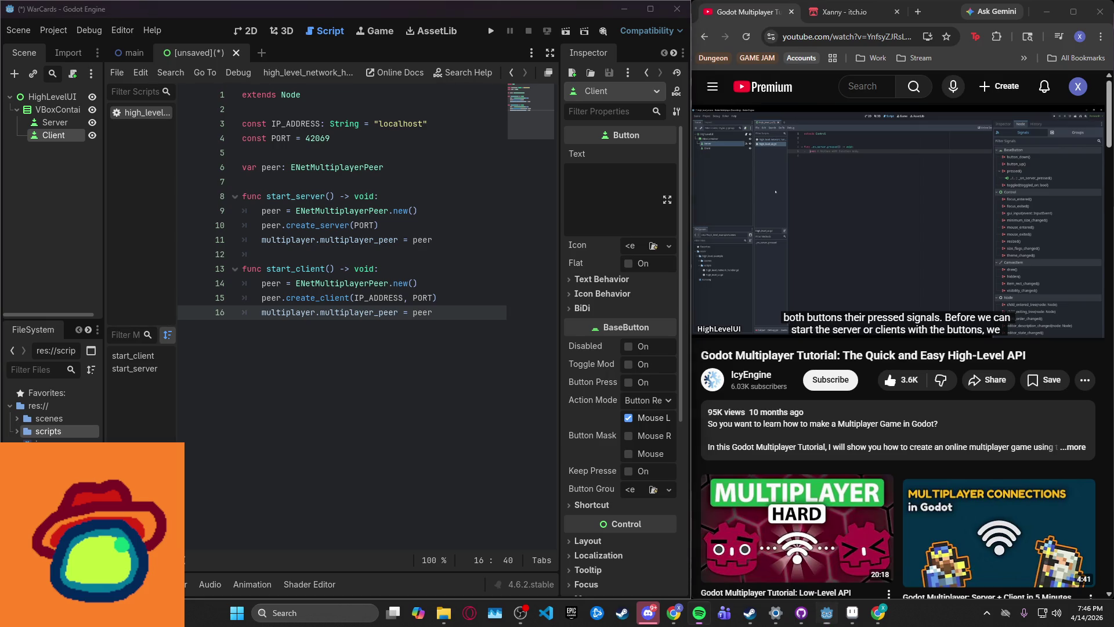
key("alt+Tab")
key("alt+Tab")
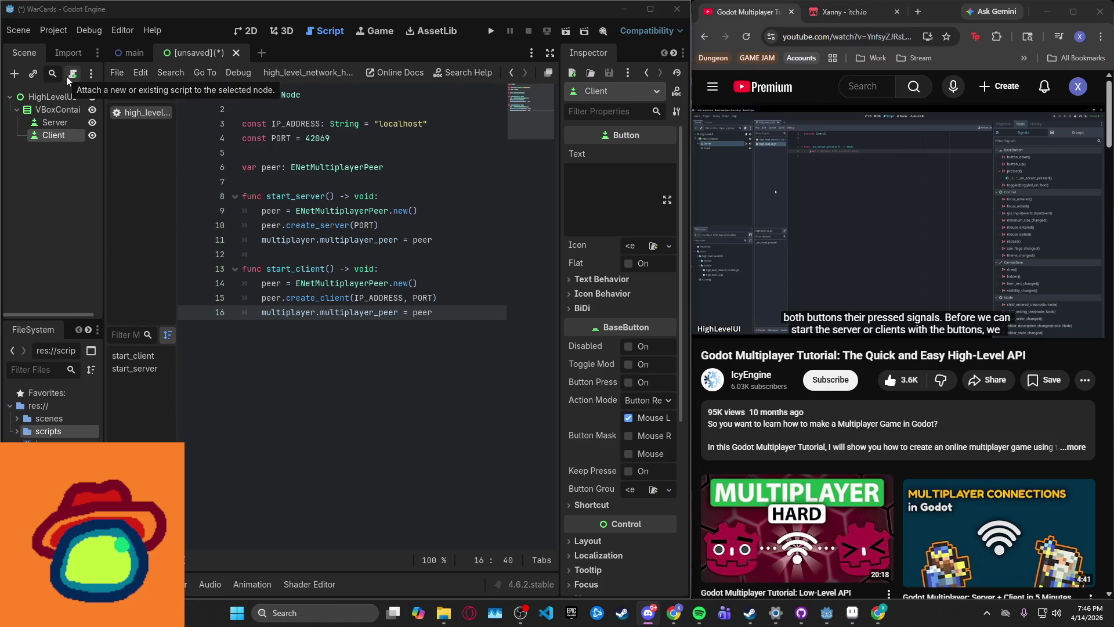
Watch the tutorial full screen, pausing at the Project Settings autoload step.
left_click(1053, 250)
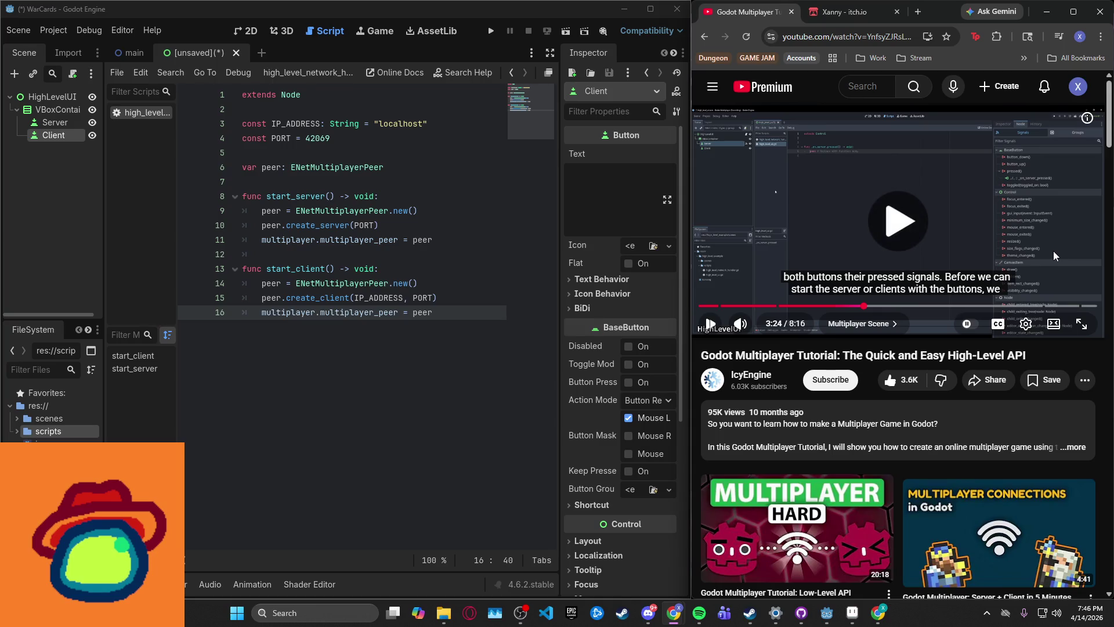
left_click(1082, 324)
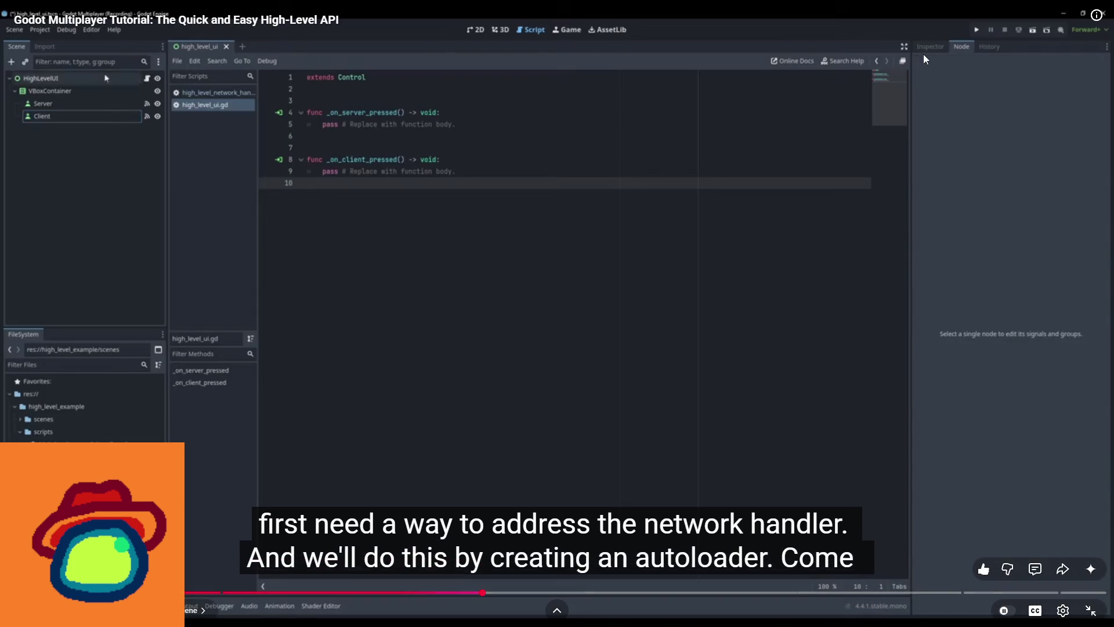
left_click(659, 306)
left_click(658, 310)
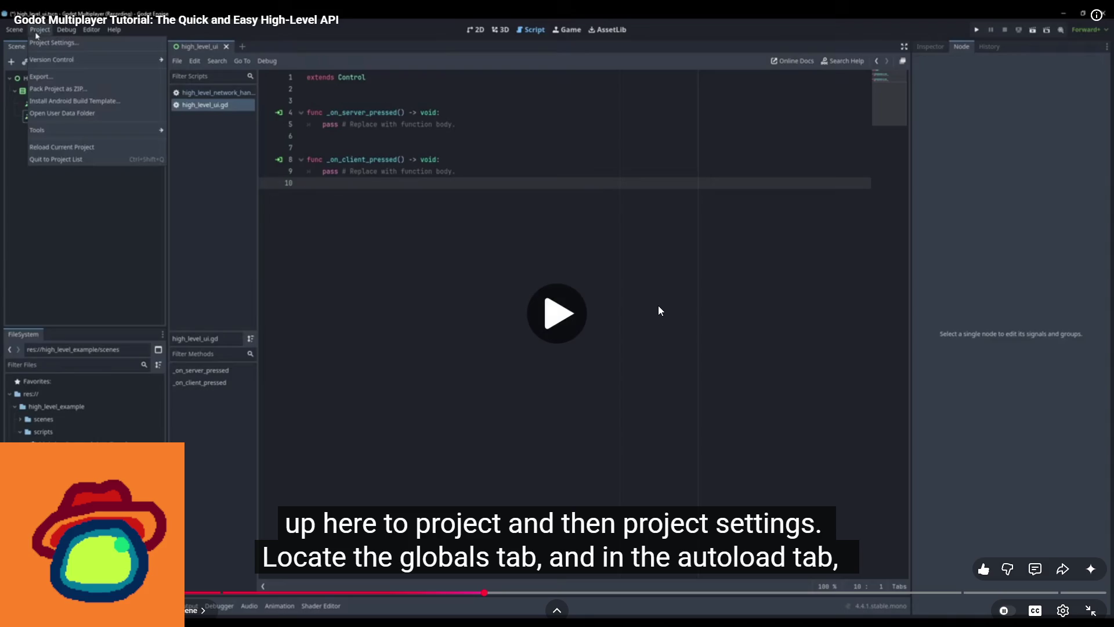
left_click(658, 311)
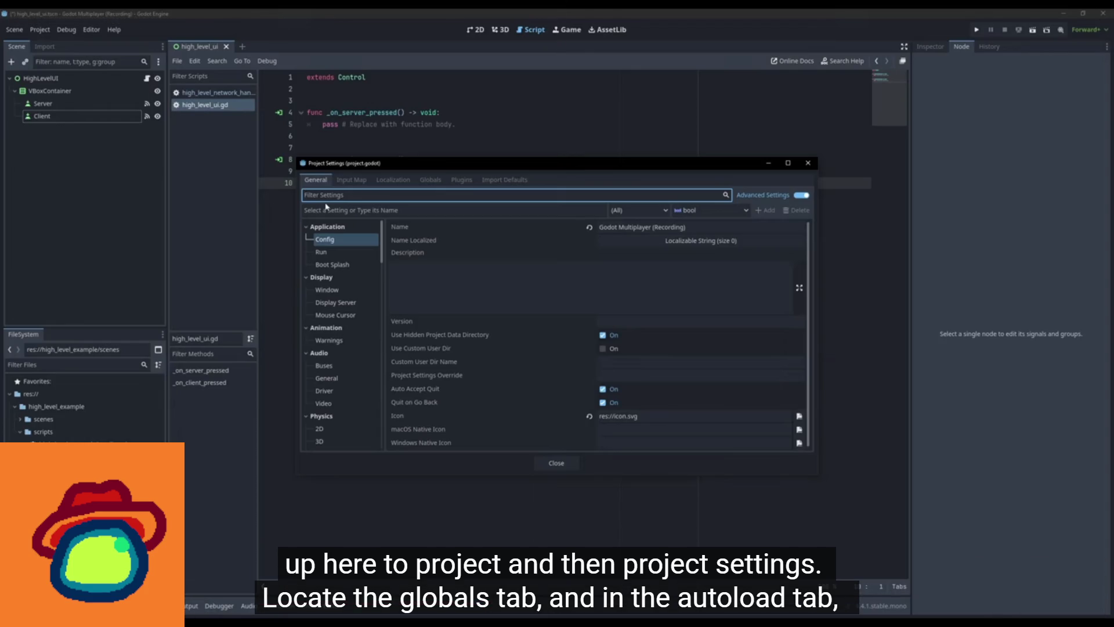
mouse_move(428, 132)
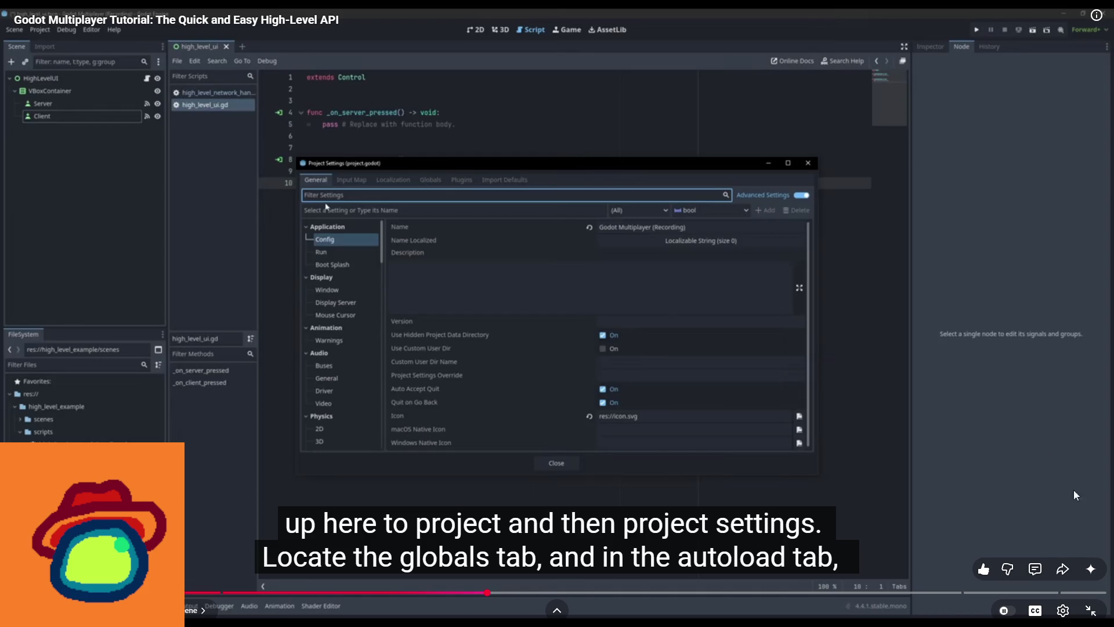
left_click(1092, 611)
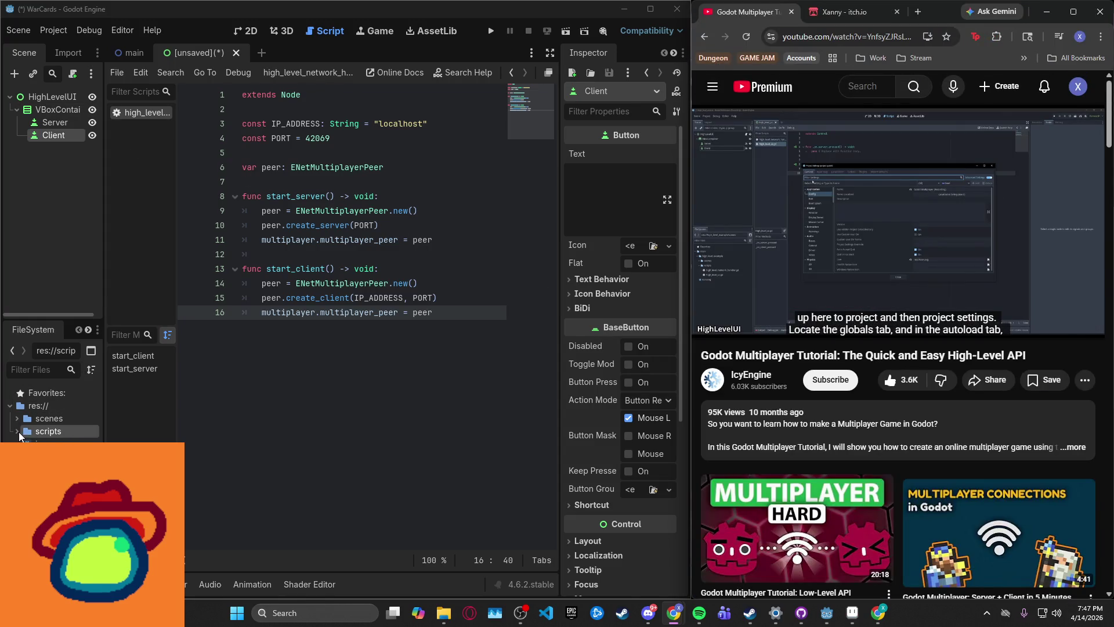
Create a new script high_level_ui.gd in the scripts folder.
right_click(36, 433)
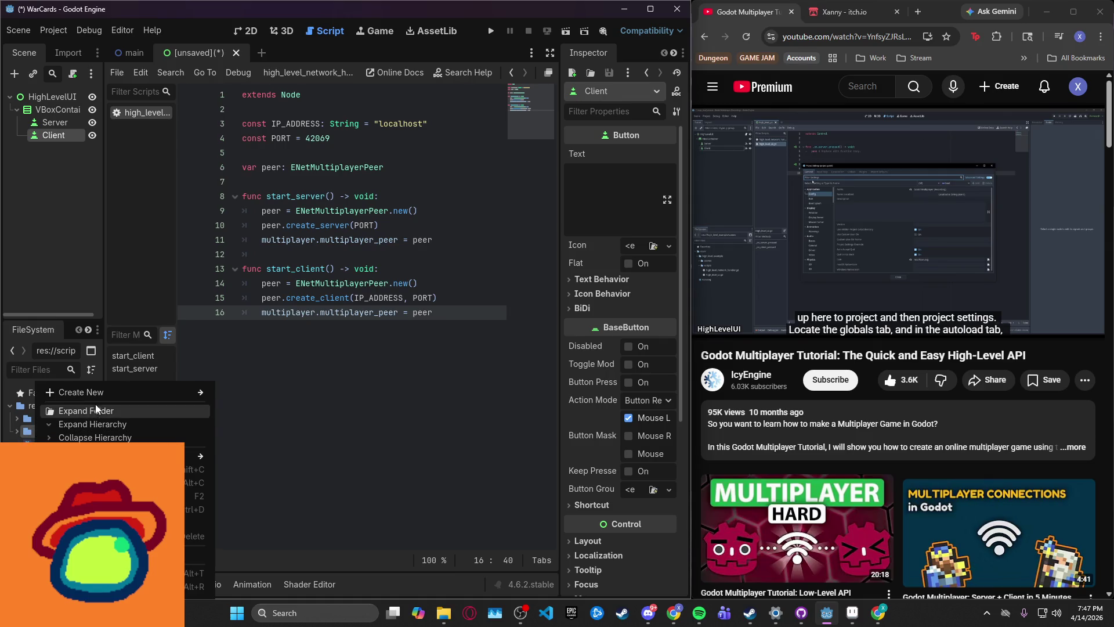
mouse_move(197, 392)
left_click(251, 419)
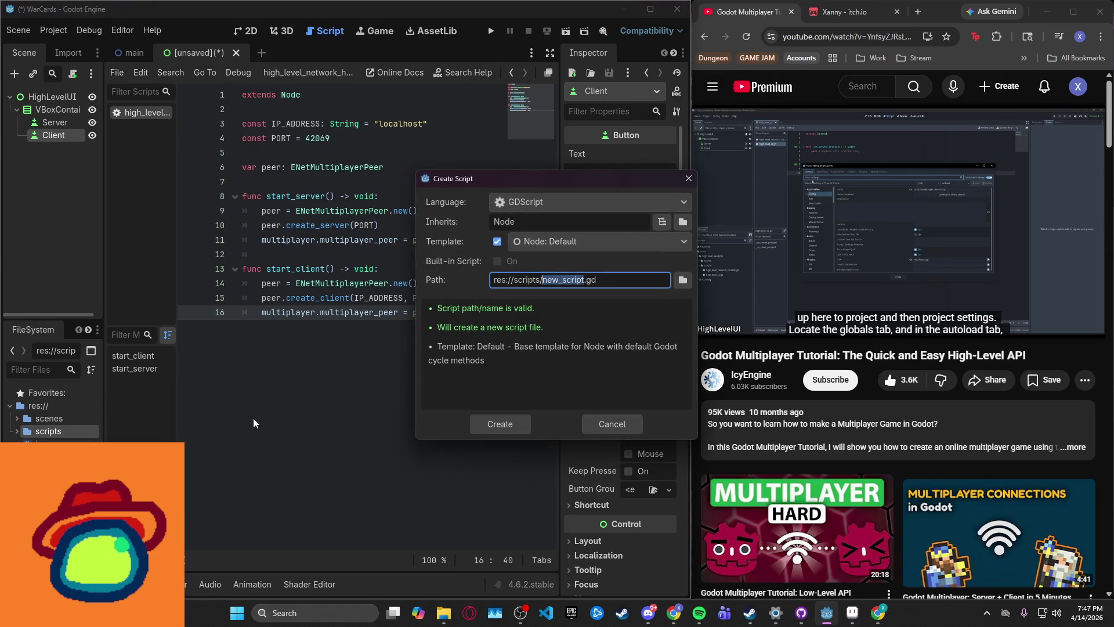
type("high_lev")
type("e")
key("BackSpace")
key("BackSpace")
type("evel")
type("_ui")
key("Return")
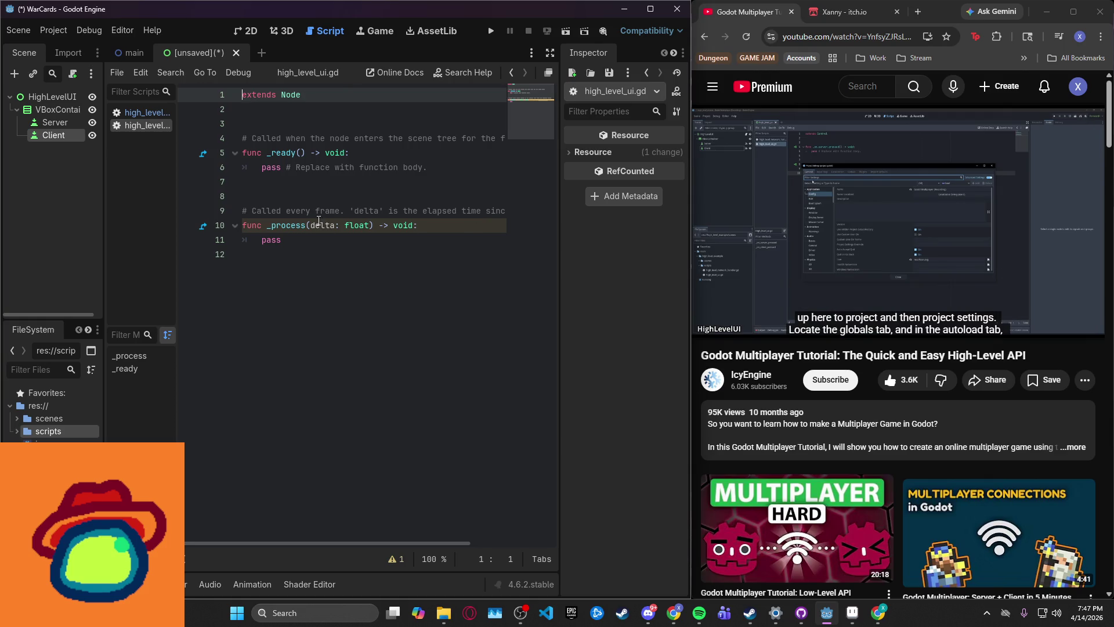
Replace the template code in high_level_ui.gd with just extends Control.
key("ctrl+a")
type("e")
key("Escape")
type("xtends Cont")
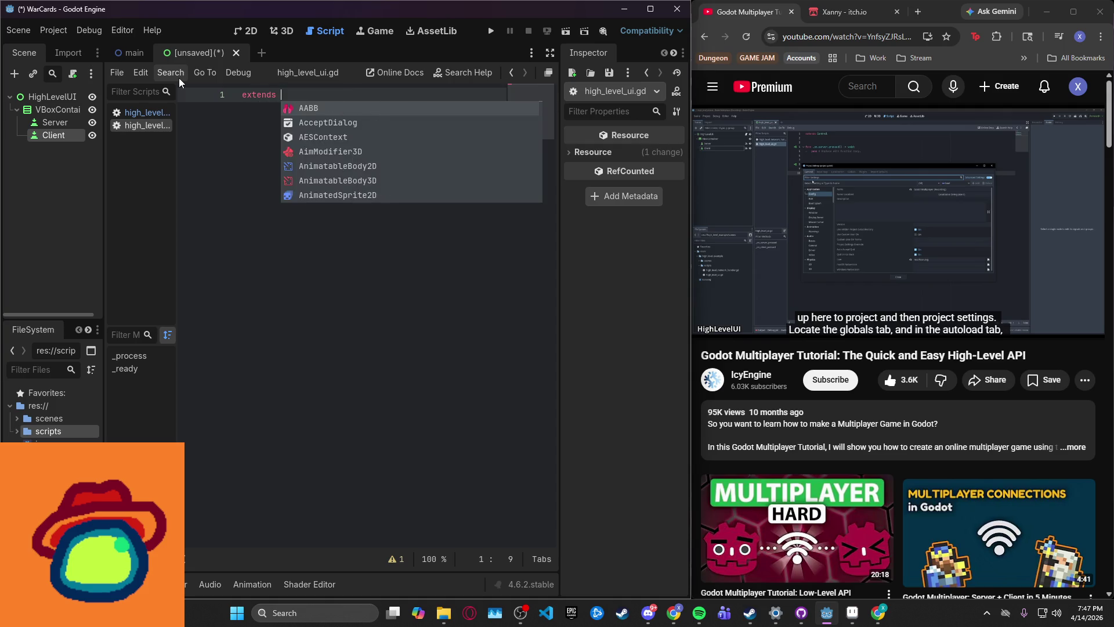
type("rol")
key("Return")
key("Return")
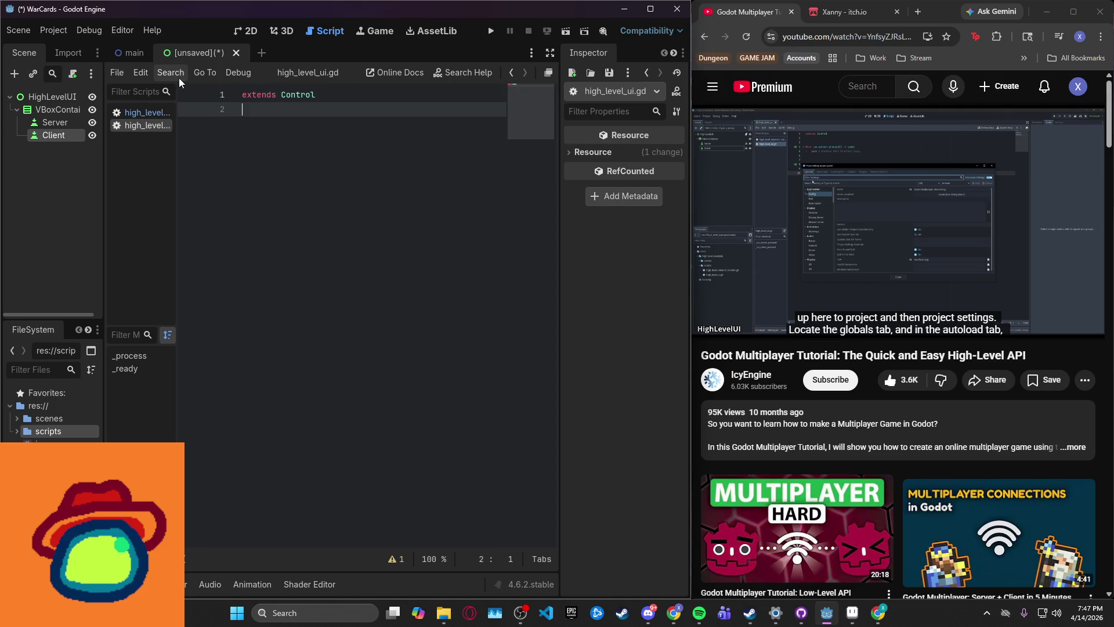
key("BackSpace")
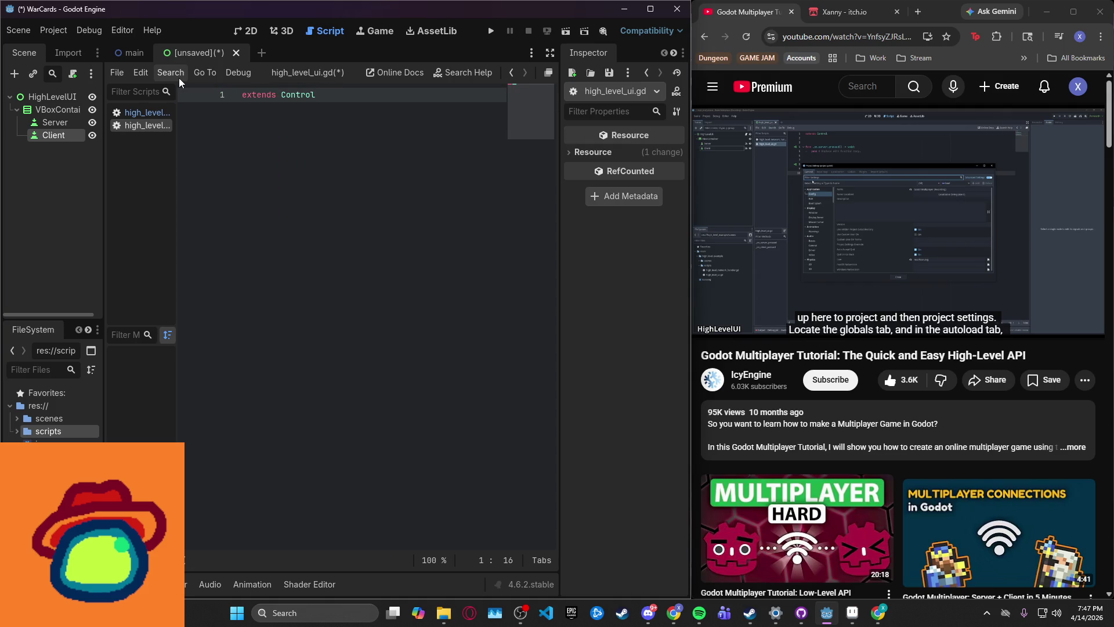
left_click(65, 123)
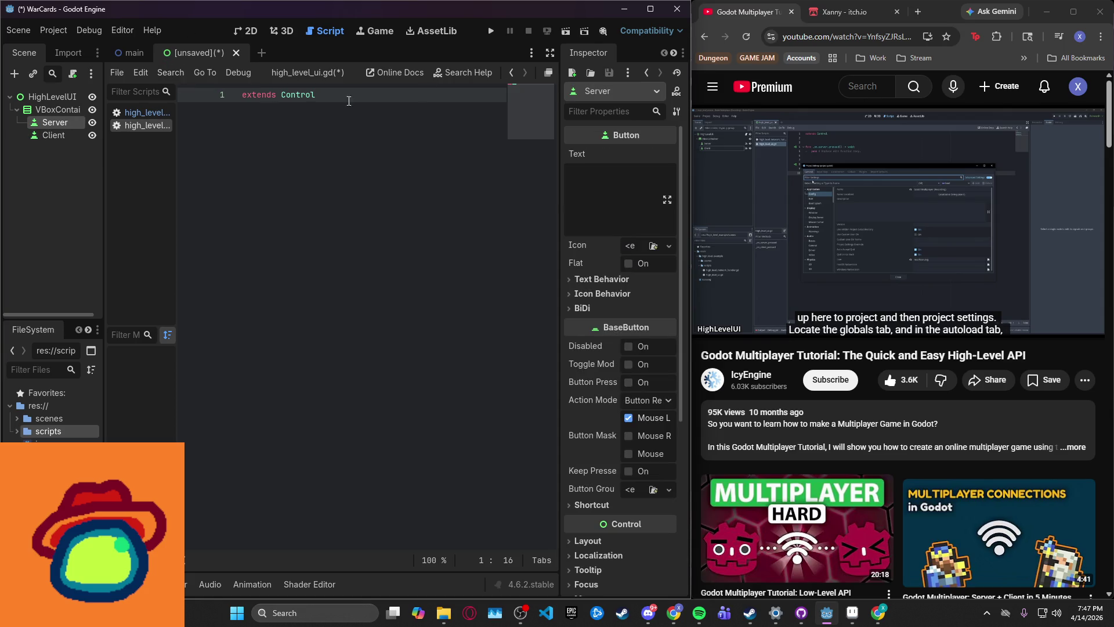
Attach high_level_ui.gd to the HighLevelUI root node so signals can be connected.
left_click(673, 54)
left_click(598, 55)
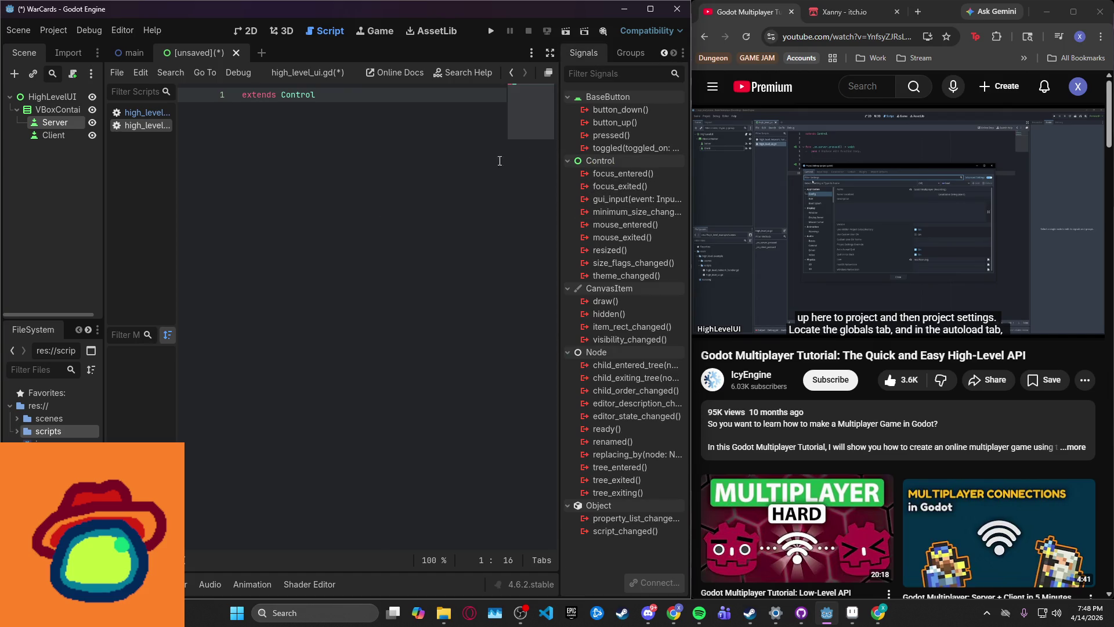
left_click(612, 135)
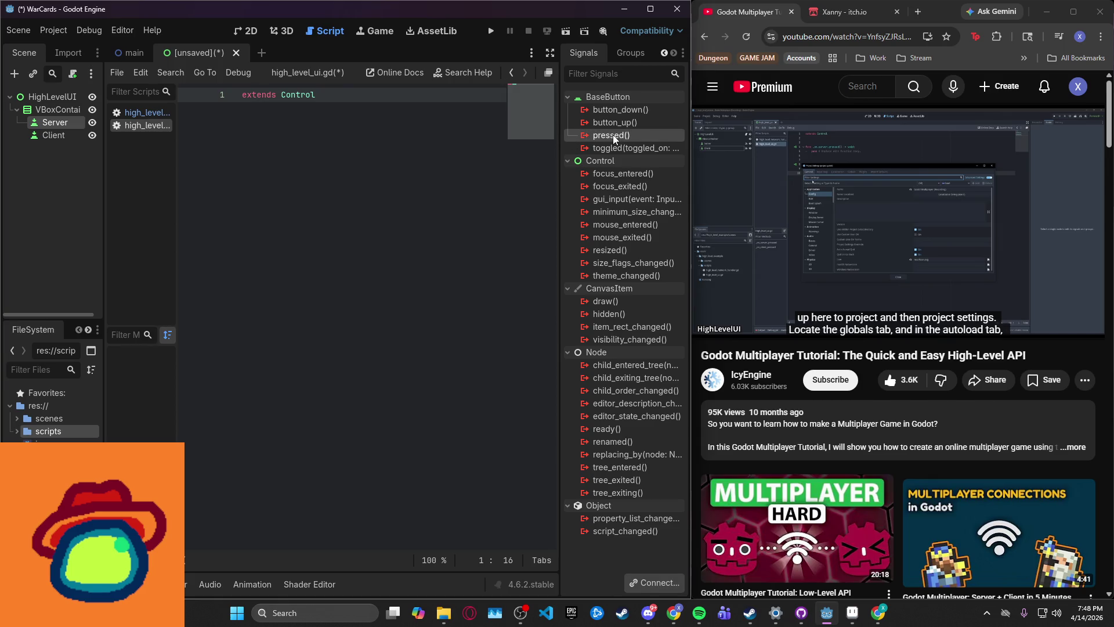
left_click(644, 583)
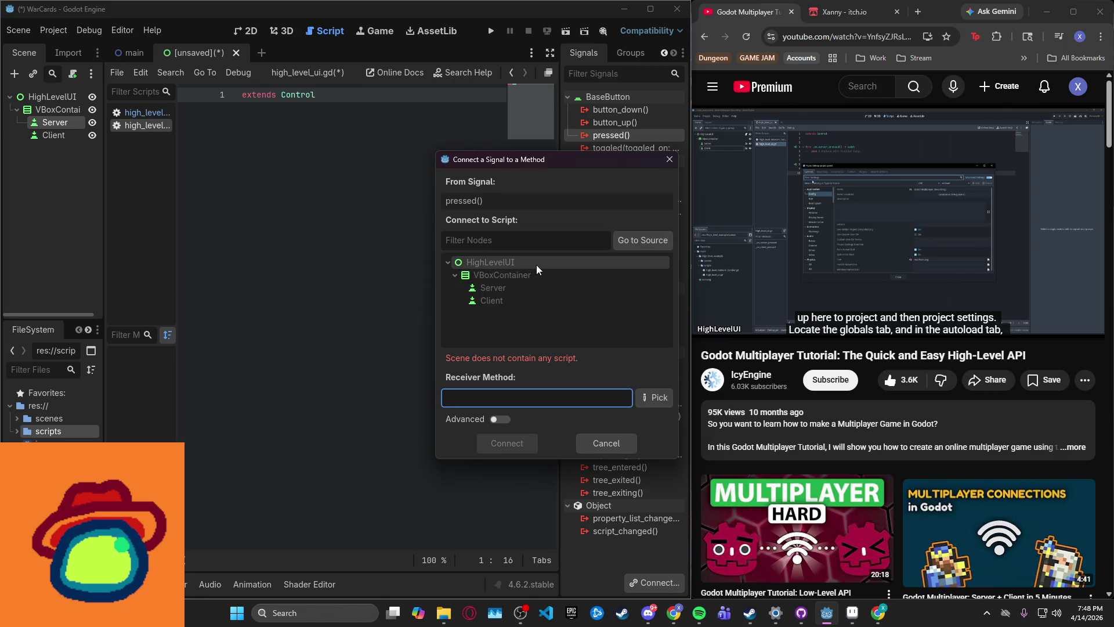
left_click(595, 444)
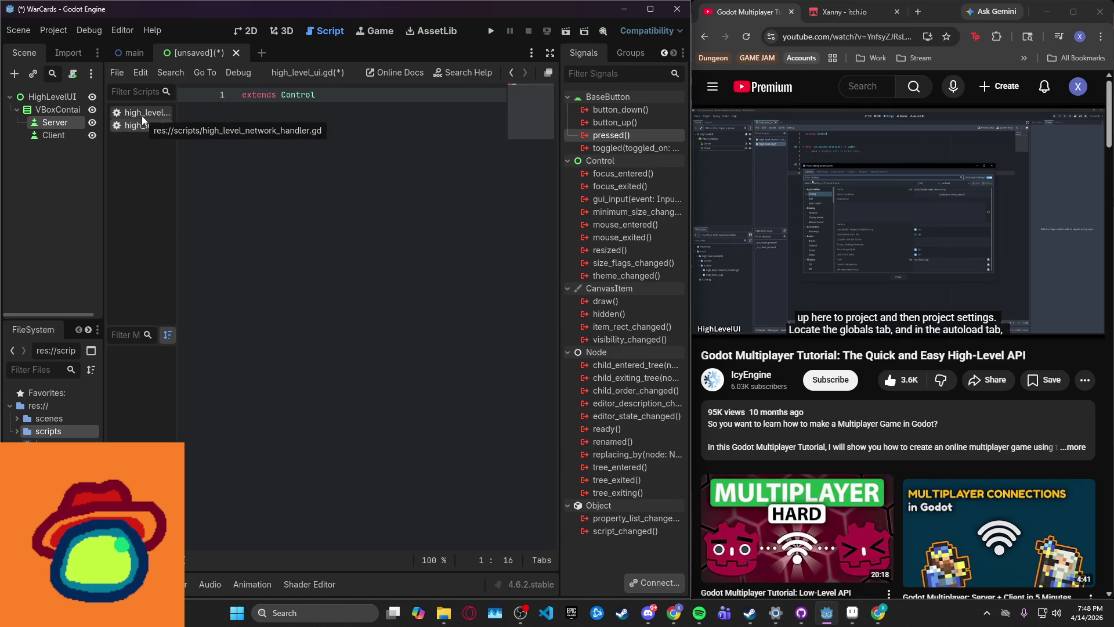
left_click_drag(140, 124, 61, 94)
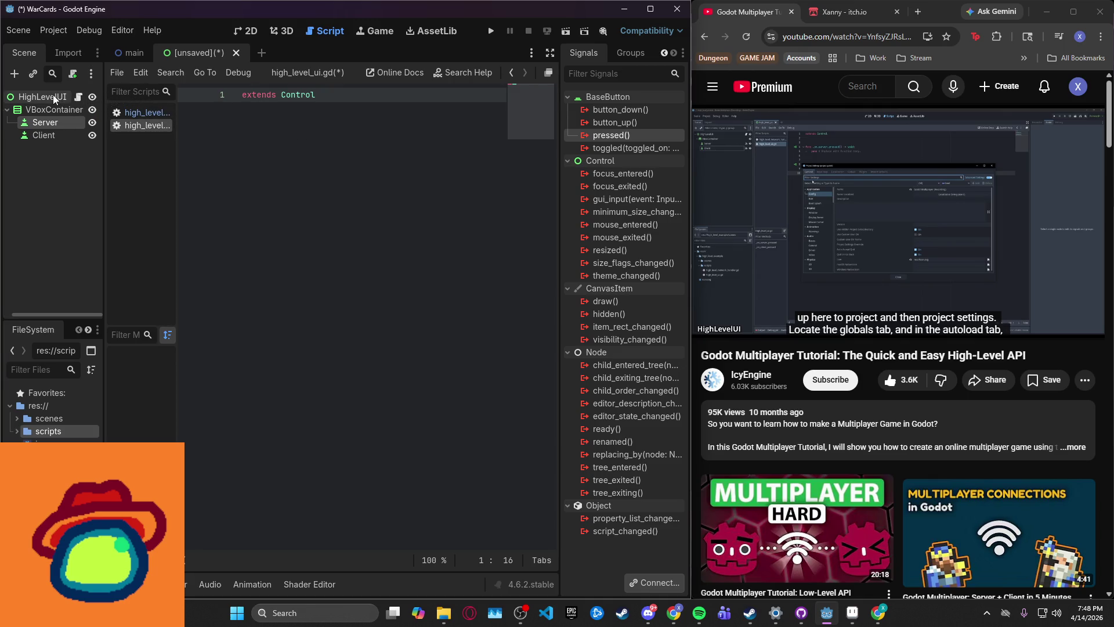
Connect the Server button's pressed() signal to _on_server_pressed on HighLevelUI.
right_click(628, 137)
left_click(663, 152)
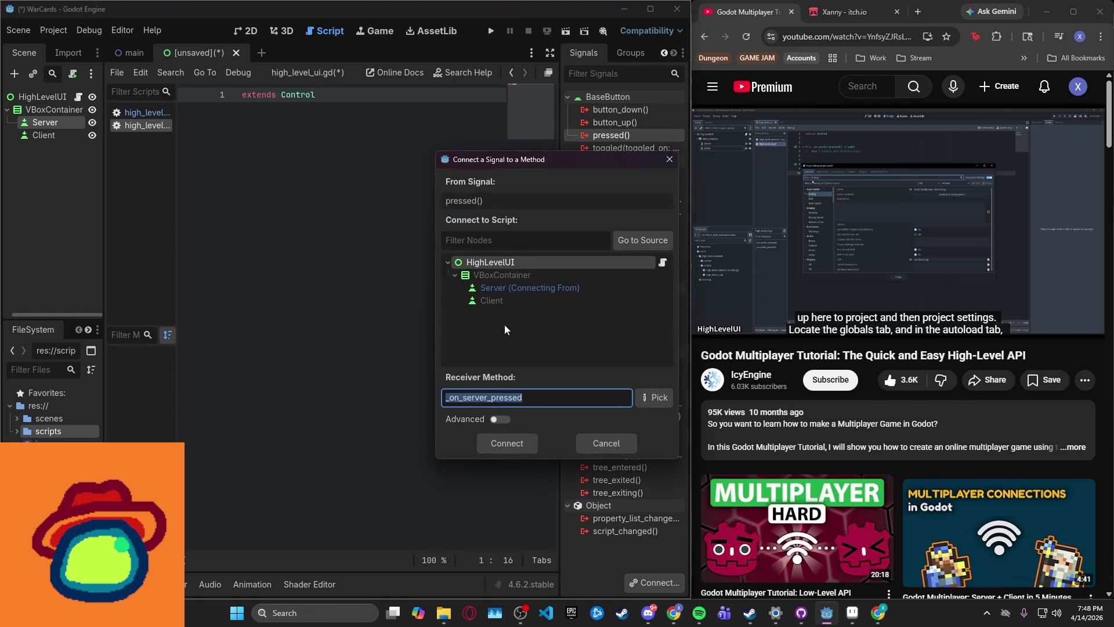
left_click(504, 263)
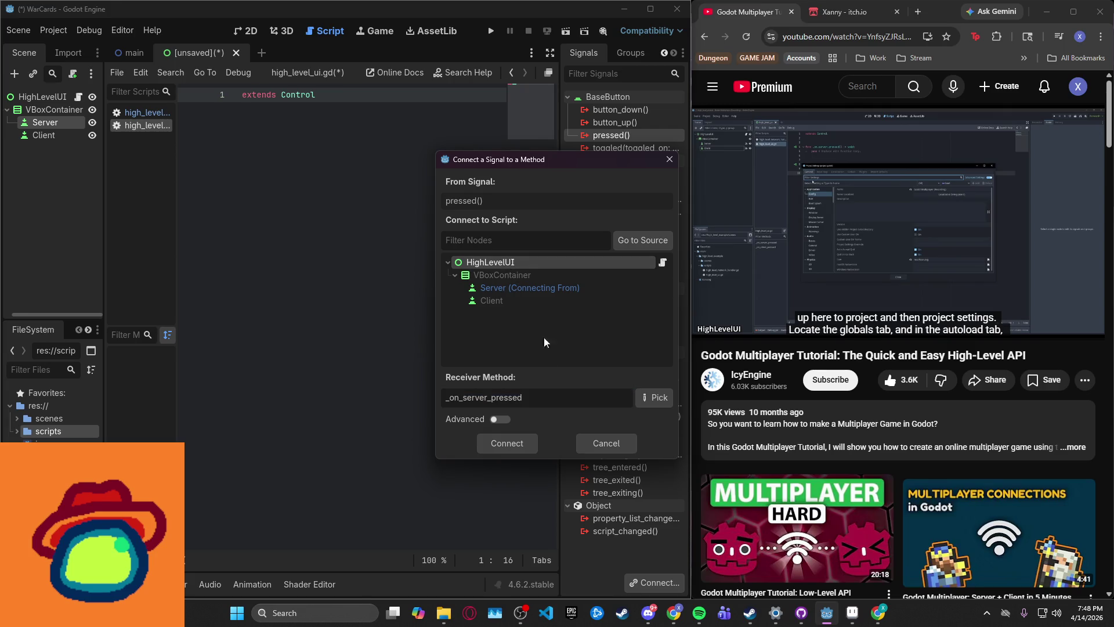
left_click(512, 444)
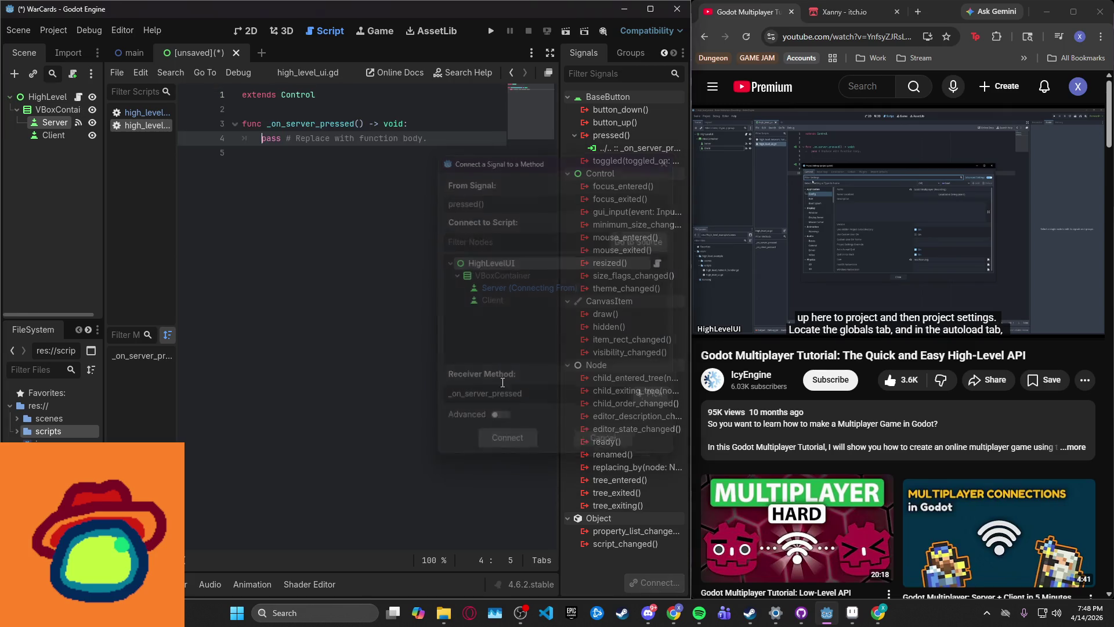
left_click(337, 167)
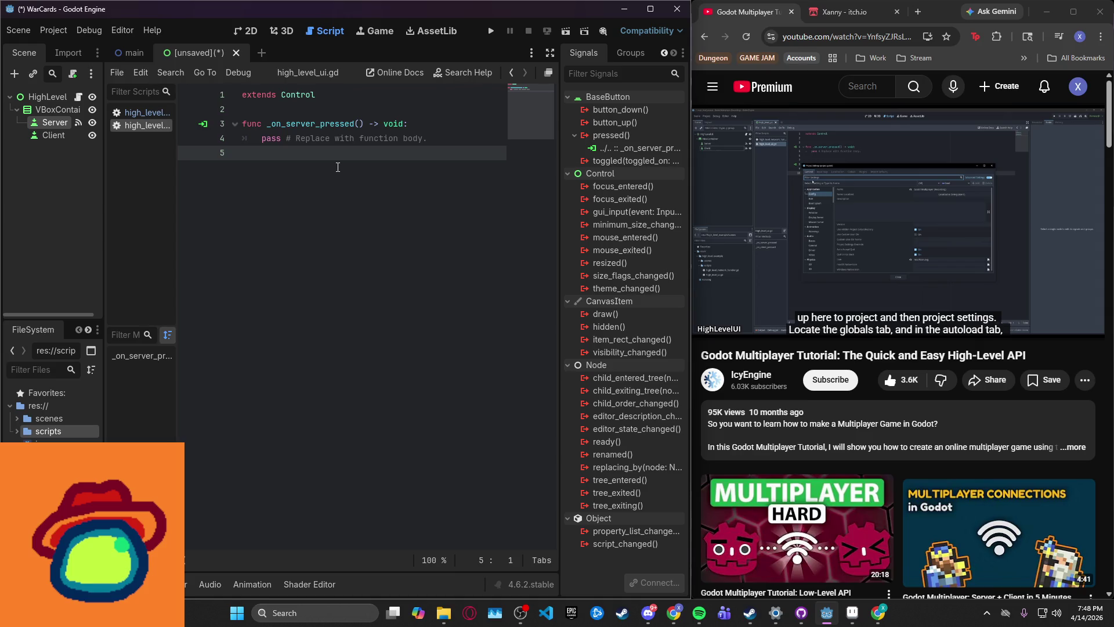
key("Return")
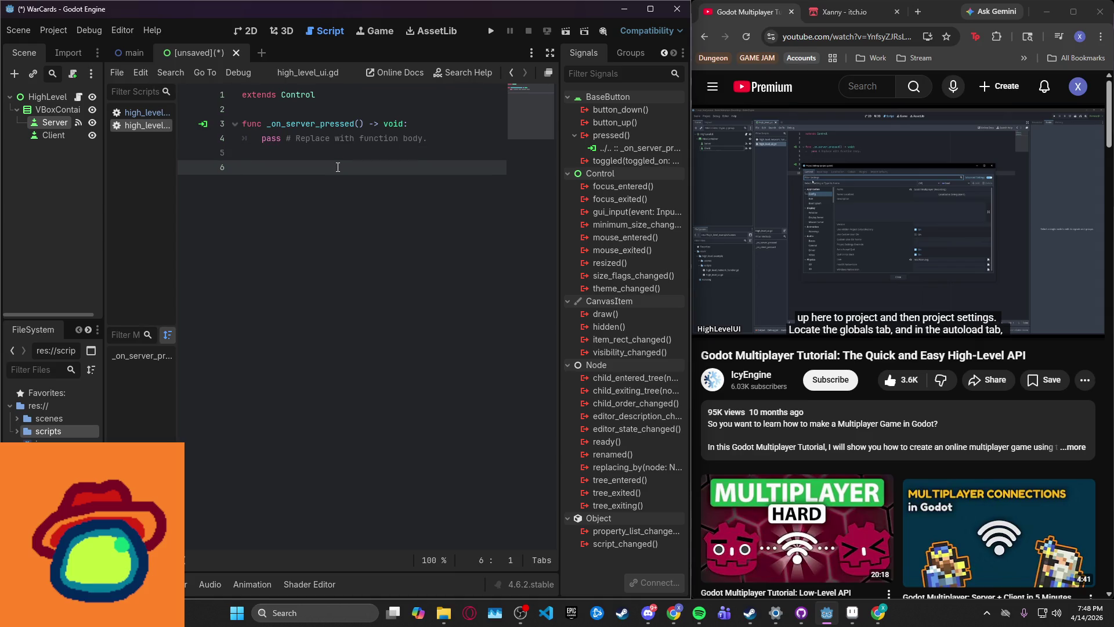
key("BackSpace")
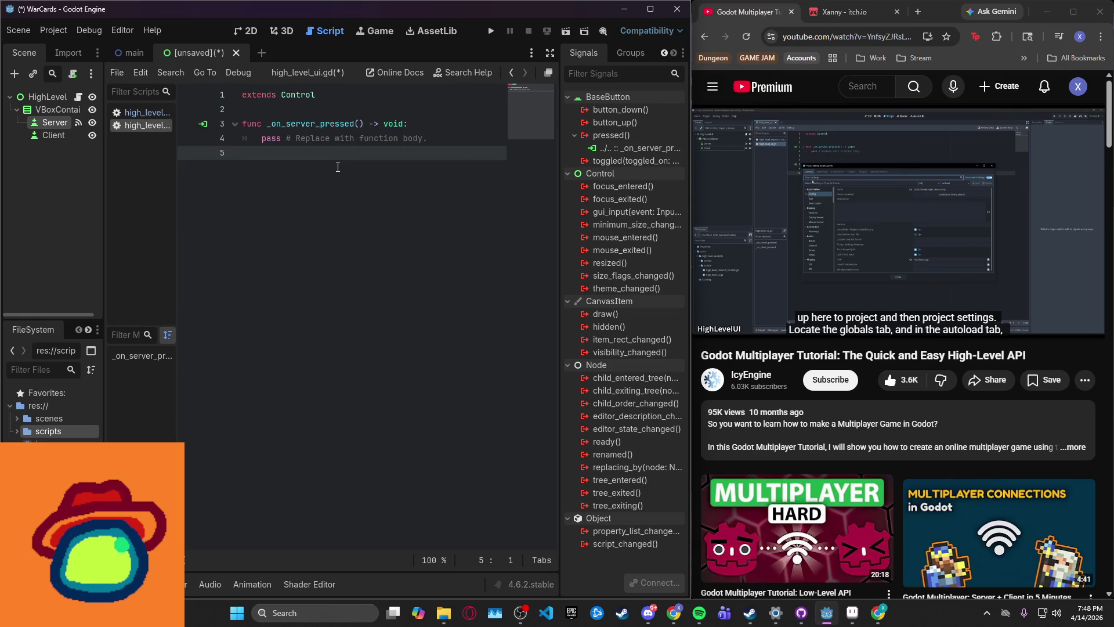
key("Return")
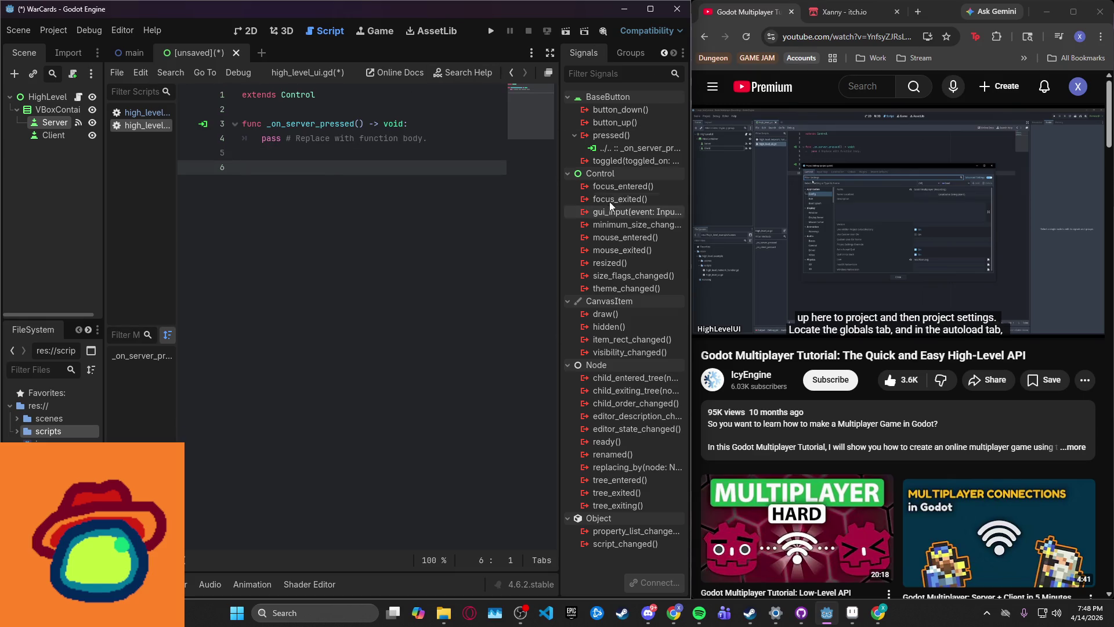
Connect the Client button's pressed() signal to _on_client_pressed.
left_click(53, 135)
left_click(612, 137)
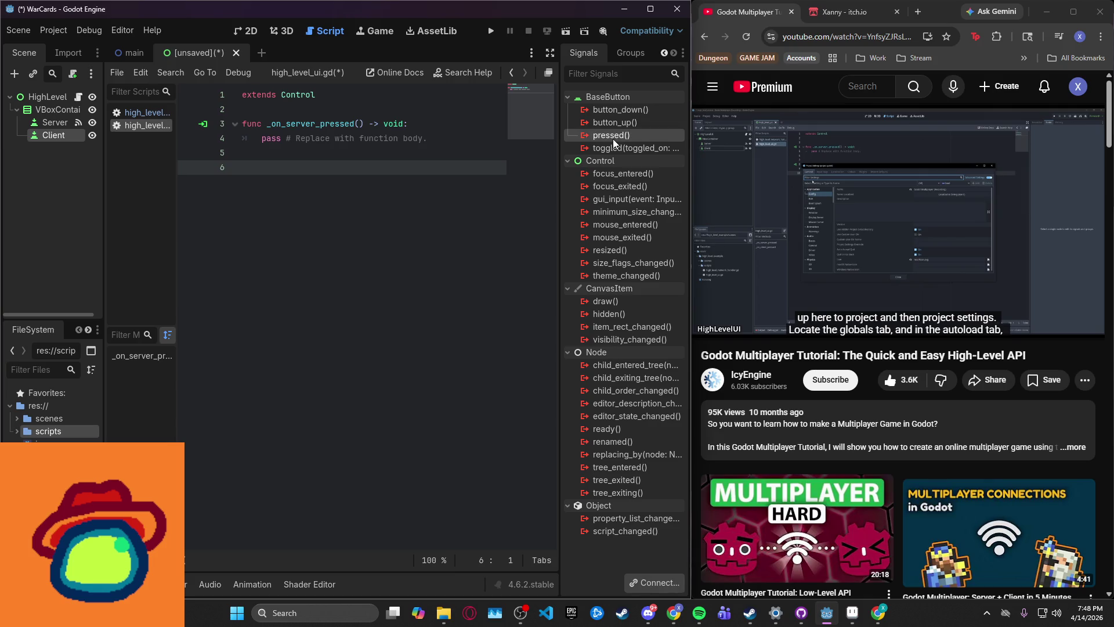
right_click(612, 137)
left_click(645, 148)
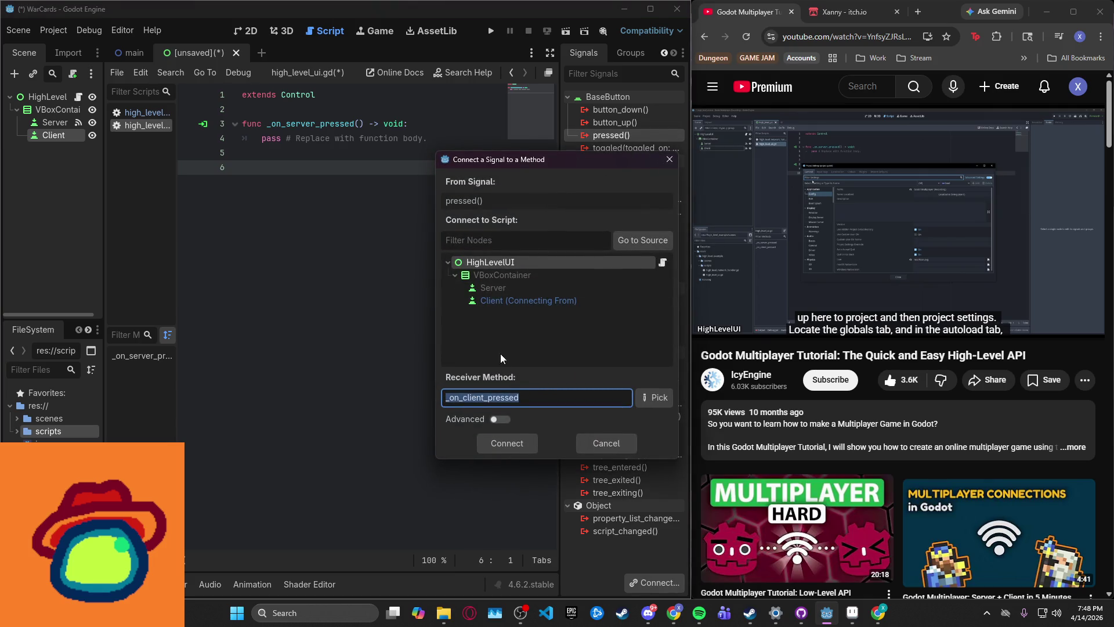
left_click(504, 443)
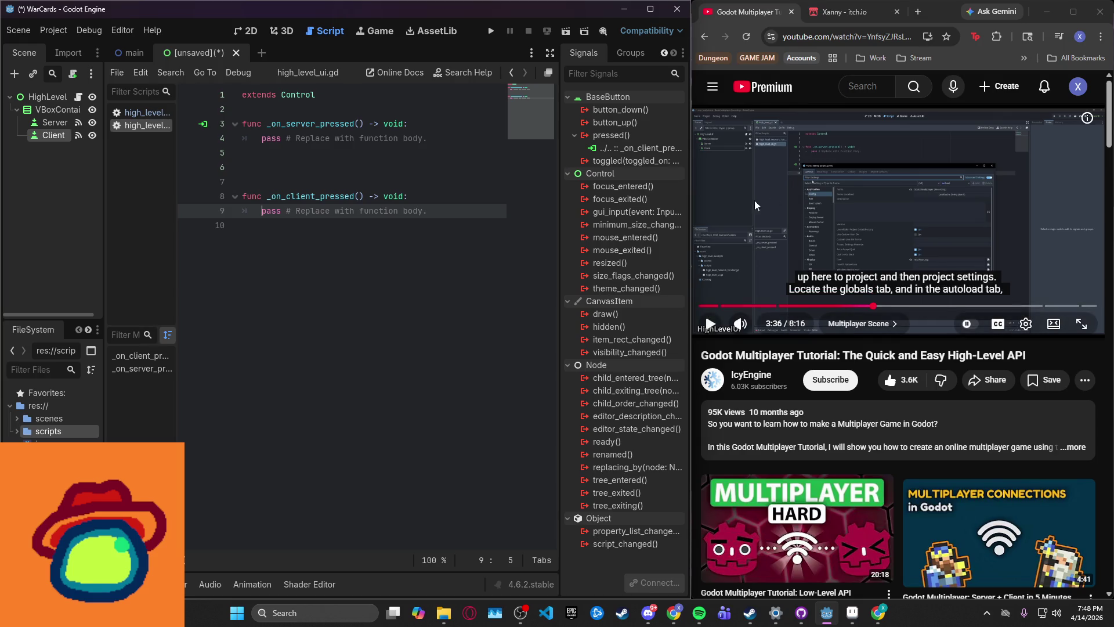
Add res://scripts/high_level_network_handler.gd to Project Settings autoloads as HighLevelNetworkHandler.
left_click(857, 237)
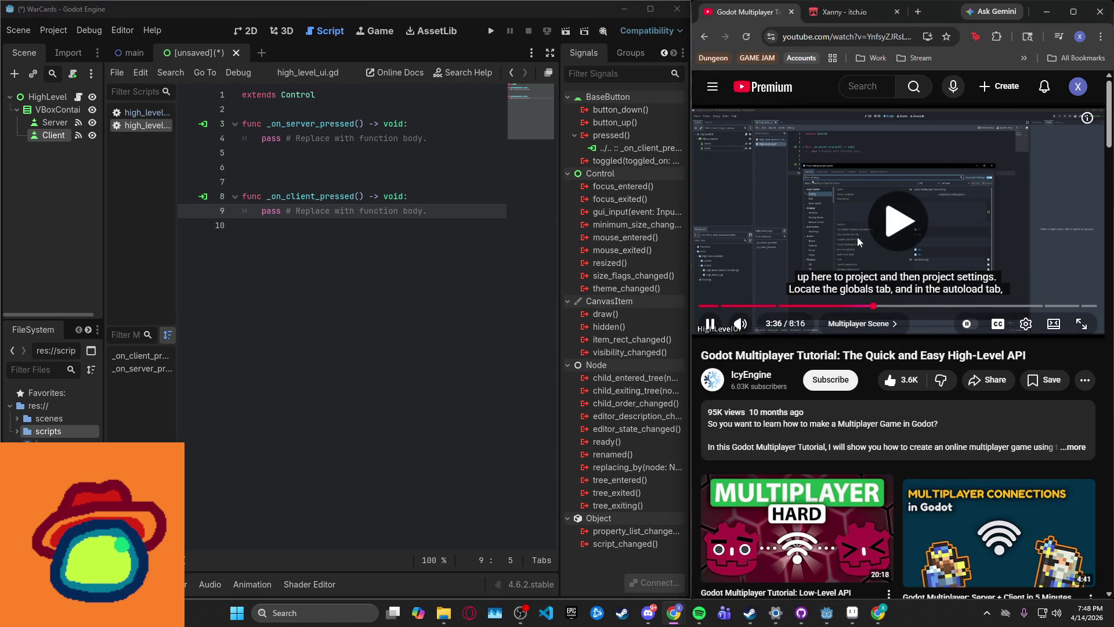
left_click(887, 230)
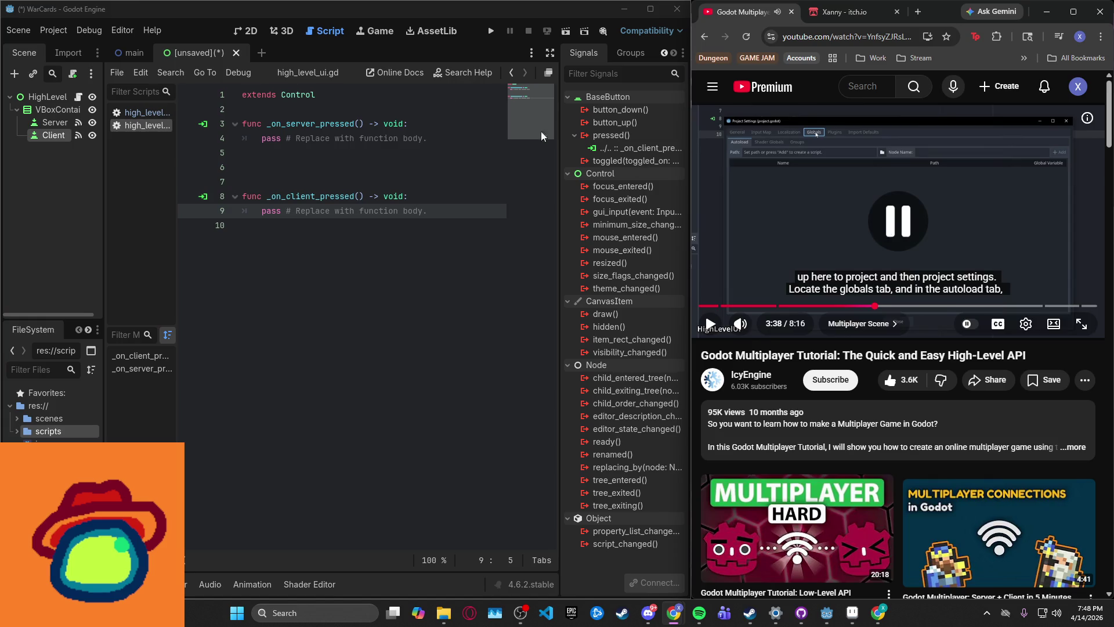
left_click(51, 31)
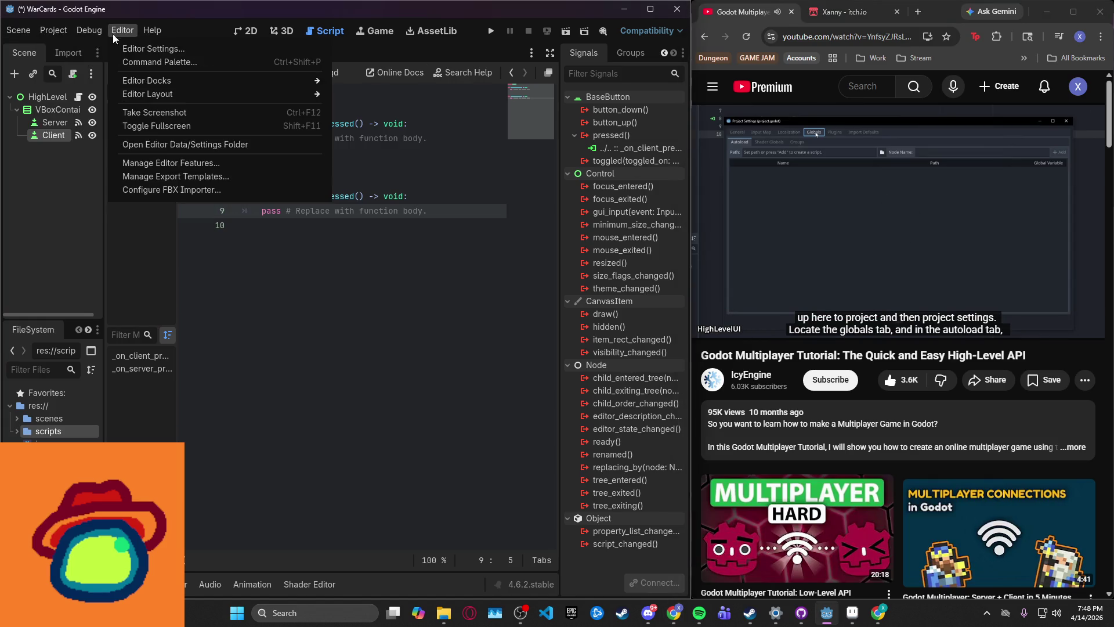
left_click(75, 49)
left_click(411, 125)
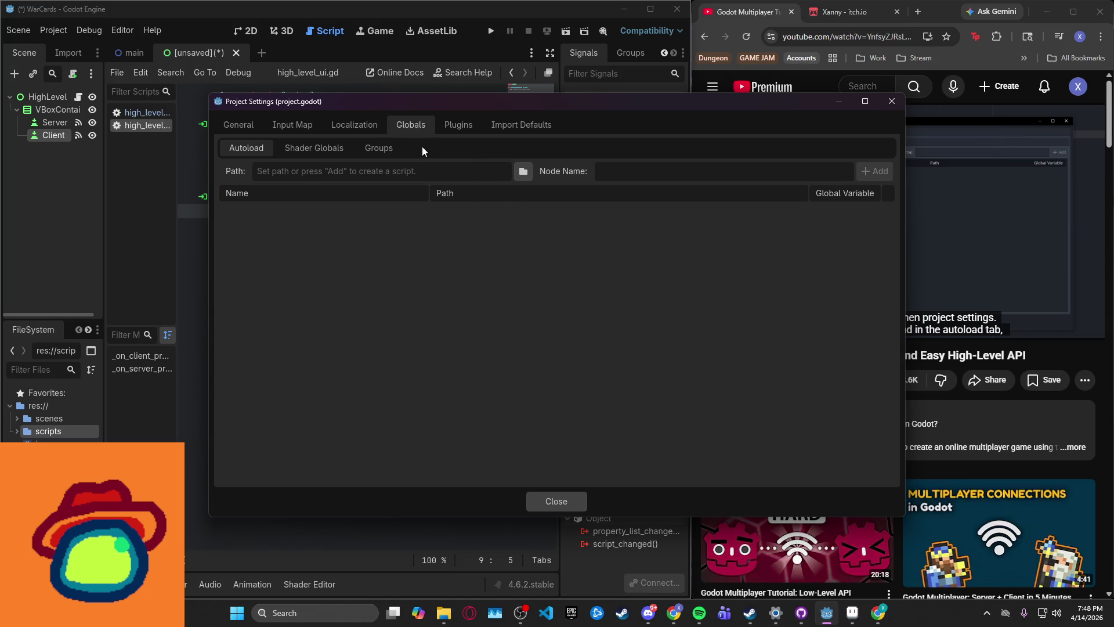
left_click(529, 173)
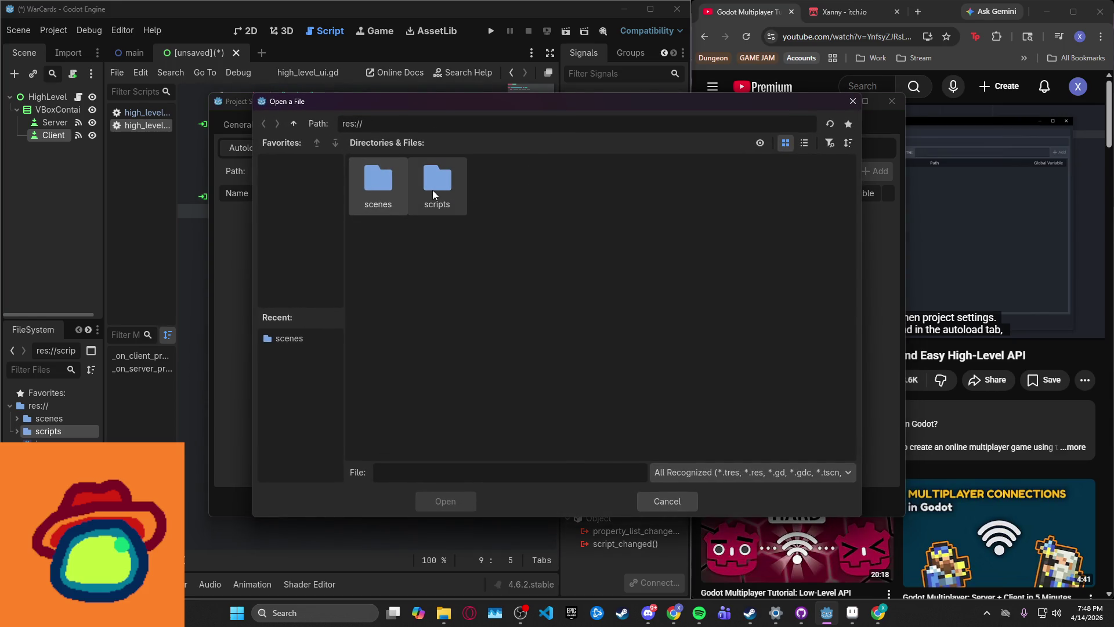
left_click(433, 190)
double_click(438, 187)
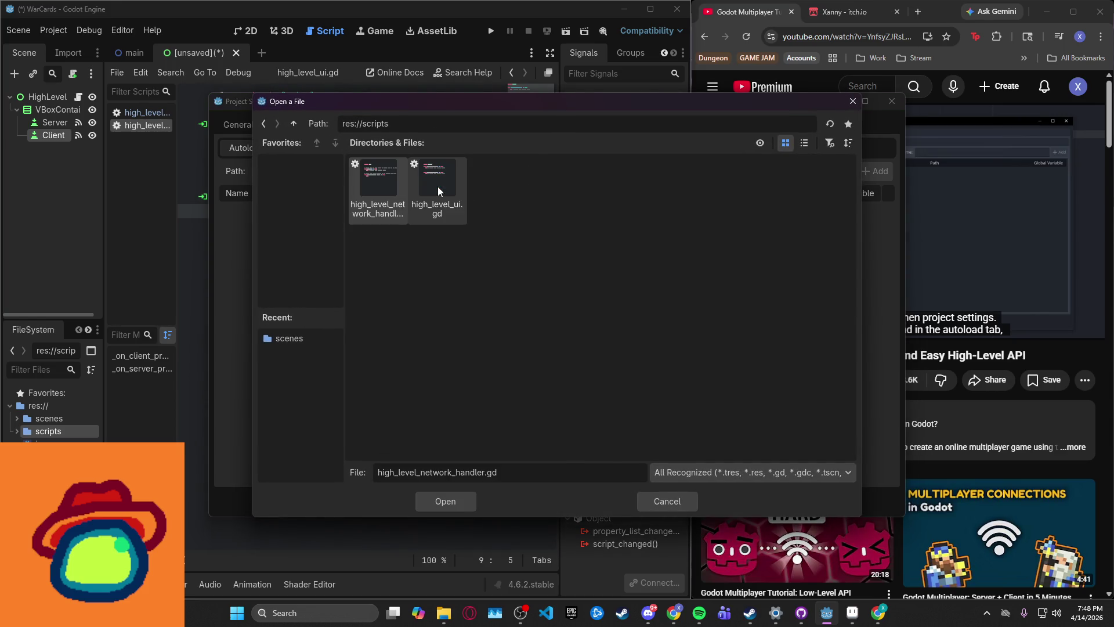
left_click(456, 496)
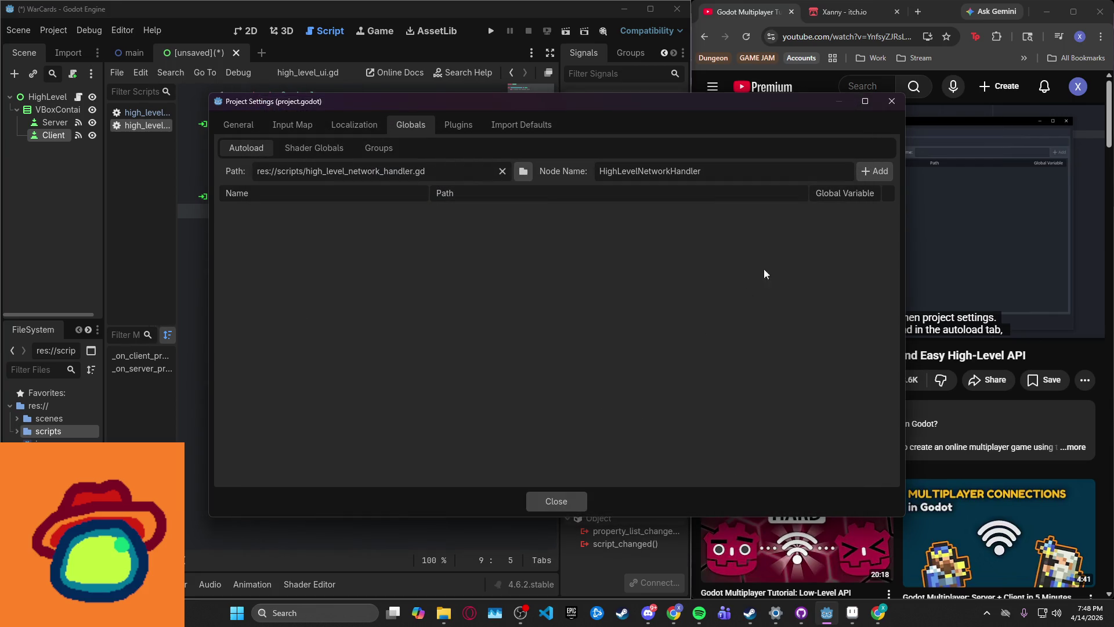
left_click(859, 178)
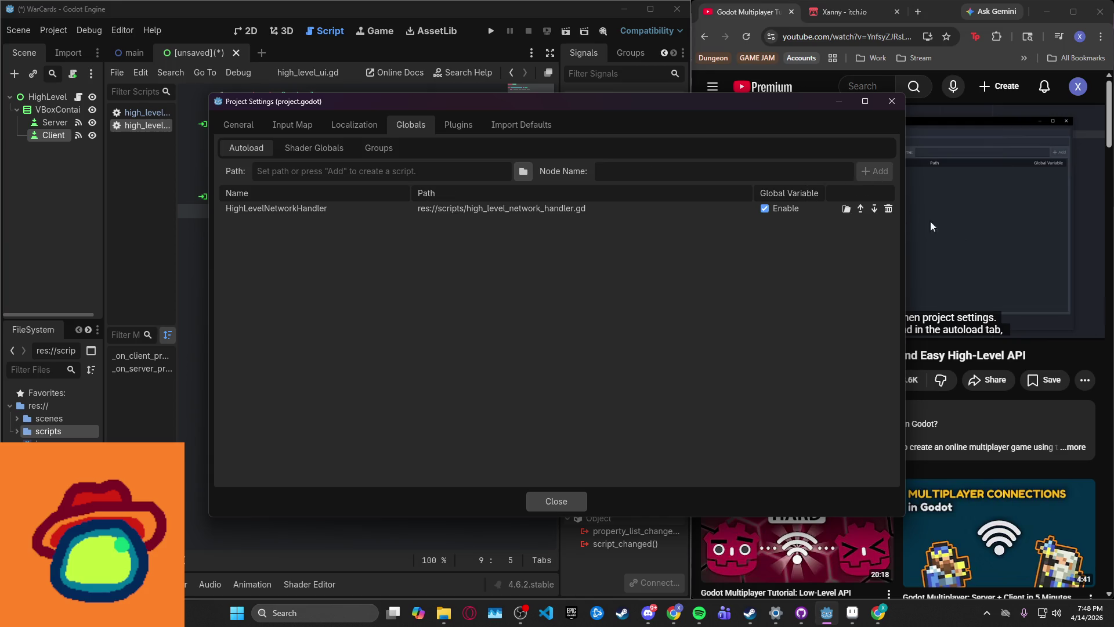
left_click(1005, 234)
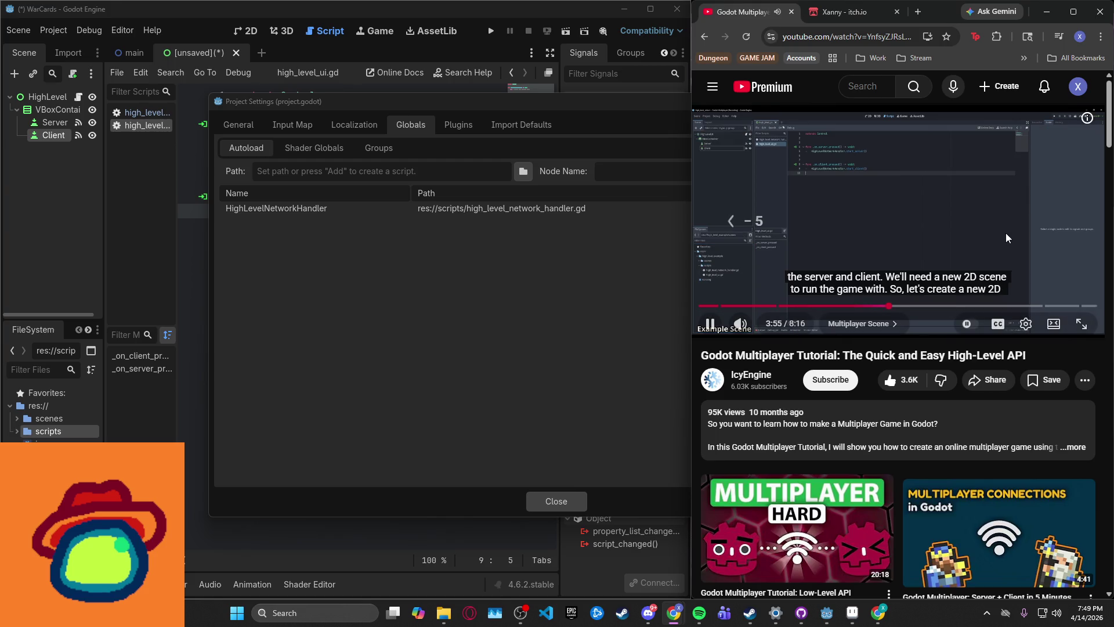
Rewatch the tutorial section on calling the network handler, then close Project Settings.
key("Left")
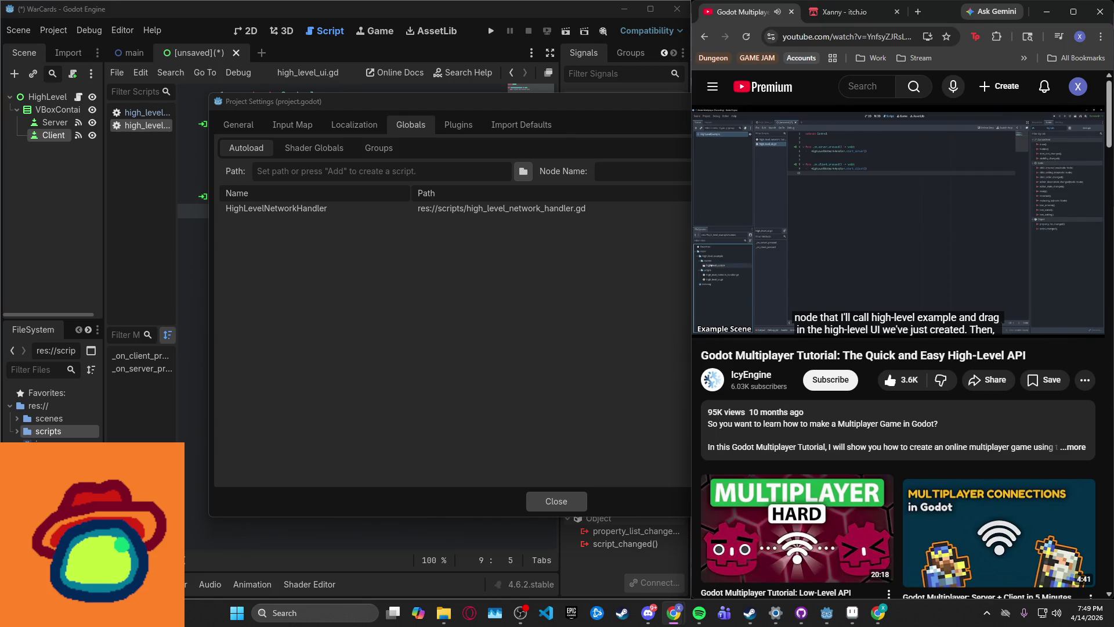
left_click(827, 170)
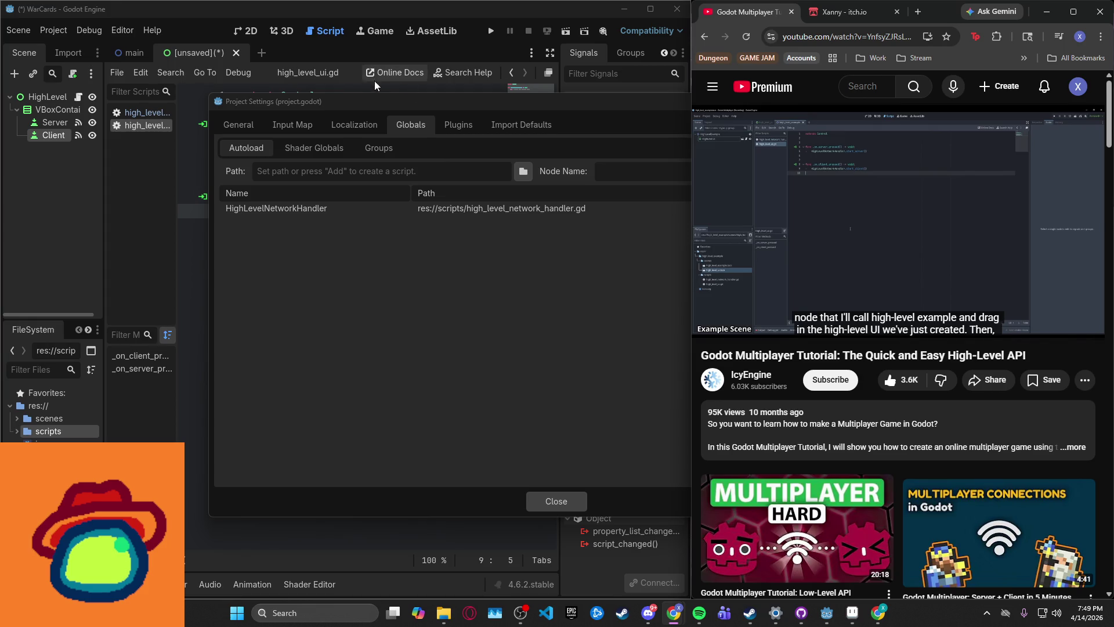
left_click(377, 100)
left_click(1024, 236)
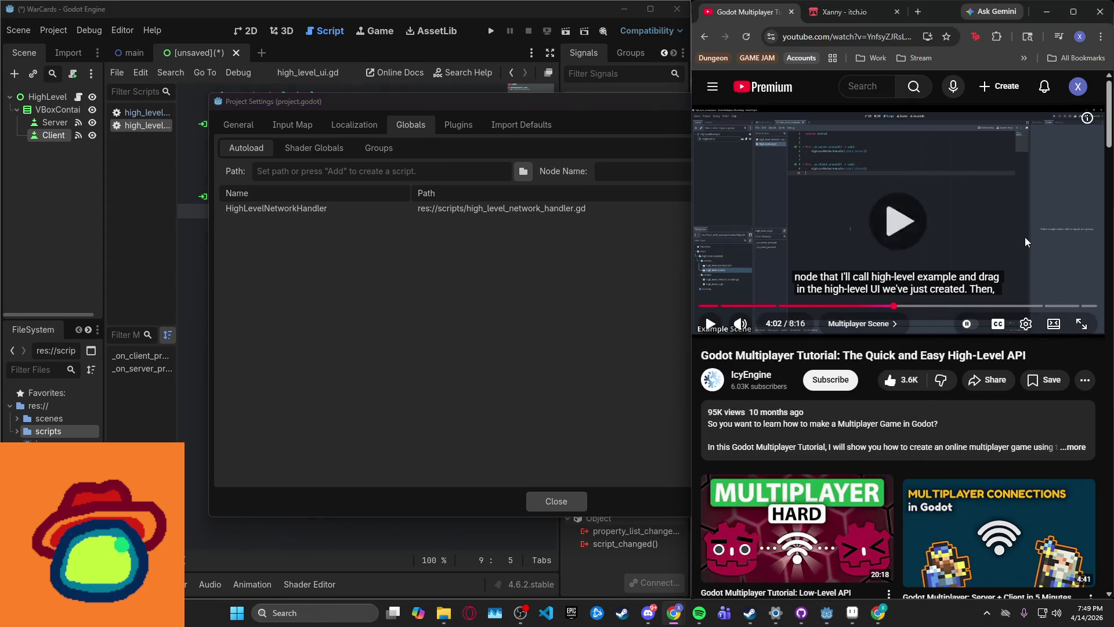
key("Left")
key("Left")
key("Left")
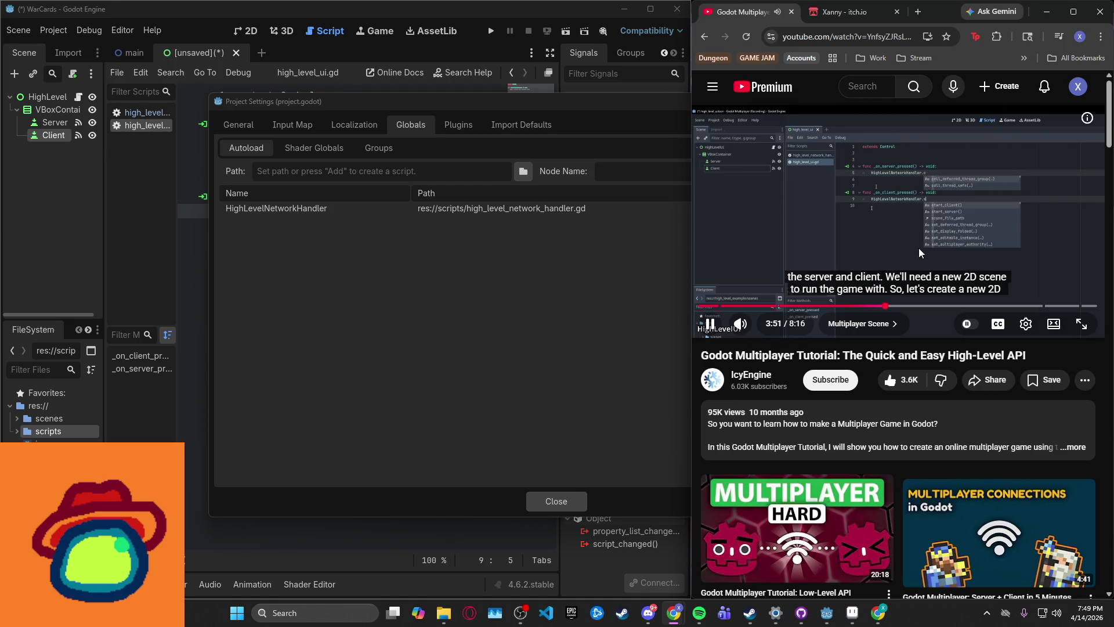
left_click(897, 219)
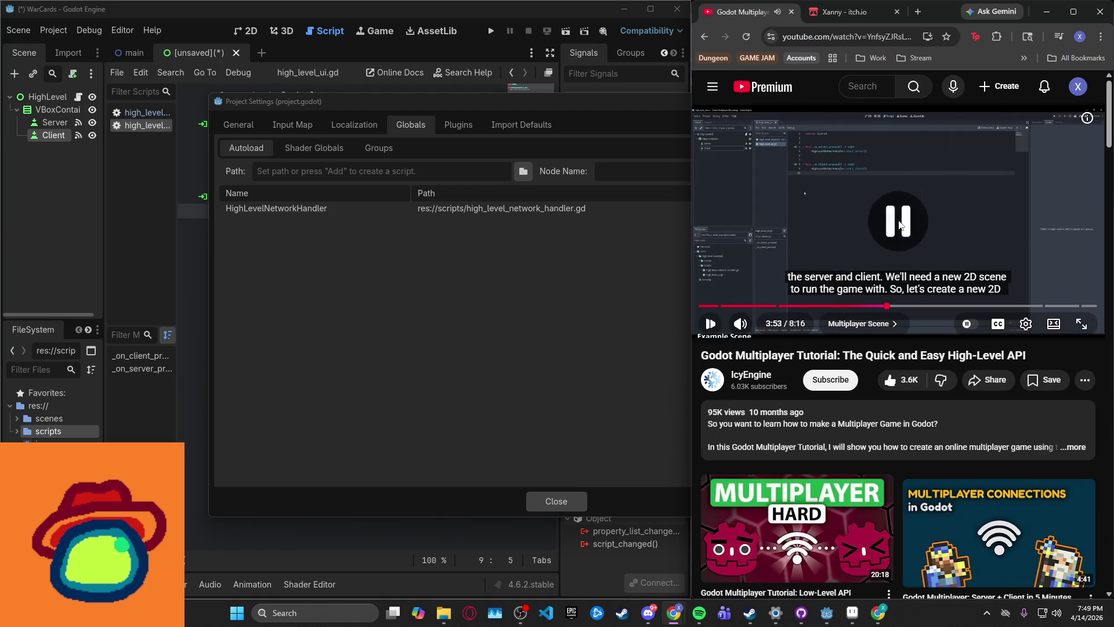
left_click(134, 249)
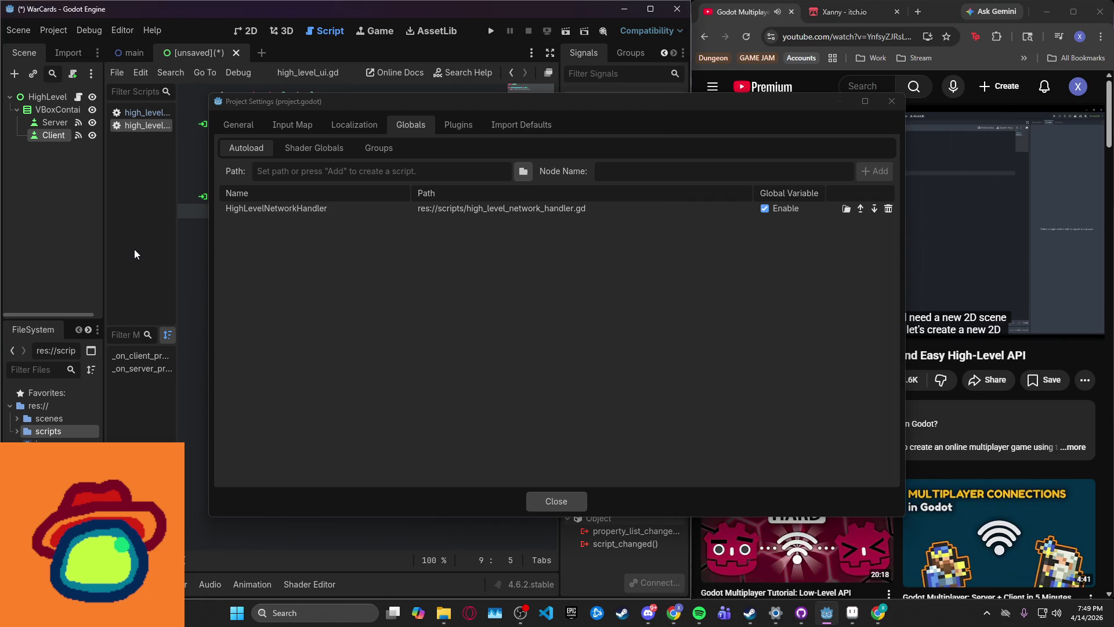
left_click(574, 499)
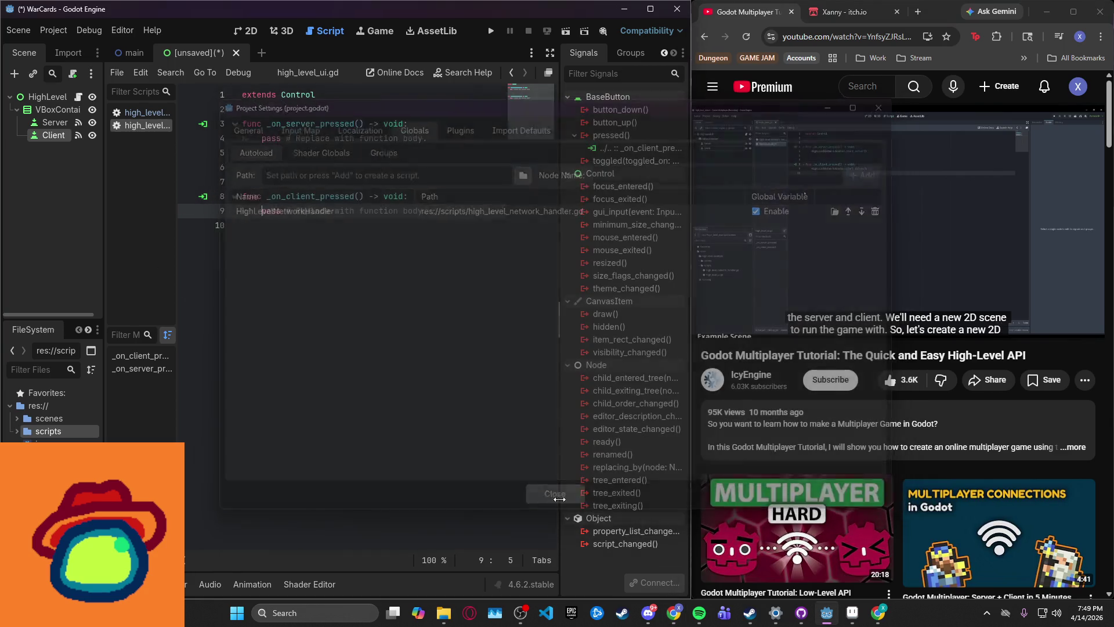
Replace the pass in _on_server_pressed with HighLevelNetworkHandler.start_server().
left_click_drag(438, 136, 261, 141)
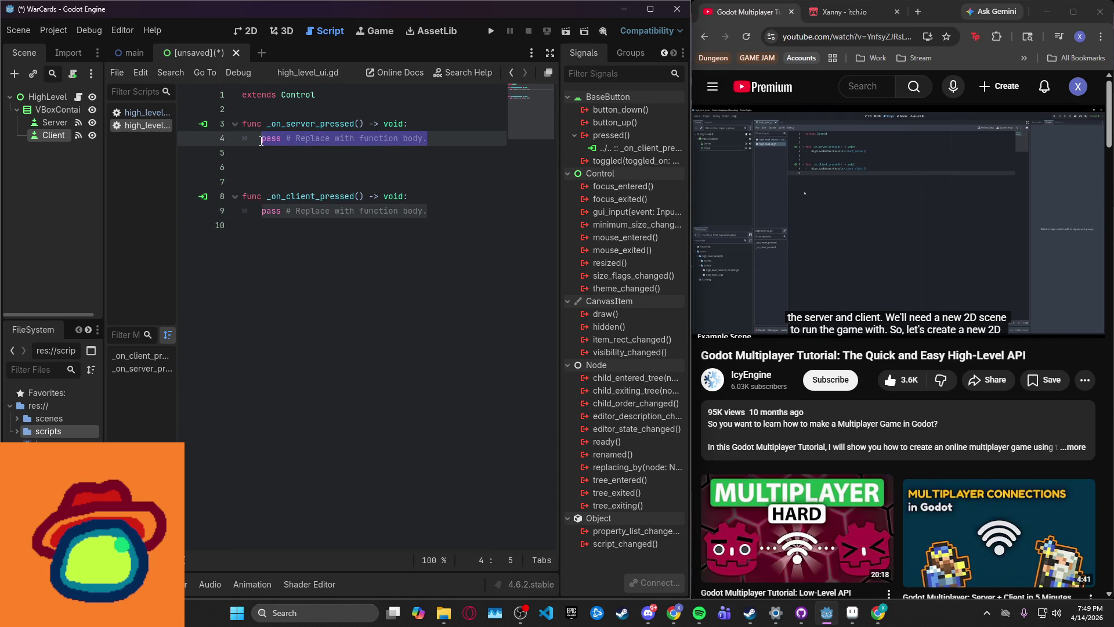
type("Hi")
key("Return")
type(".")
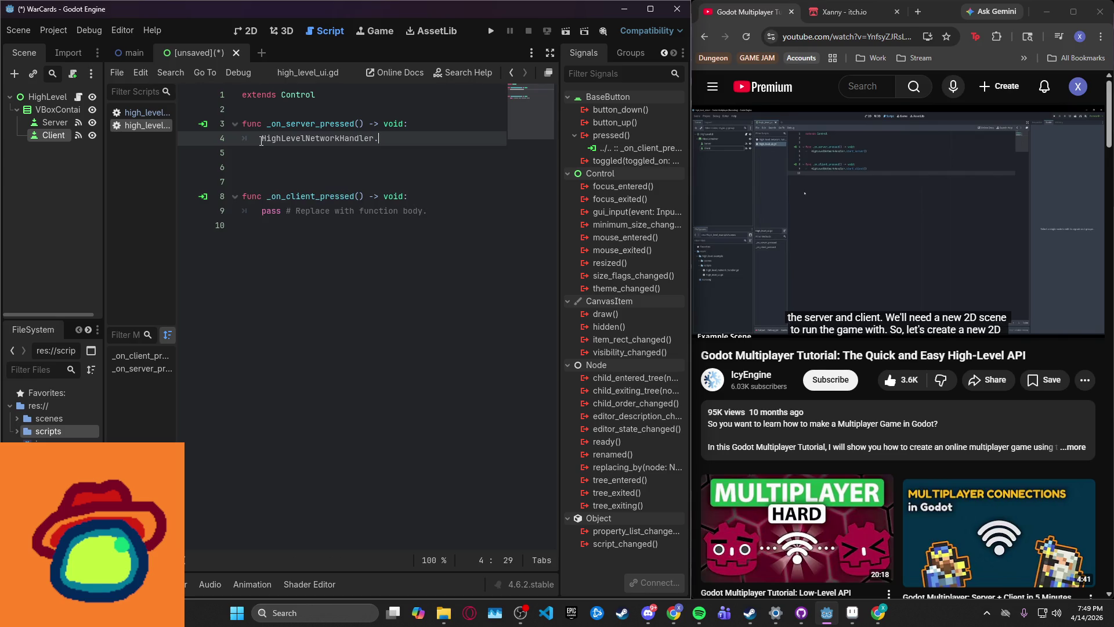
type("start")
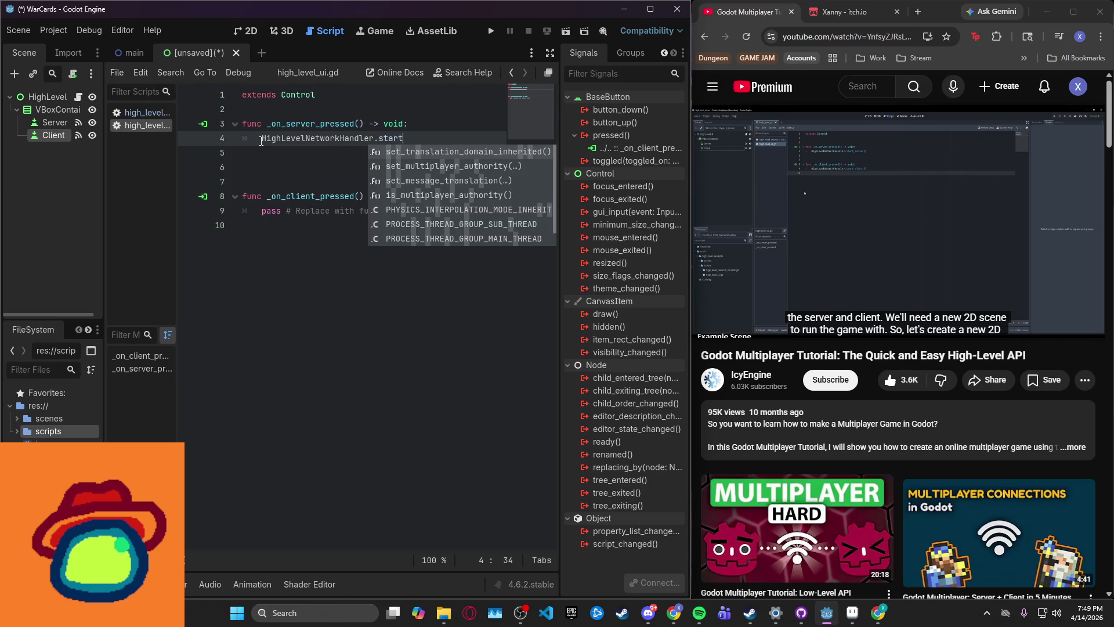
type("_")
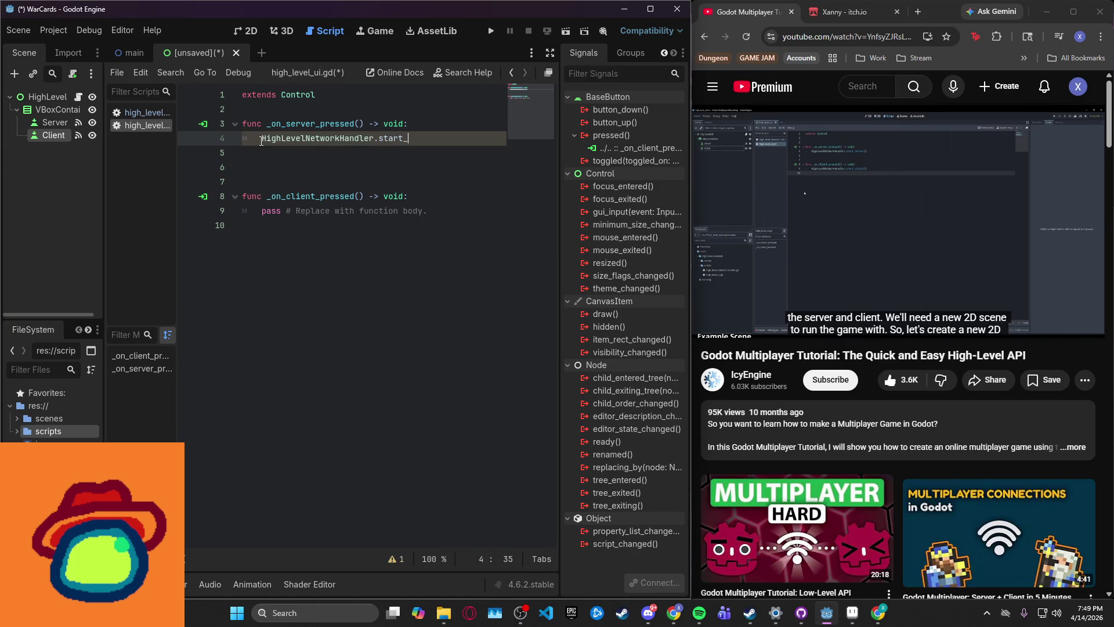
type("server()")
left_click(340, 140)
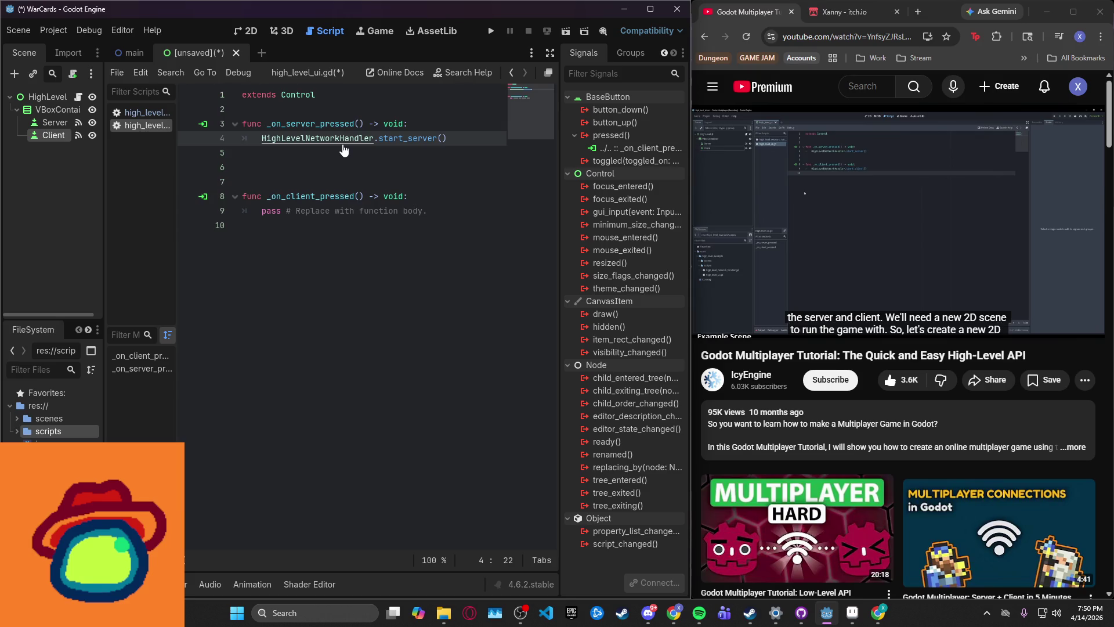
left_click(301, 140)
Make _on_client_pressed call HighLevelNetworkHandler.start_client() and save with Ctrl+S.
left_click_drag(262, 140, 497, 142)
key("ctrl+c")
left_click_drag(451, 212, 259, 210)
key("ctrl+v")
double_click(416, 212)
type("start")
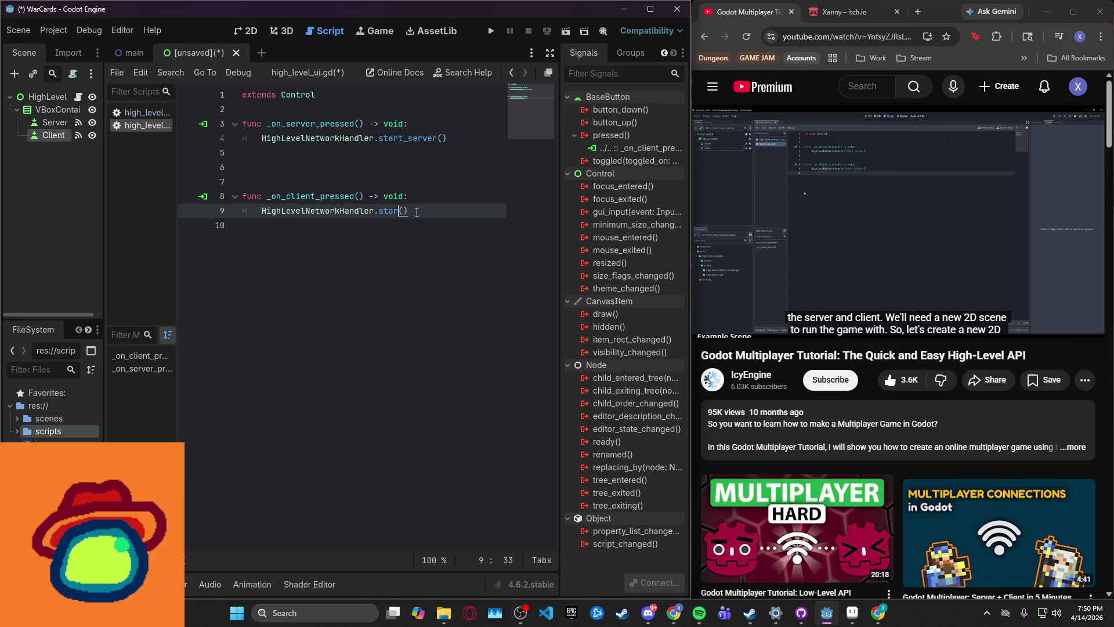
type("_client")
key("ctrl+s")
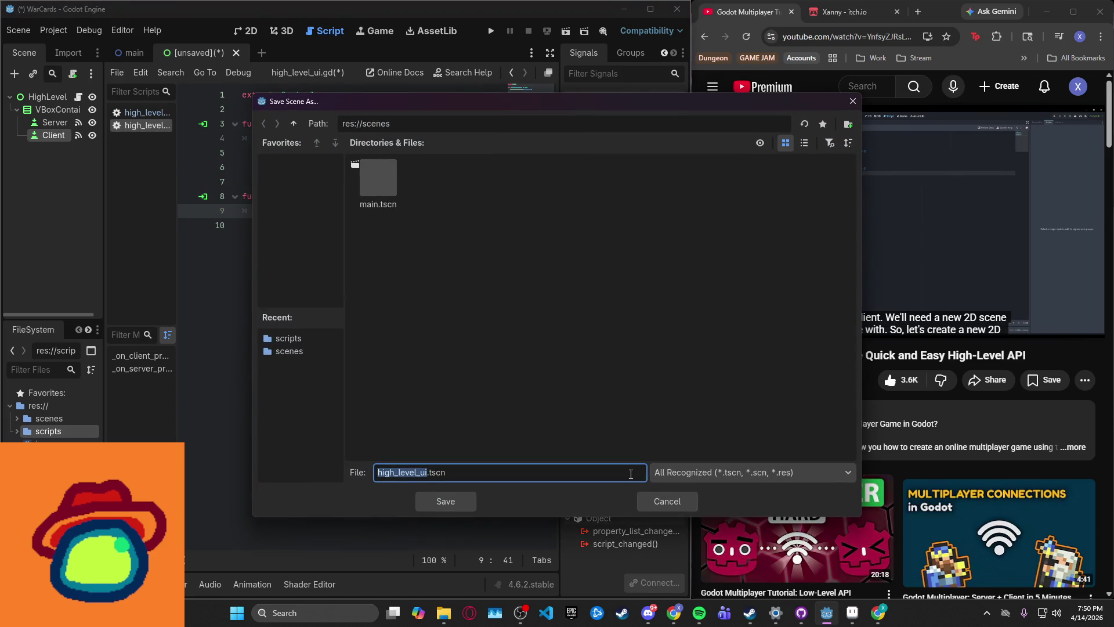
Cancel the scene save and compare against high_level_network_handler.gd.
left_click(661, 501)
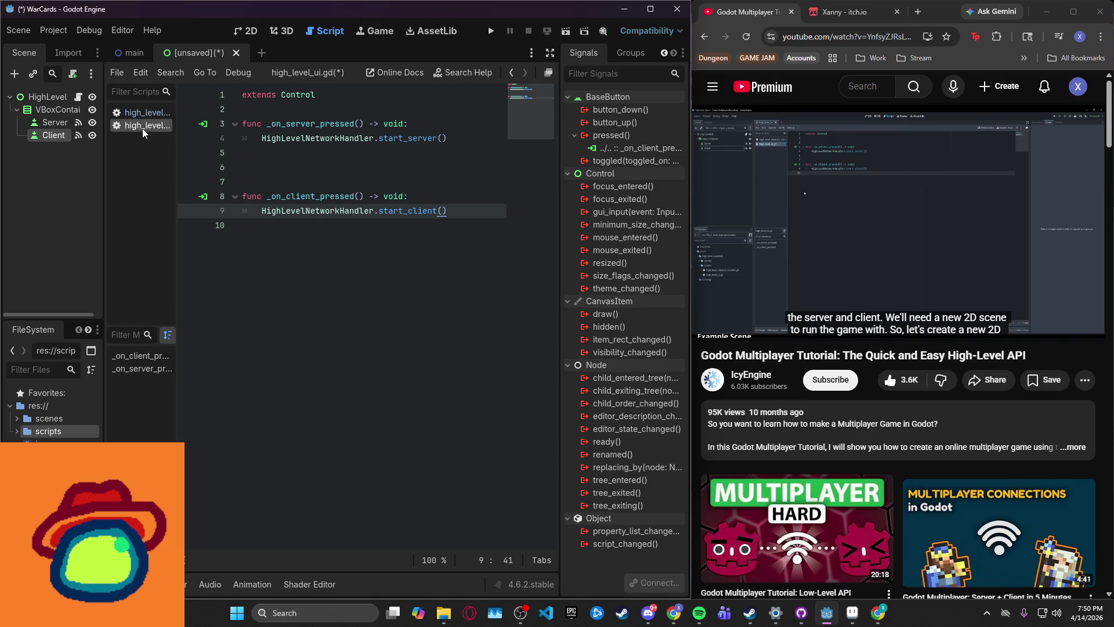
left_click(144, 113)
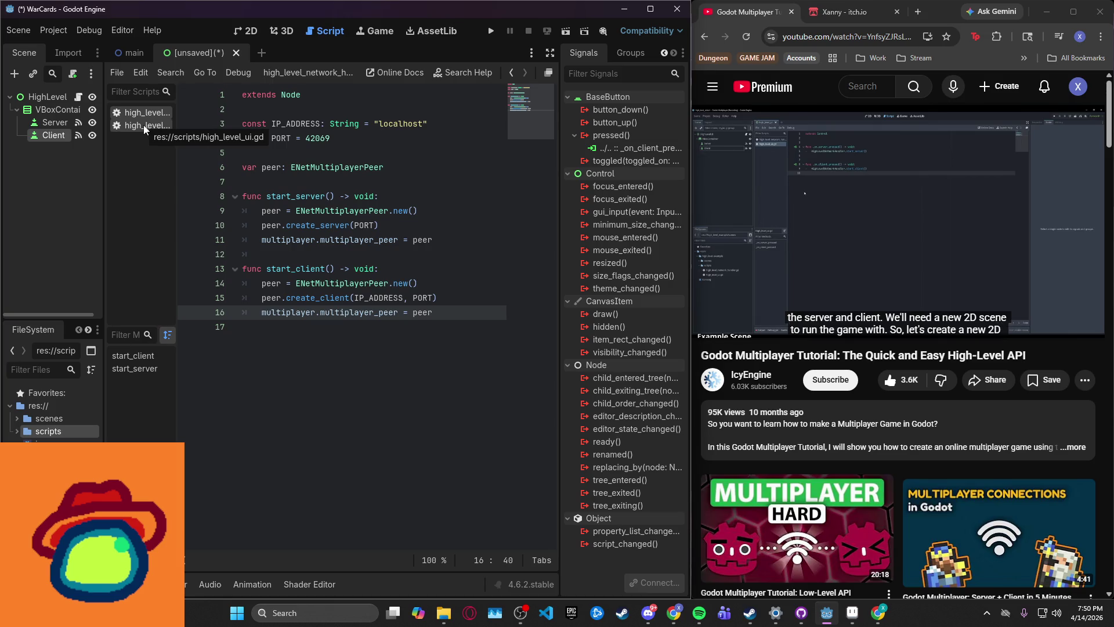
left_click(144, 125)
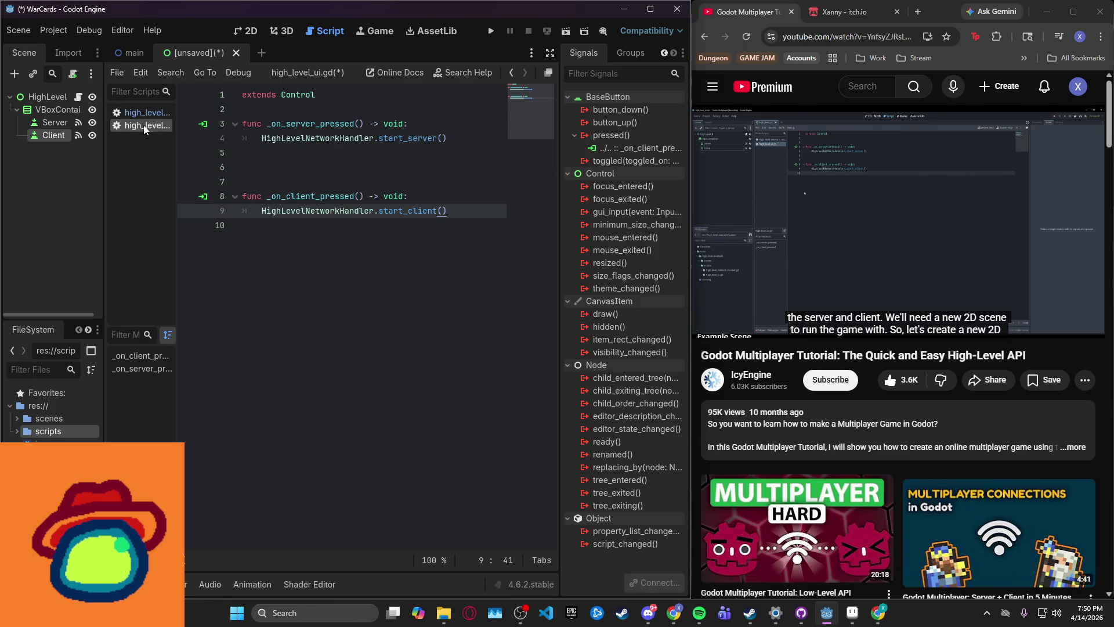
Delete the extra blank line 5 between the handler functions in high_level_ui.gd.
double_click(391, 140)
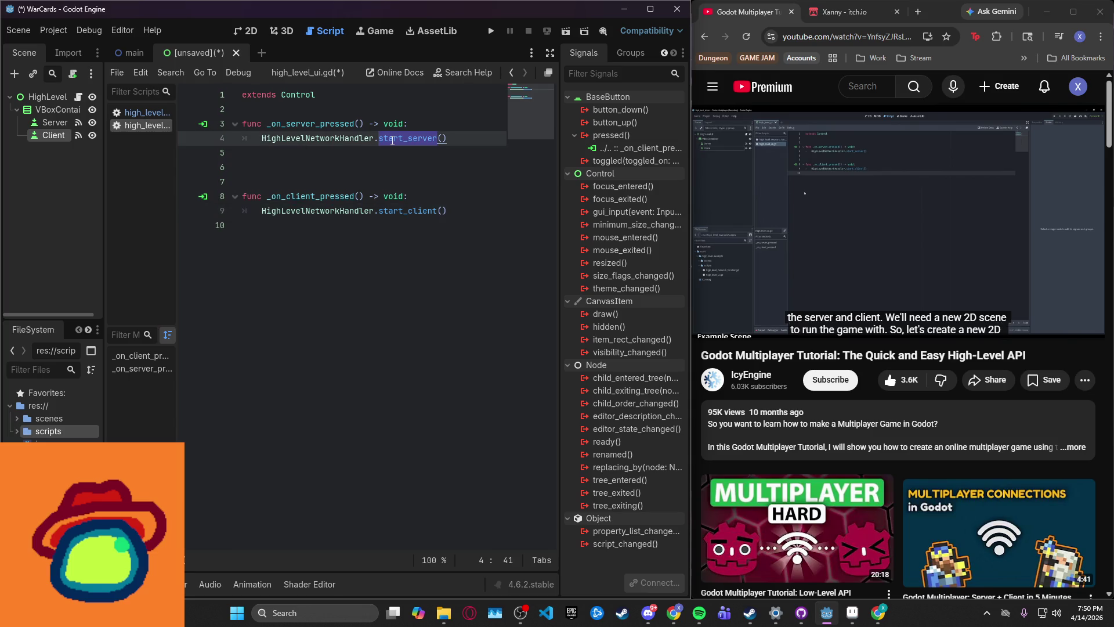
double_click(323, 139)
left_click(407, 159)
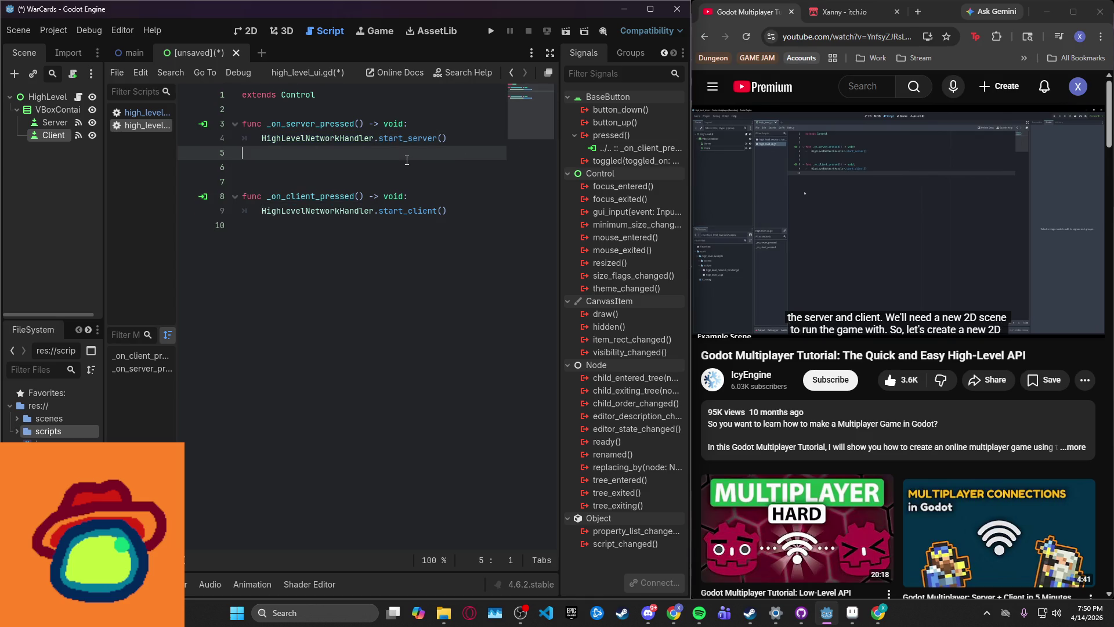
key("BackSpace")
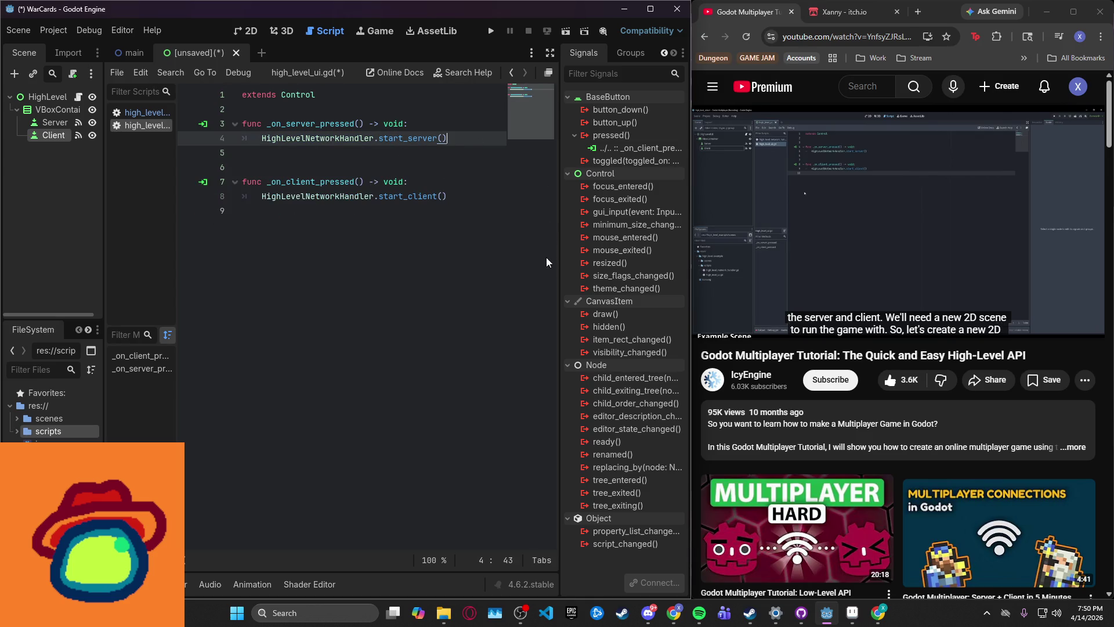
left_click(962, 255)
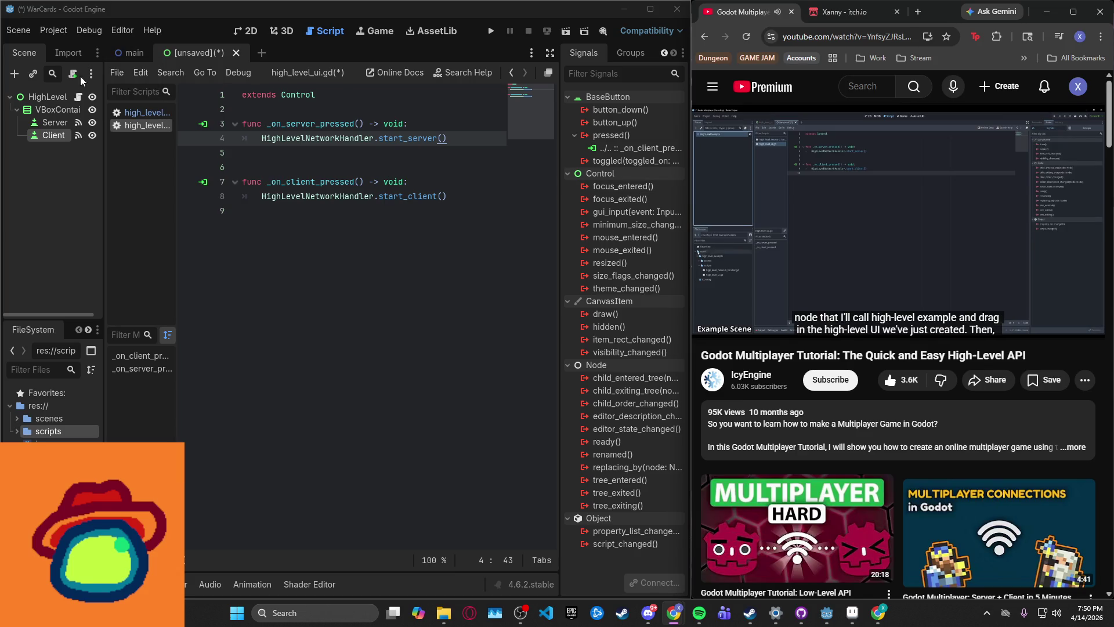
left_click(942, 185)
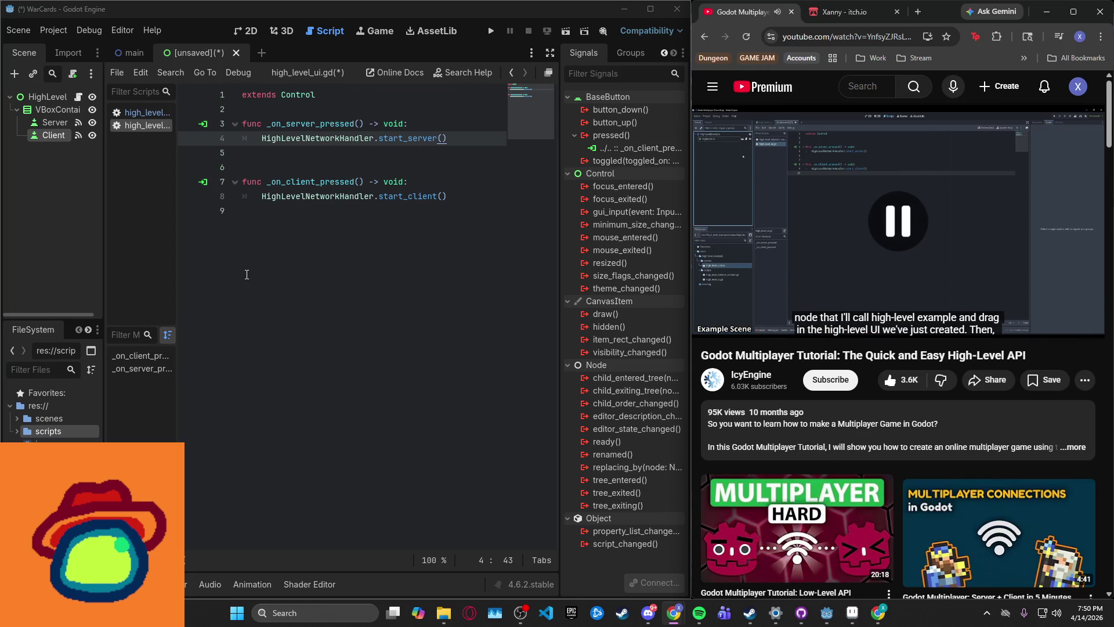
Save the UI scene as high_level_ui.tscn in the scenes folder.
left_click(53, 153)
key("ctrl+s")
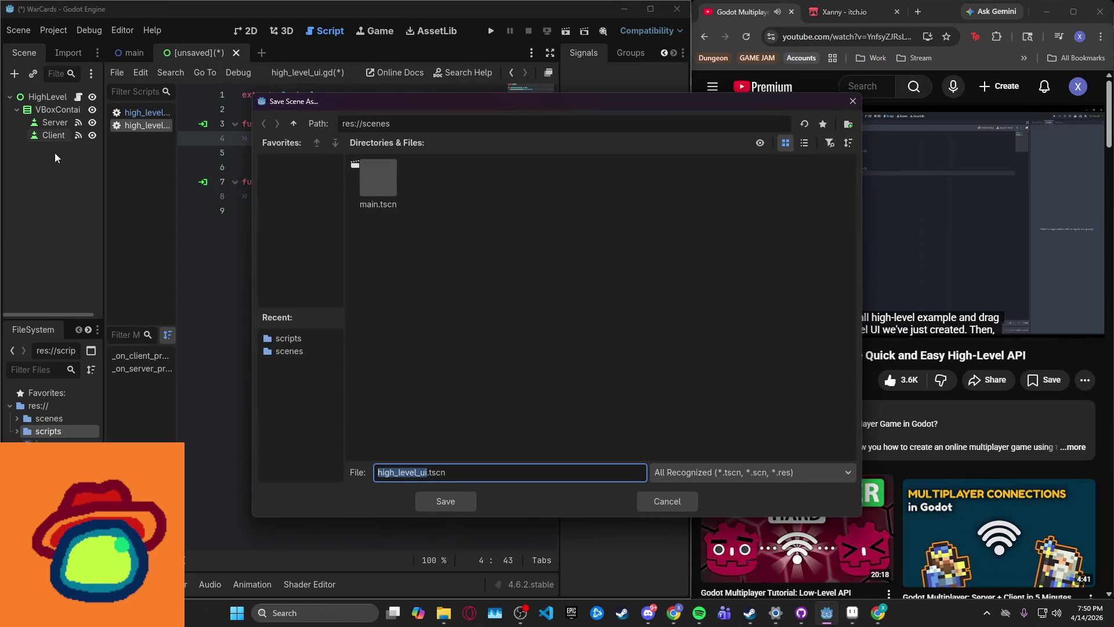
left_click(444, 497)
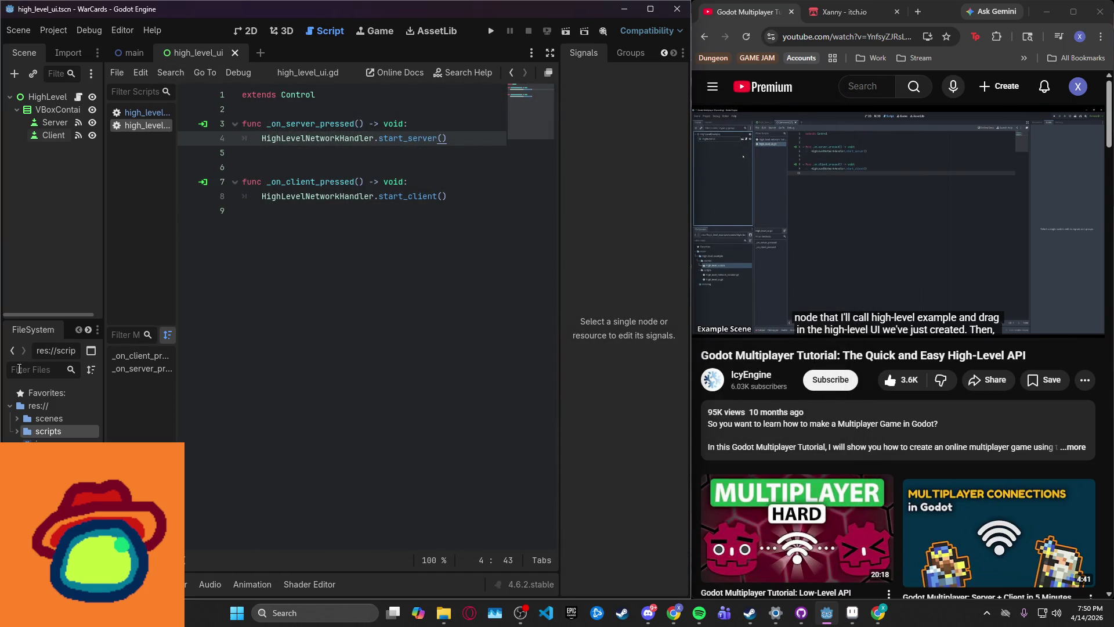
In the main scene, instance high_level_ui.tscn as a child of Main and view the Inspector.
left_click(17, 419)
left_click(17, 419)
key("ctrl+Tab")
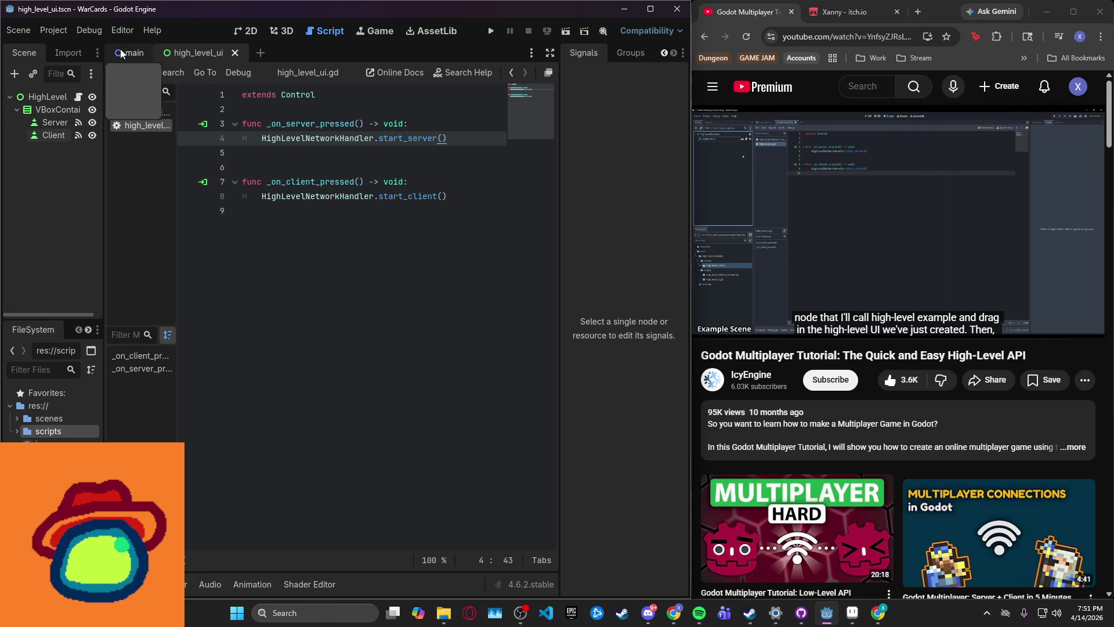
left_click(17, 419)
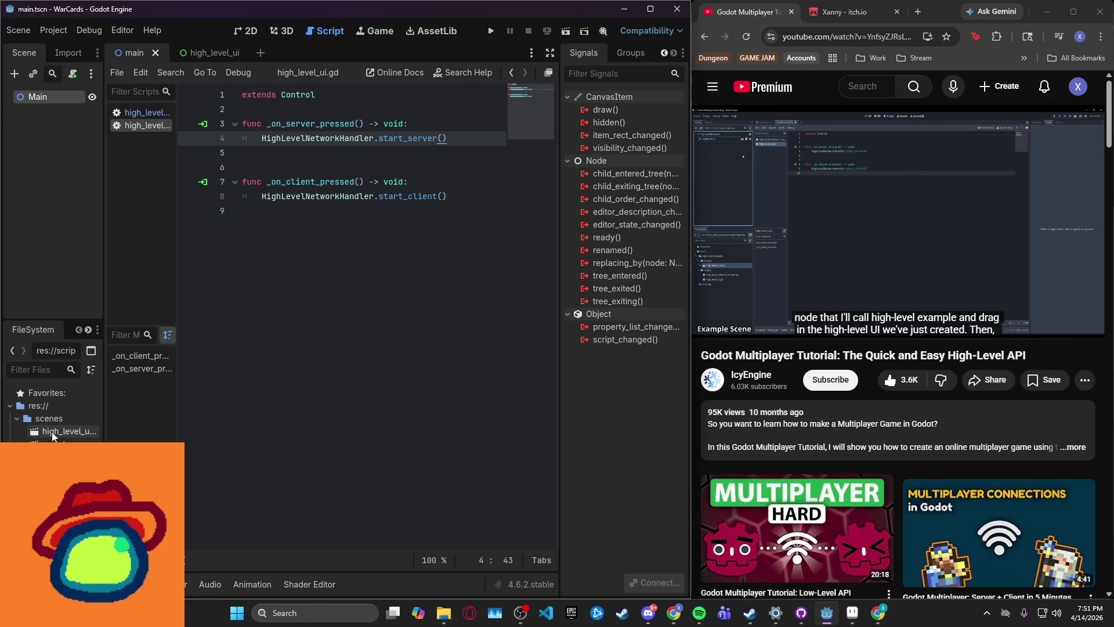
left_click(57, 433)
left_click_drag(57, 439, 50, 99)
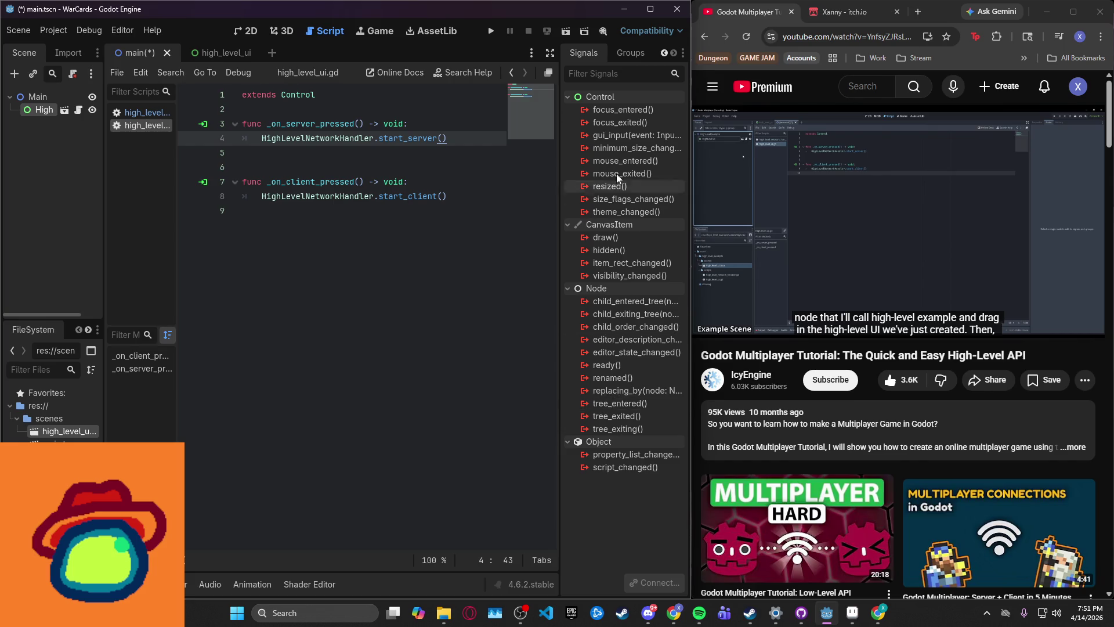
left_click(663, 53)
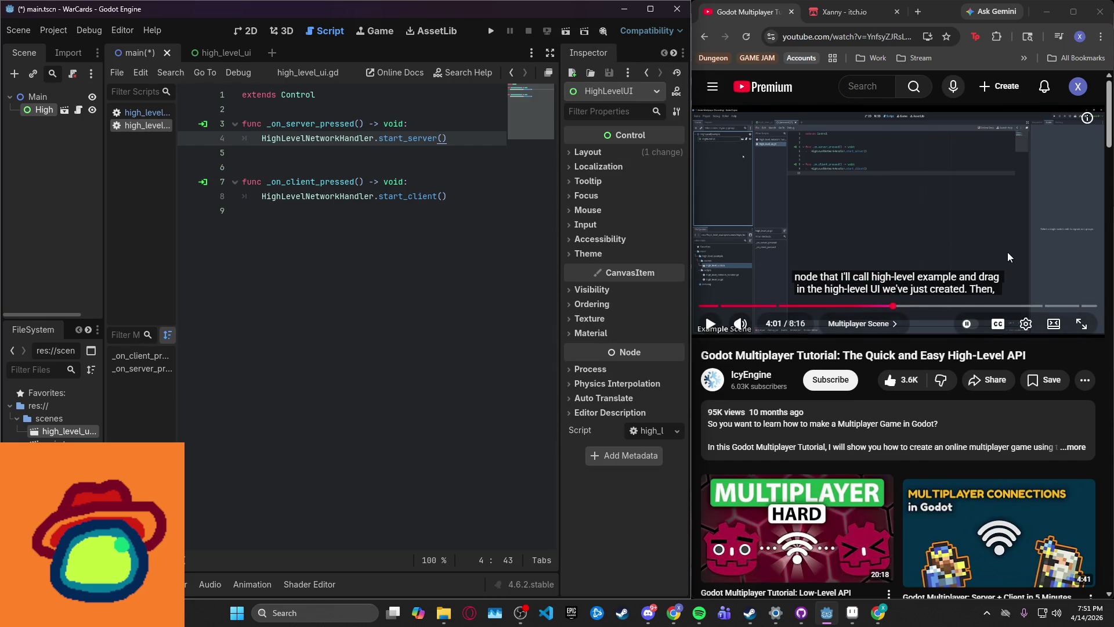
Follow the tutorial, then open the Add Child Node dialog for Main.
left_click(838, 210)
left_click(839, 216)
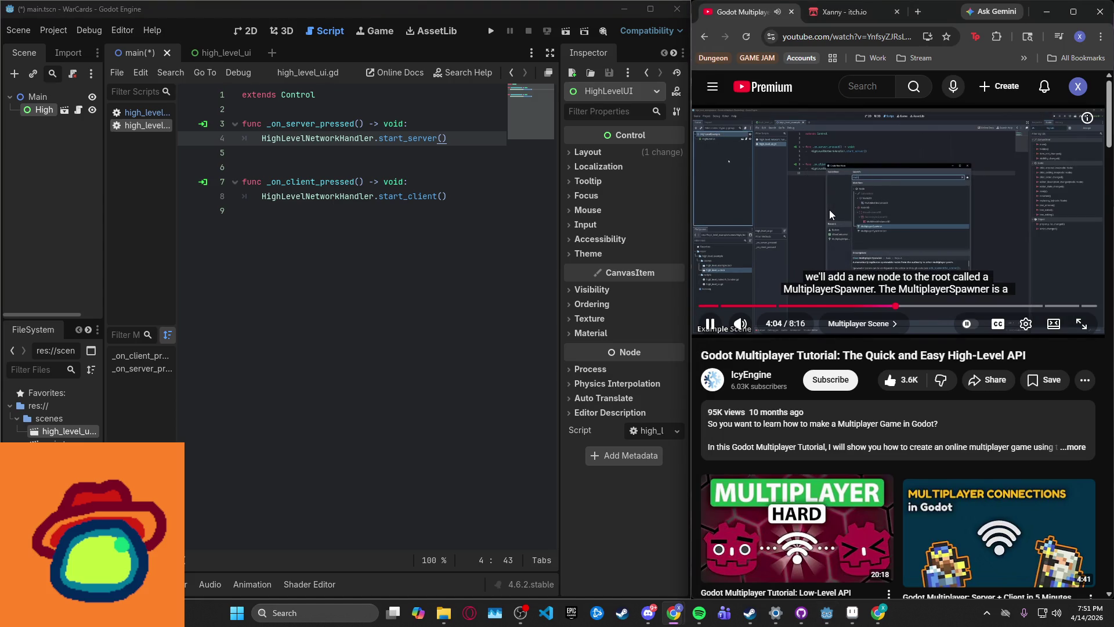
left_click(830, 210)
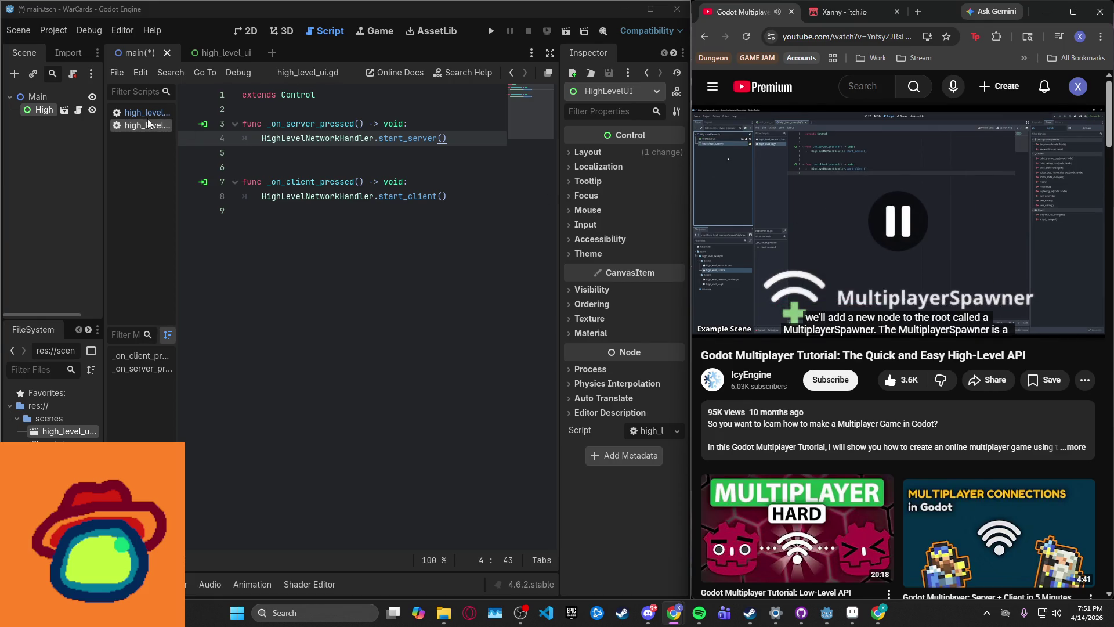
right_click(57, 99)
left_click(83, 105)
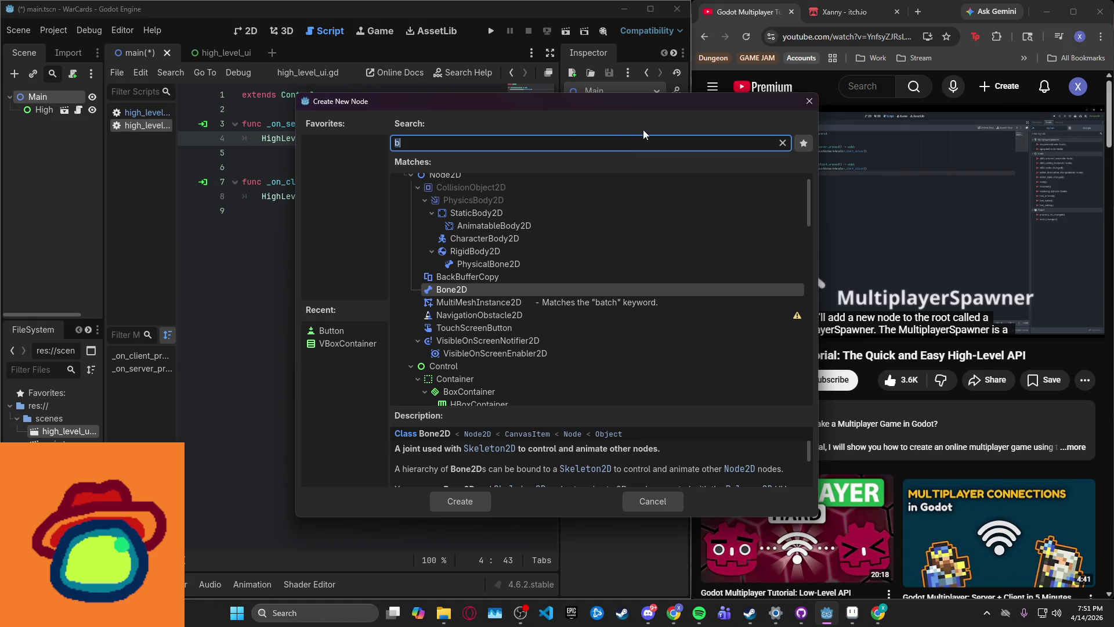
Search 'multipl' and add a MultiplayerSpawner node under Main beside HighLevelUI.
type("multipl")
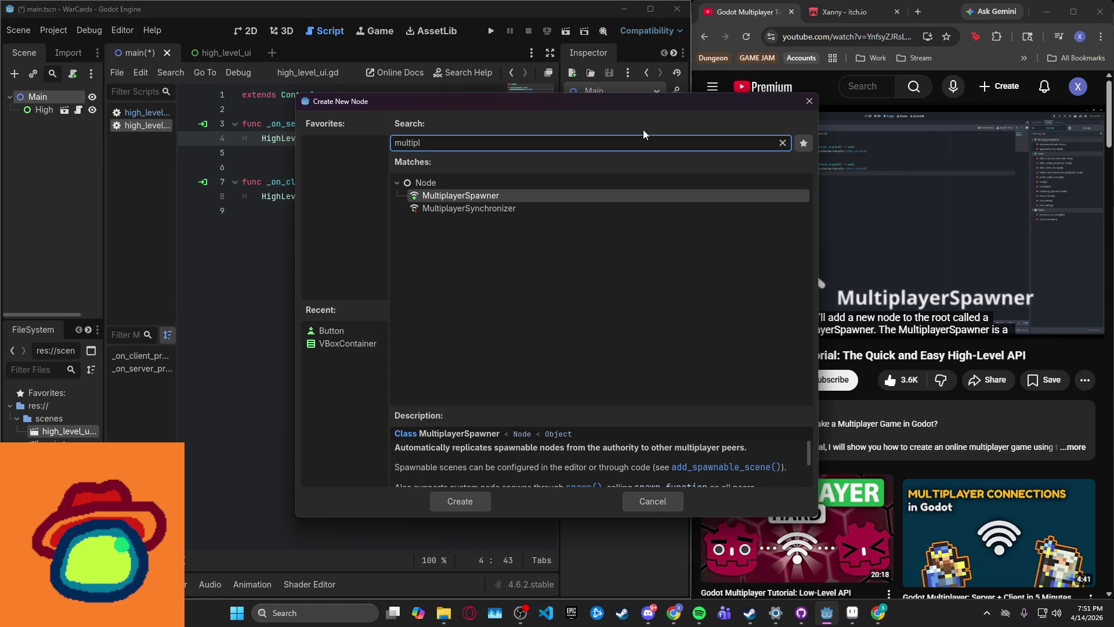
key("Return")
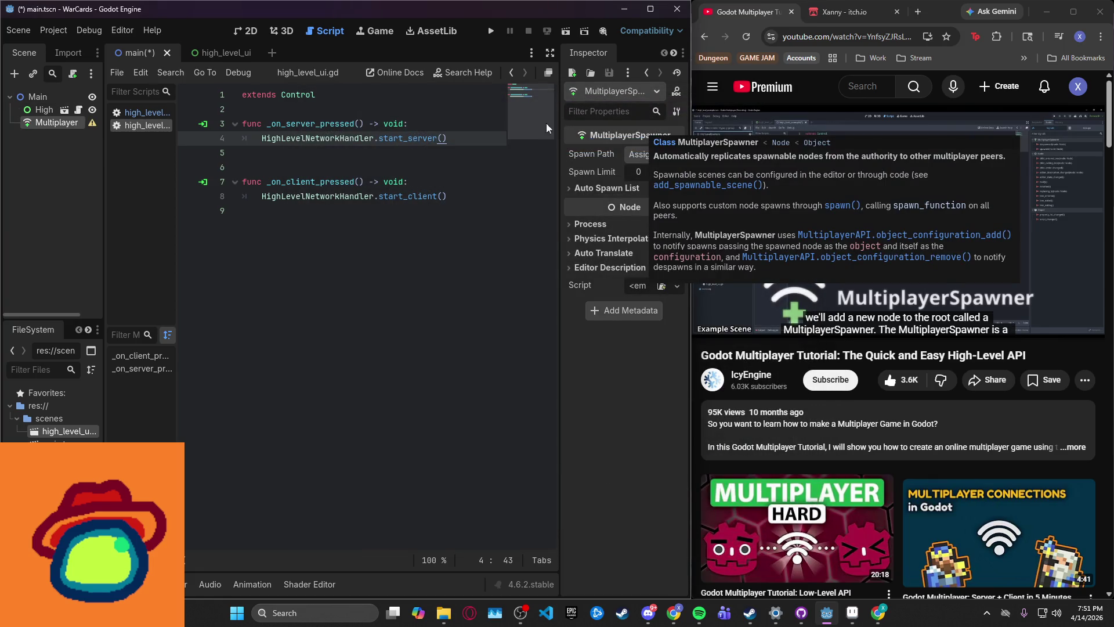
mouse_move(90, 126)
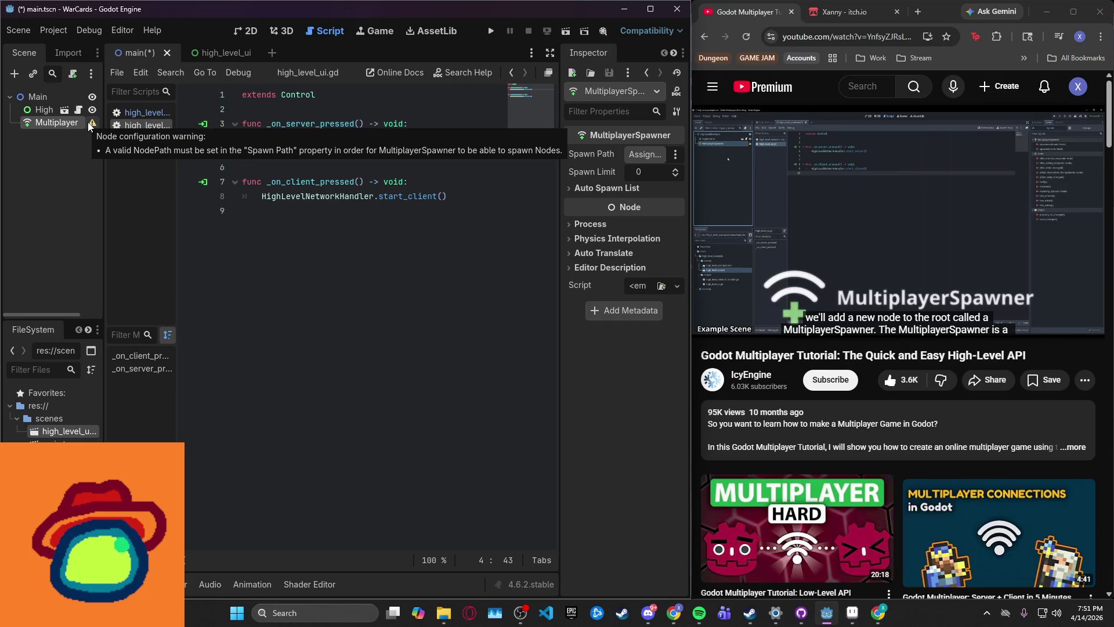
left_click(843, 240)
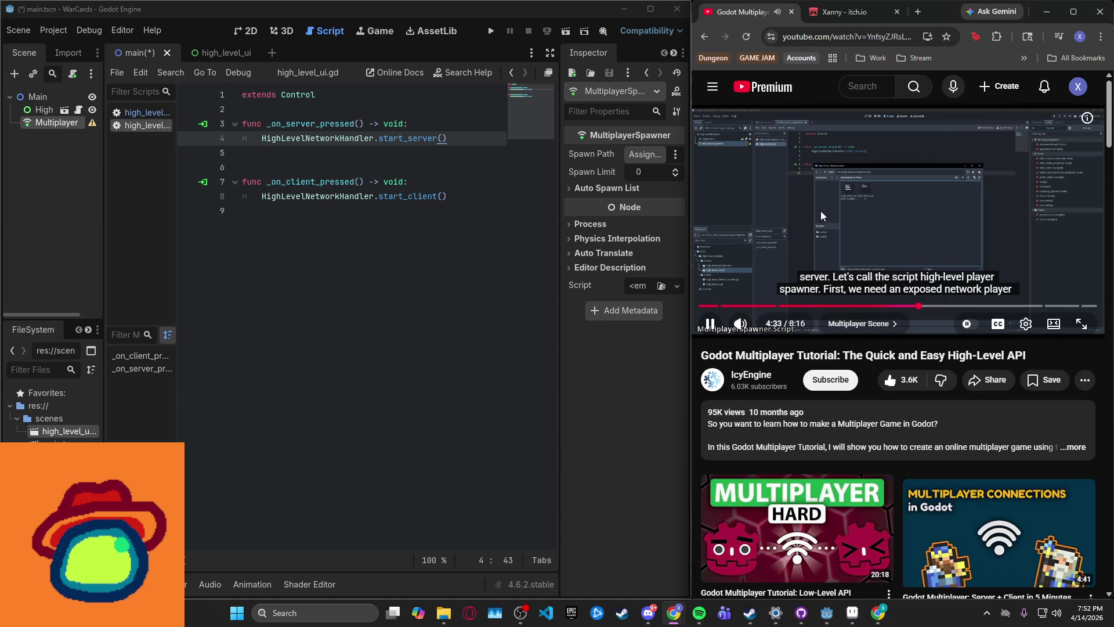
left_click(820, 210)
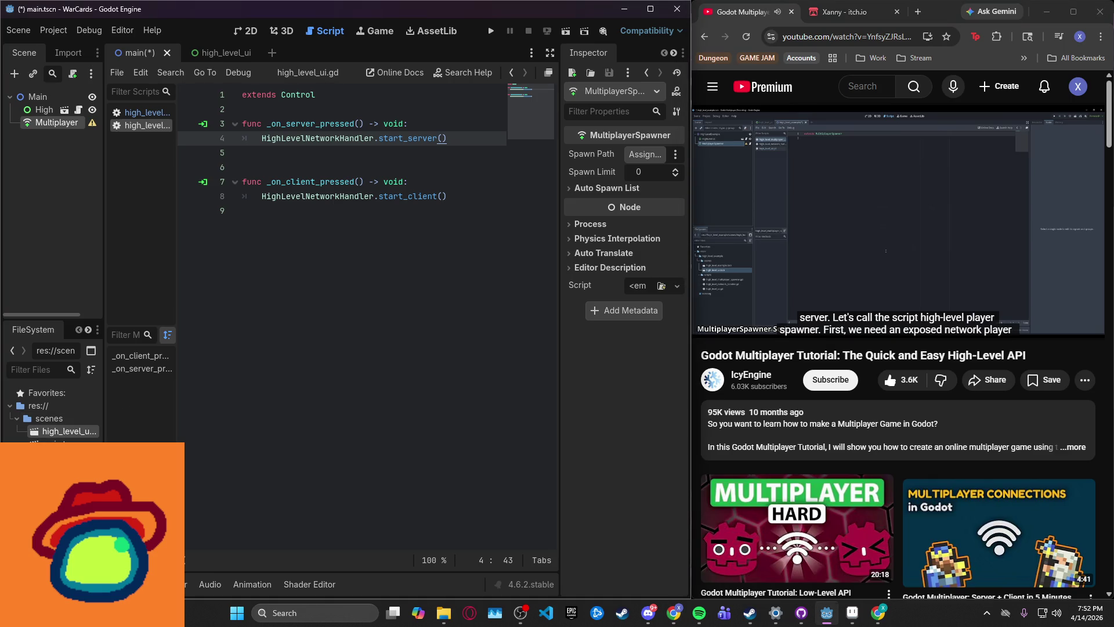
Set up a new Node script at res://scripts/high_level_player_spawner.gd in the Create Script dialog.
right_click(49, 444)
mouse_move(118, 394)
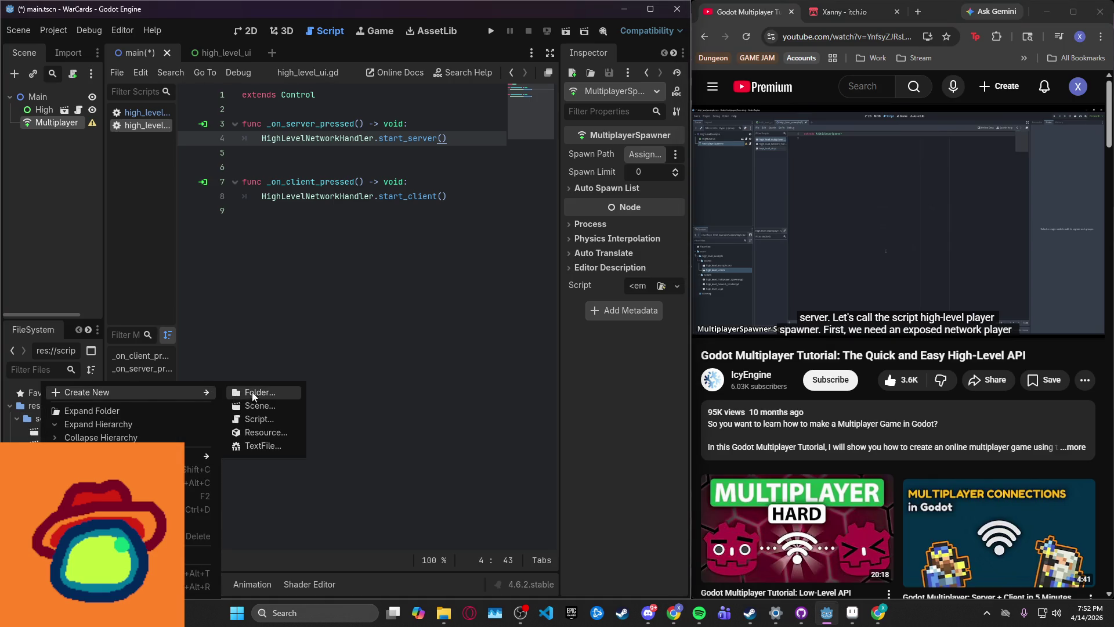
left_click(276, 418)
type("high_level.gd")
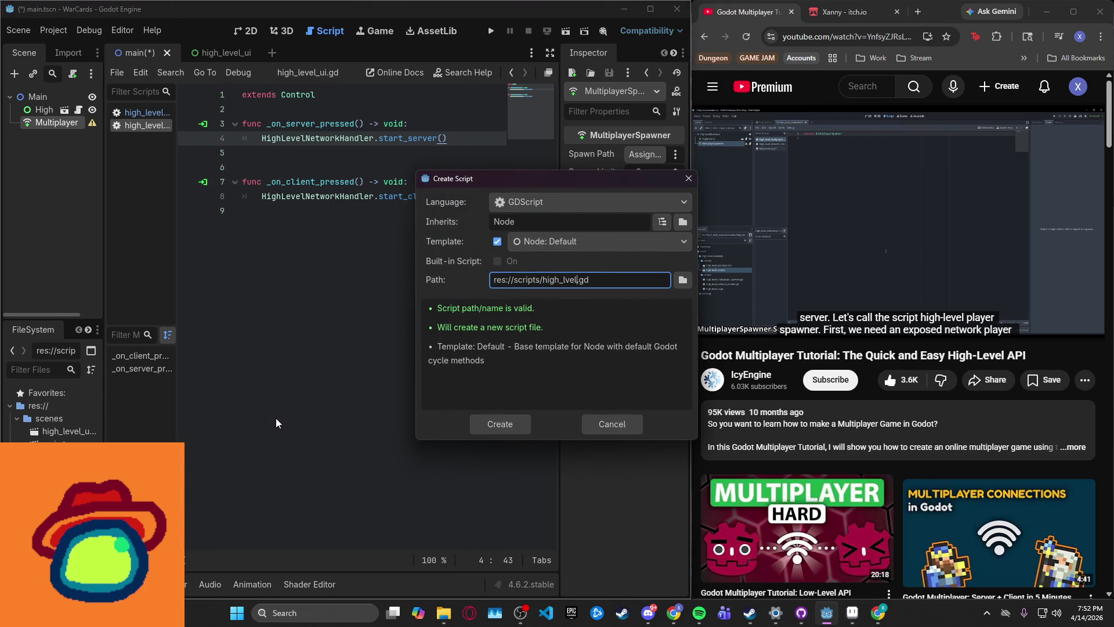
type("_Pl")
key("BackSpace")
key("BackSpace")
type("player_spawner")
mouse_move(909, 186)
mouse_move(865, 169)
mouse_move(989, 242)
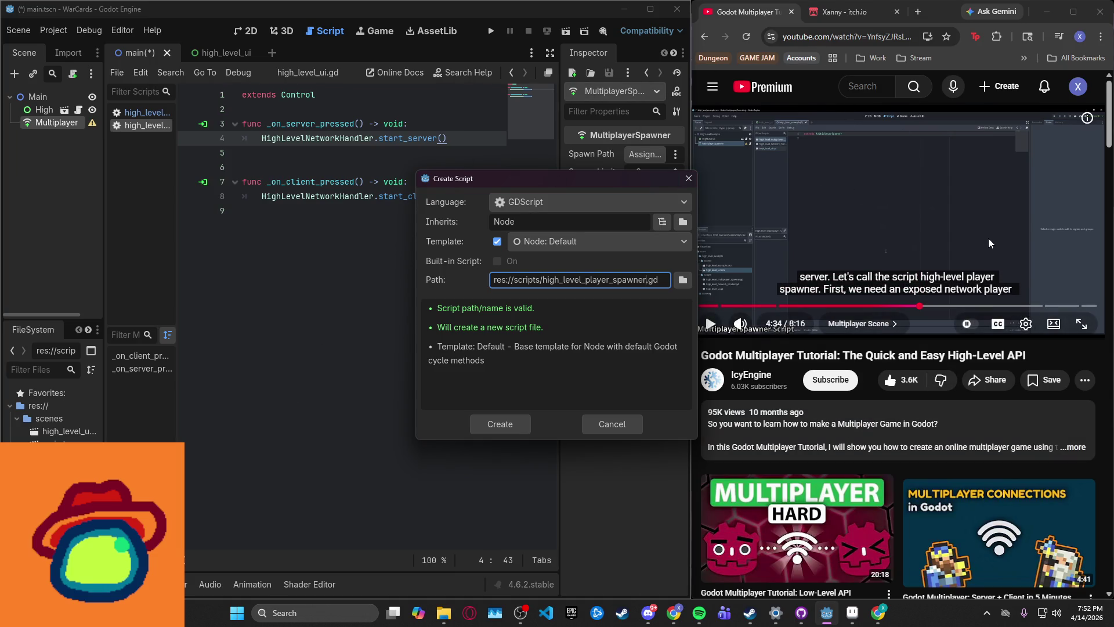
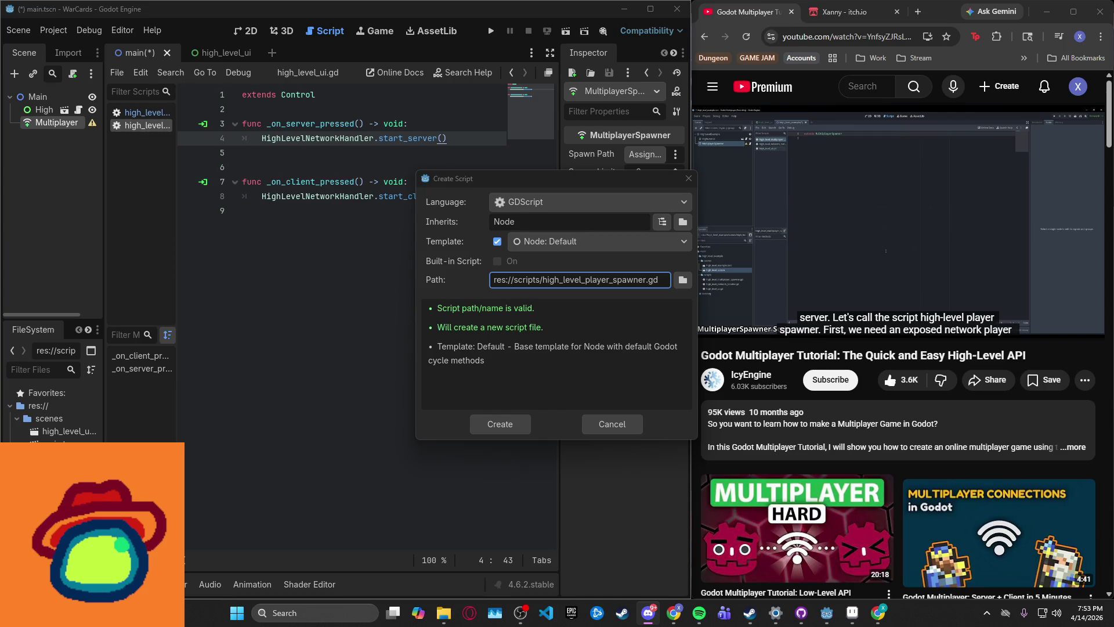
Create high_level_player_spawner.gd in res://scripts as a GDScript inheriting Node.
left_click(647, 280)
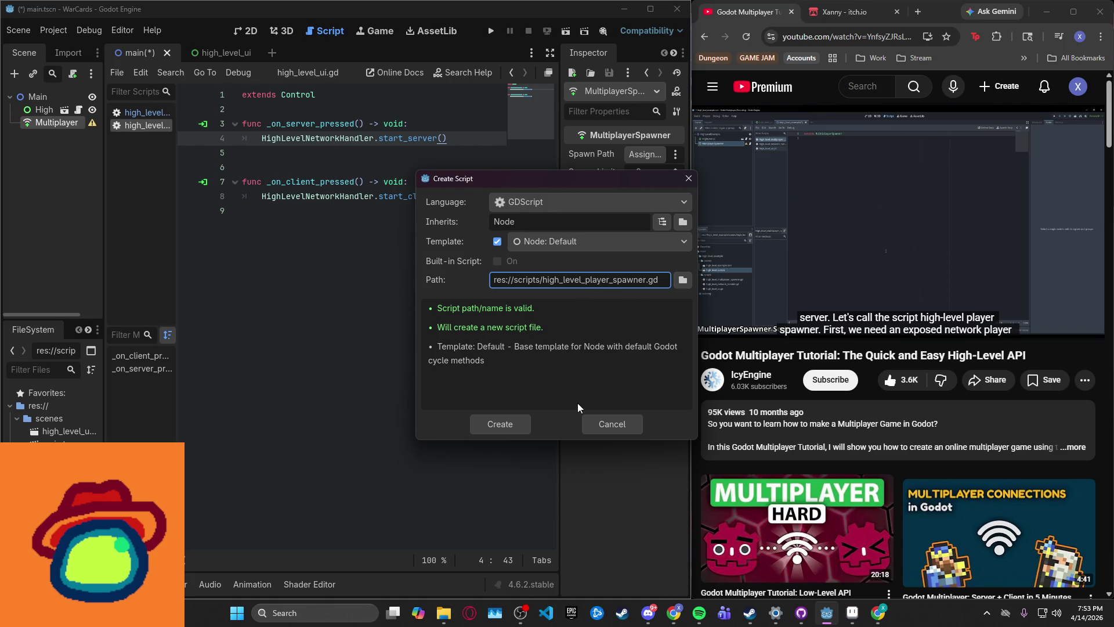
left_click(858, 242)
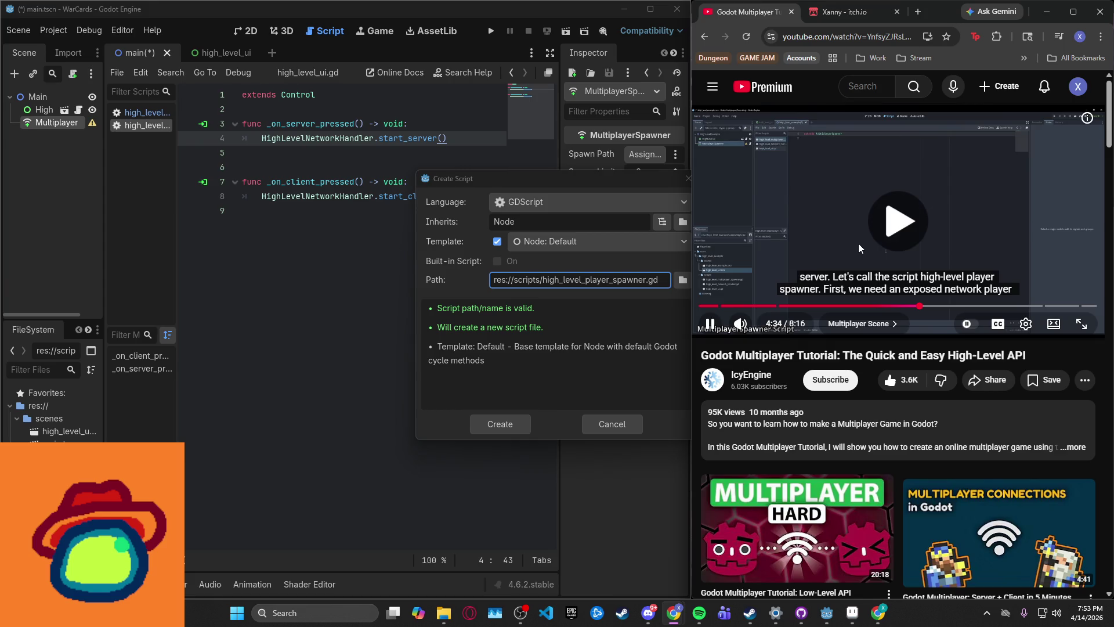
key("Left")
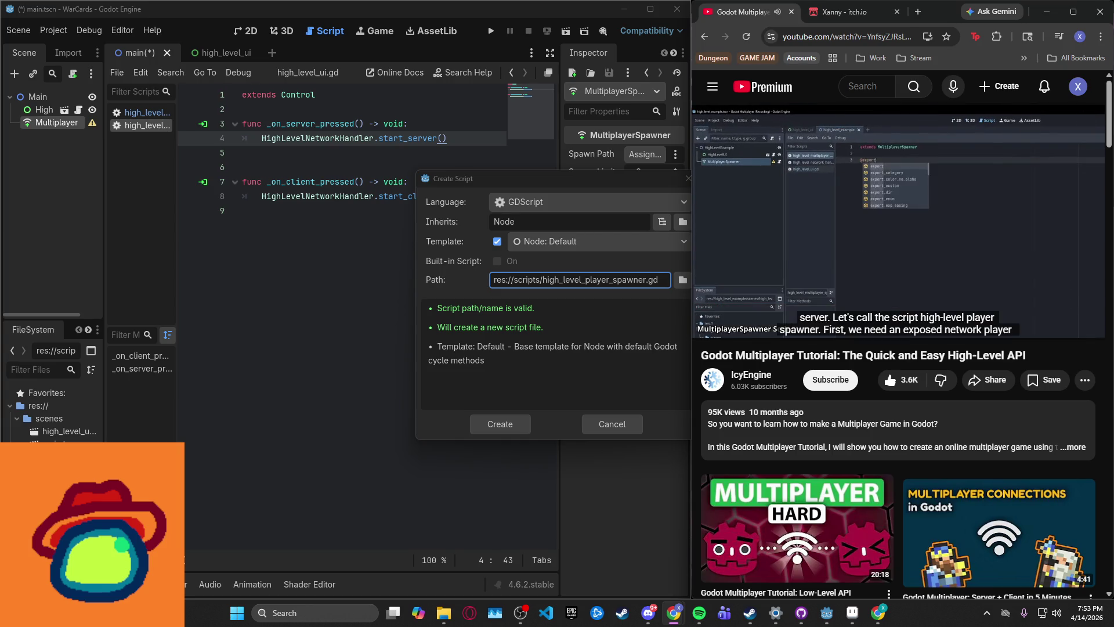
left_click(861, 239)
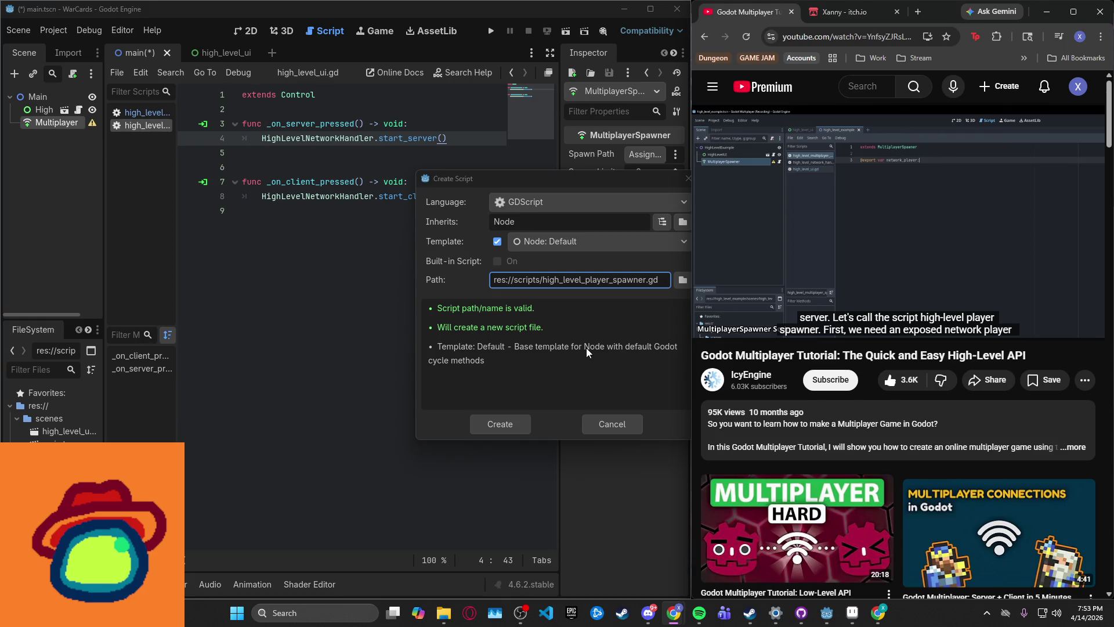
left_click(586, 347)
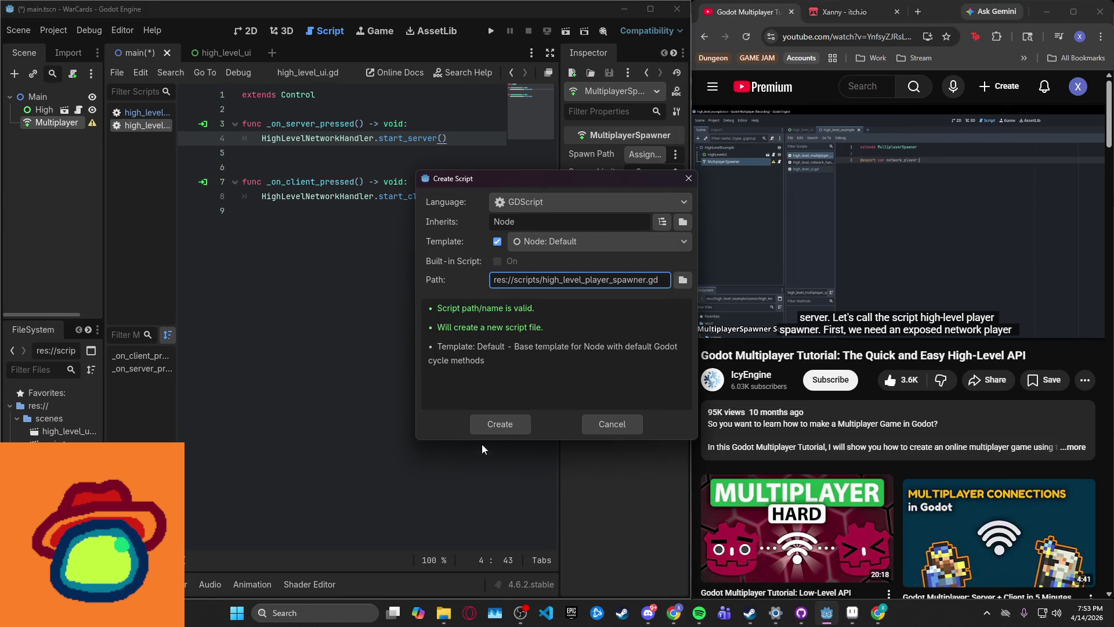
left_click(496, 423)
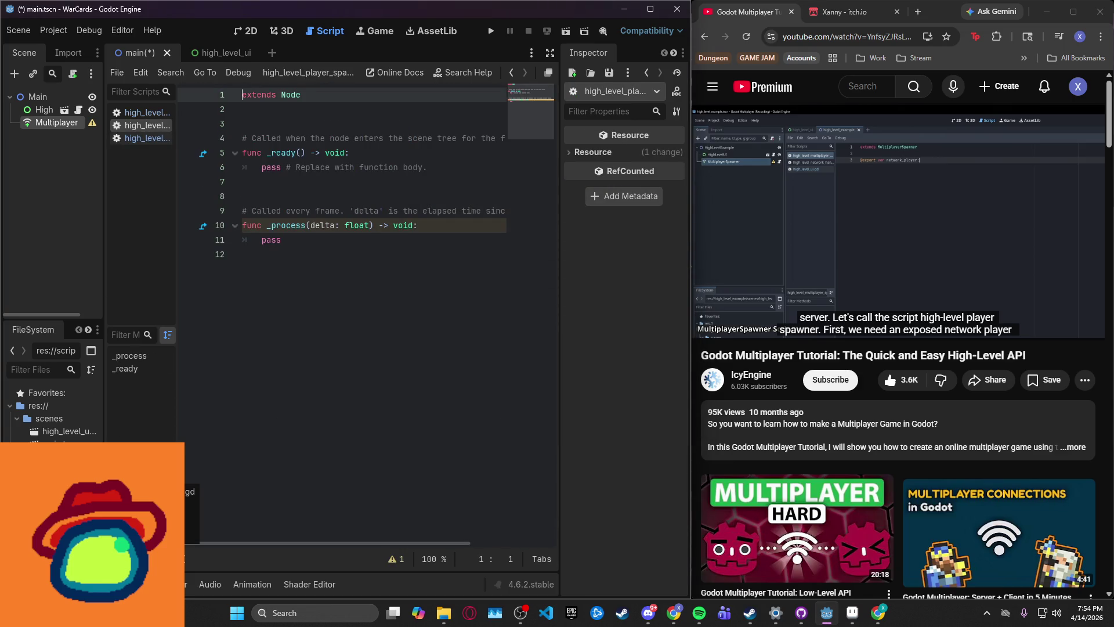
Attach the spawner script to the Multiplayer node, then look over the UI and network handler scripts.
mouse_move(58, 470)
left_mouse_down()
mouse_move(61, 140)
mouse_move(43, 123)
left_mouse_up()
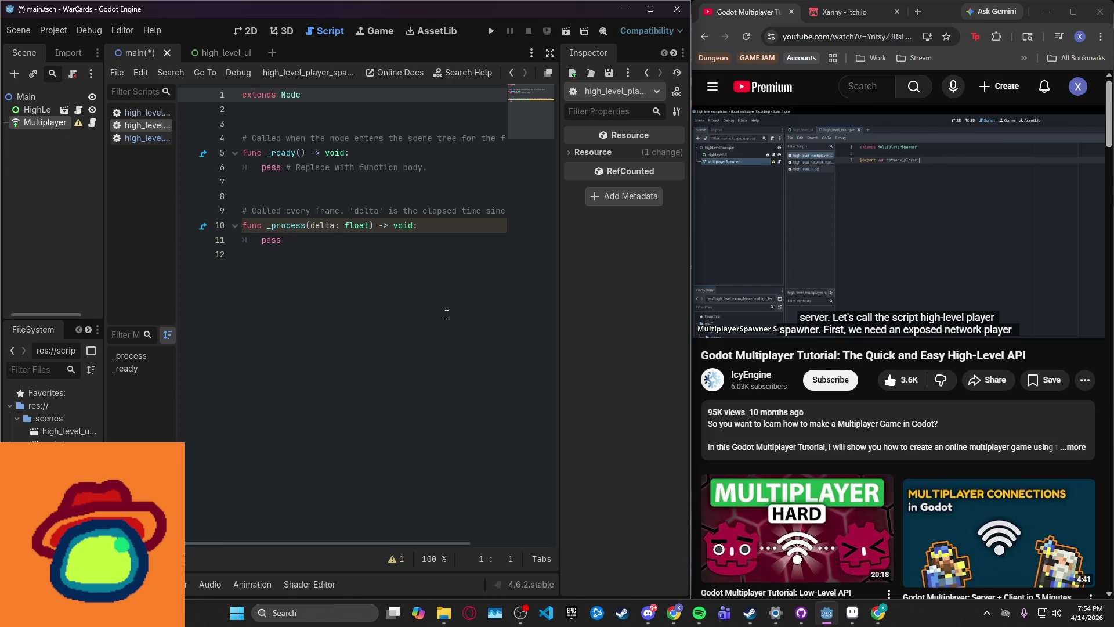
left_click(140, 137)
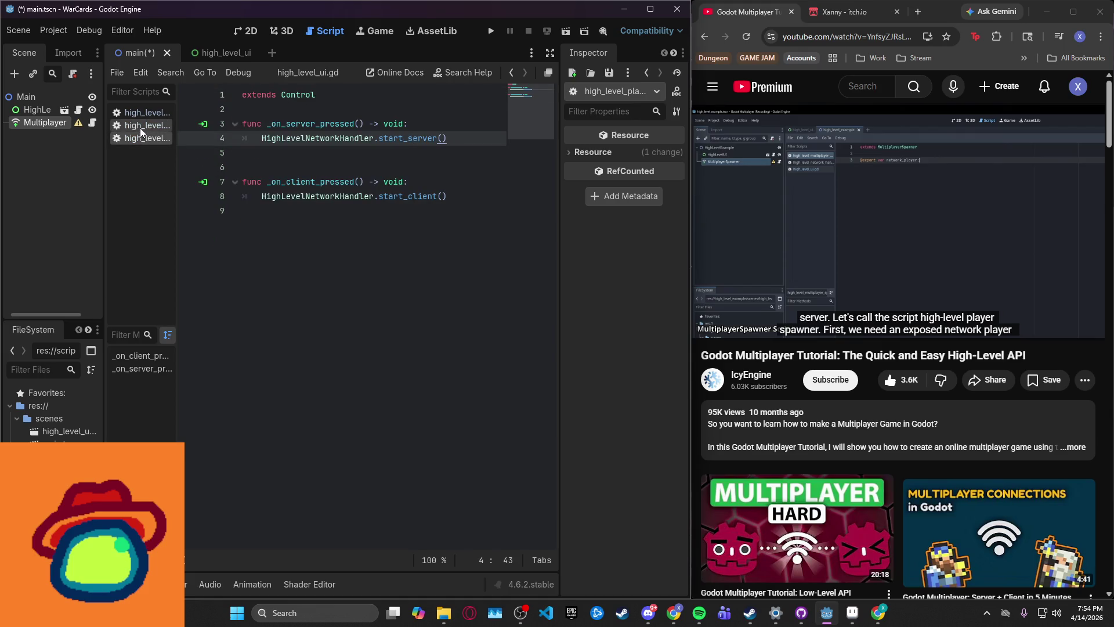
left_click(140, 128)
left_click(139, 111)
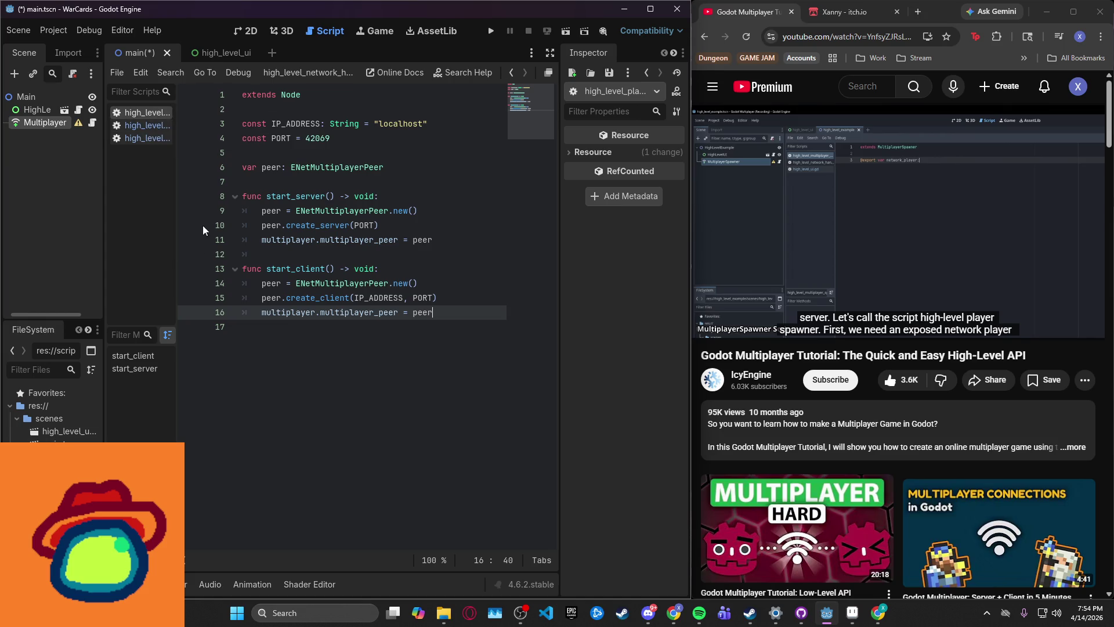
left_click(137, 124)
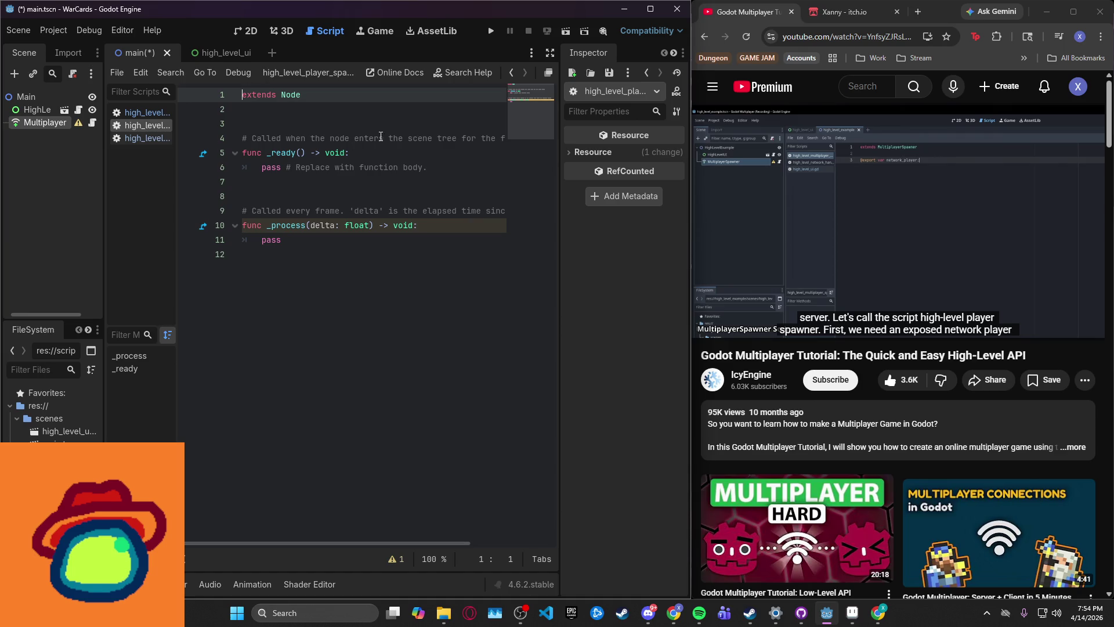
left_click(139, 138)
Remove the class_name HighLevelNetworkHandler line from high_level_network_handler.gd and save.
double_click(329, 137)
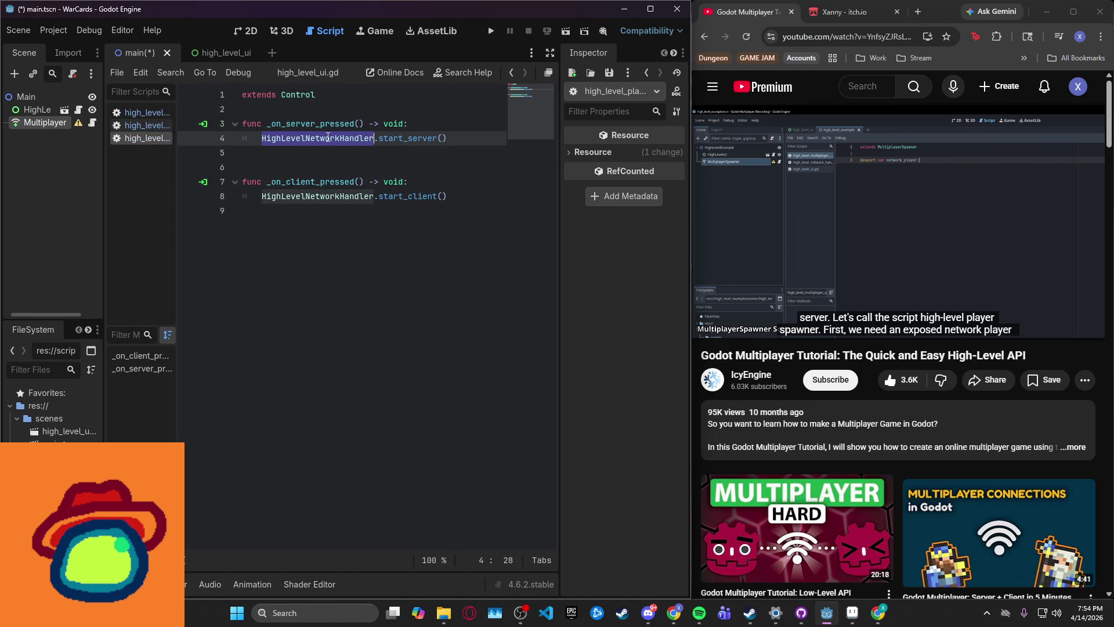
left_click(139, 112)
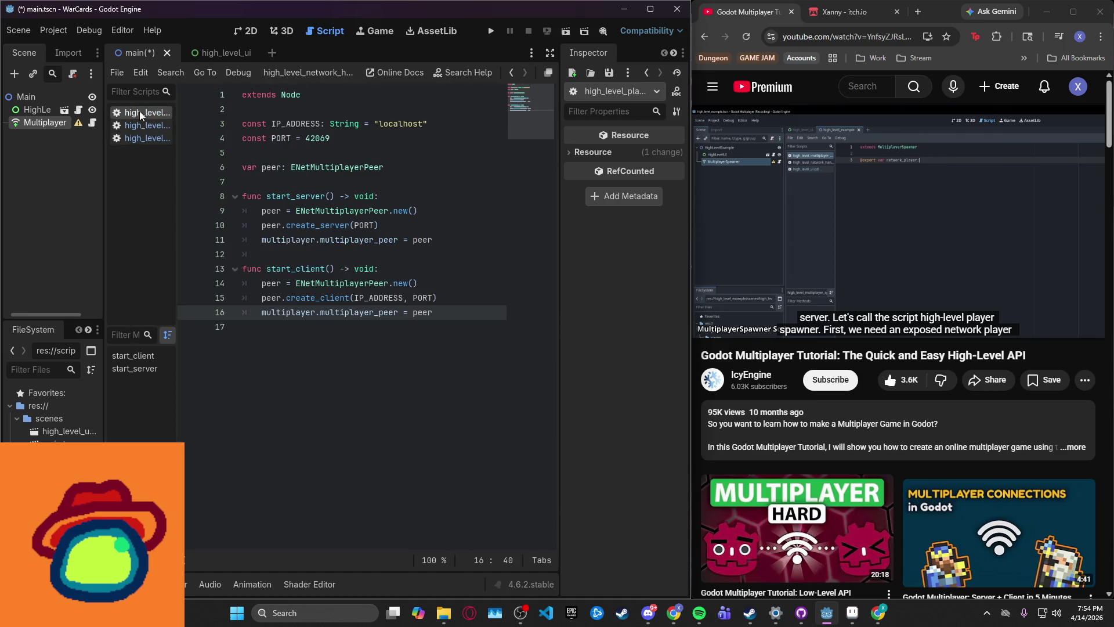
left_click(330, 102)
key("Return")
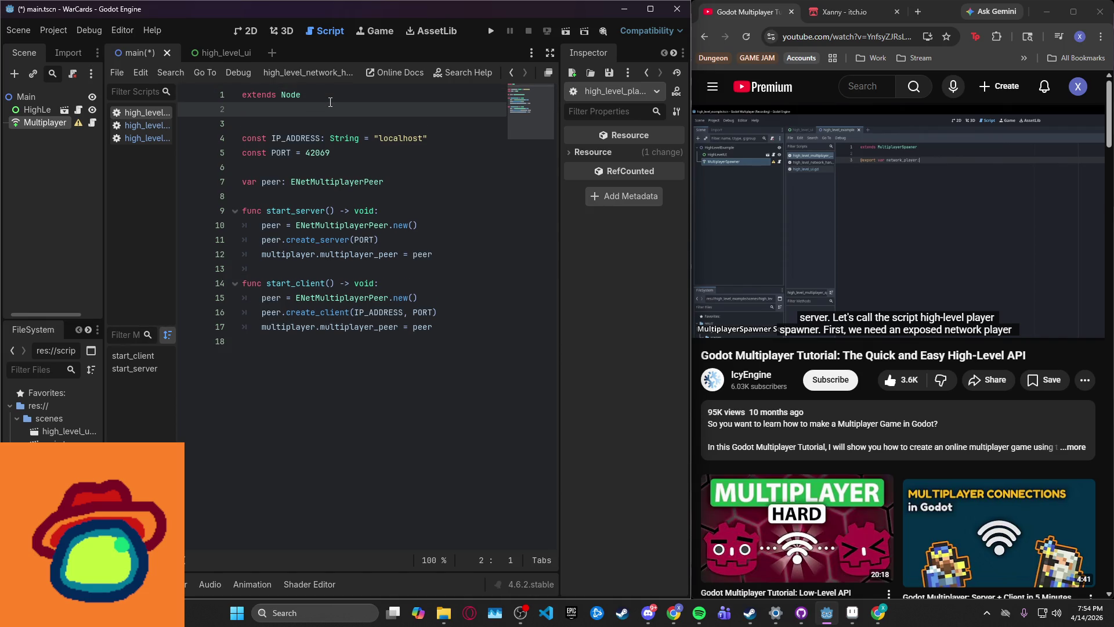
type("class)")
key("BackSpace")
type("_name HighLevelNetworkHandler")
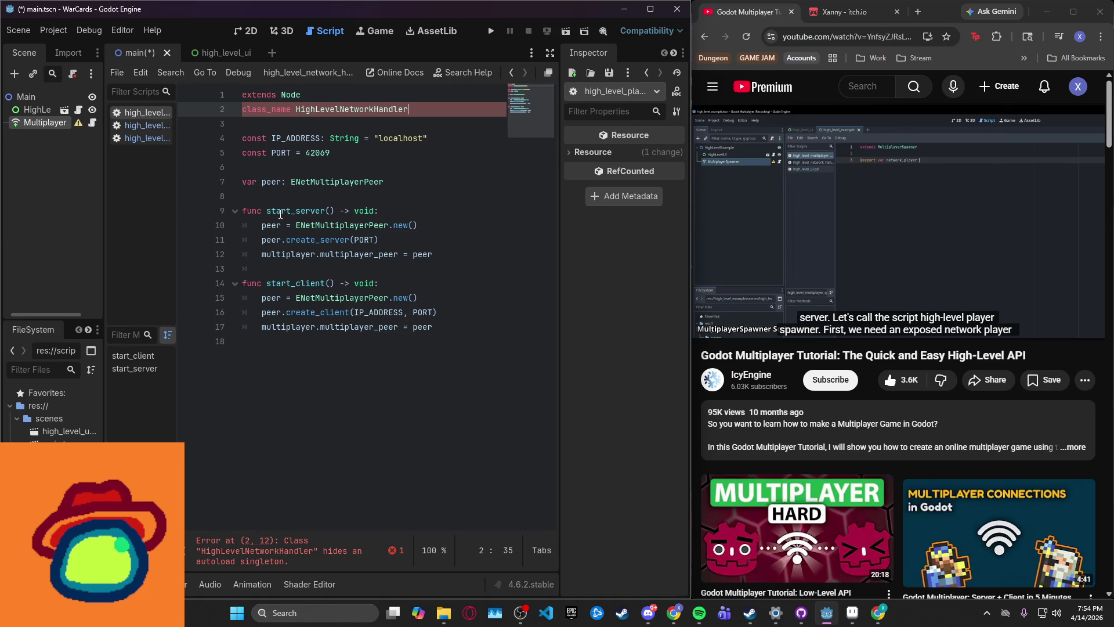
key("shift+Home")
key("BackSpace")
key("BackSpace")
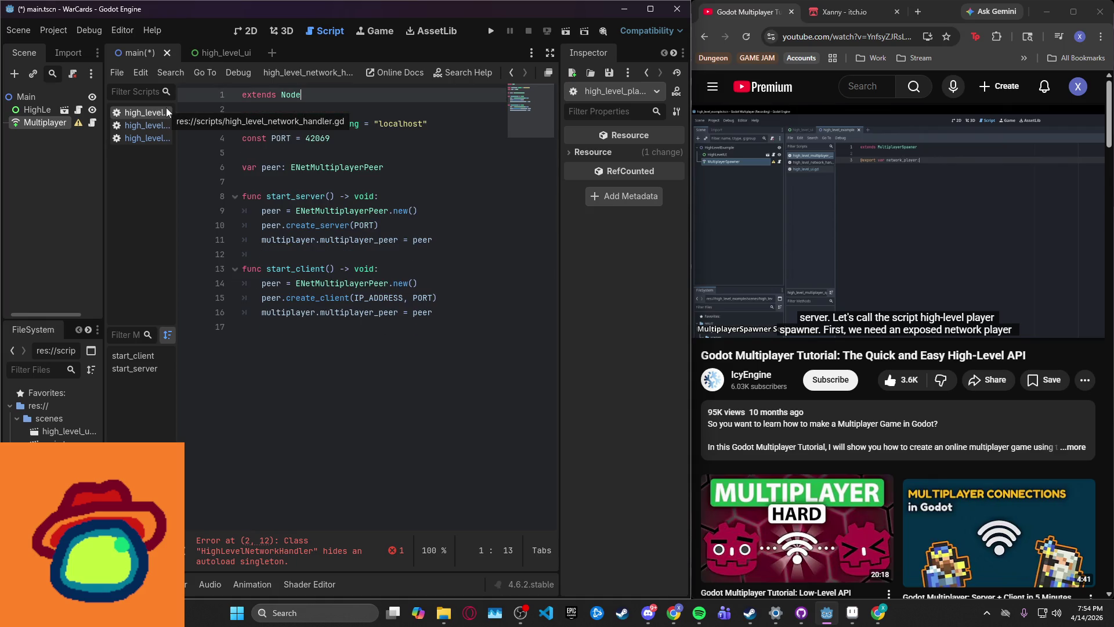
key("ctrl+s")
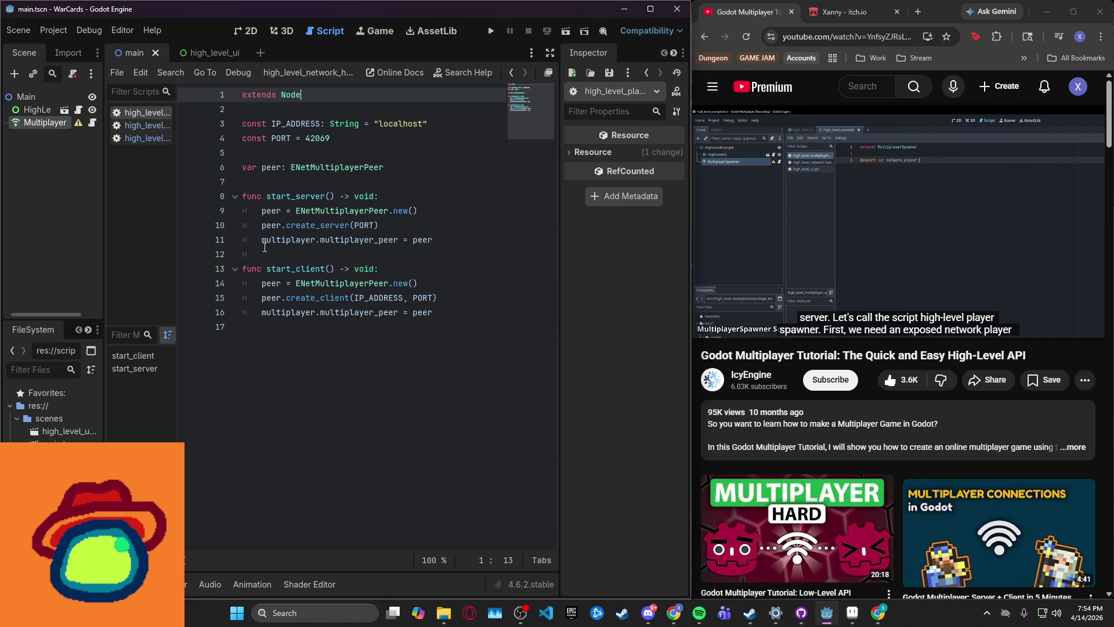
Change the spawner script's extends Node to extends MultiplayerSpawner.
left_click(126, 126)
left_click(894, 193)
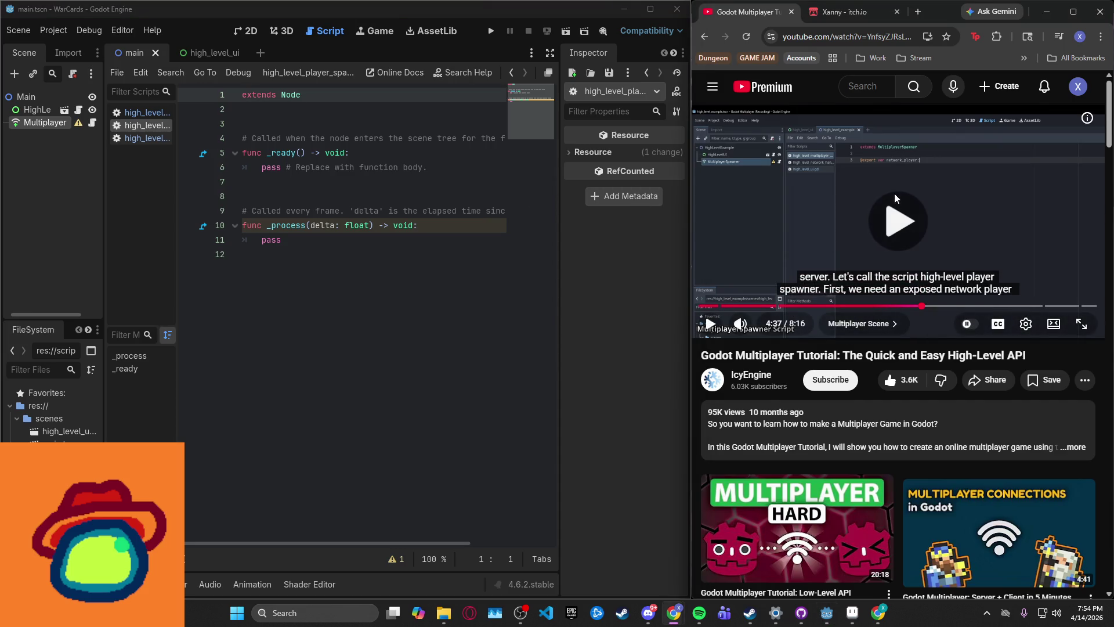
left_click(803, 206)
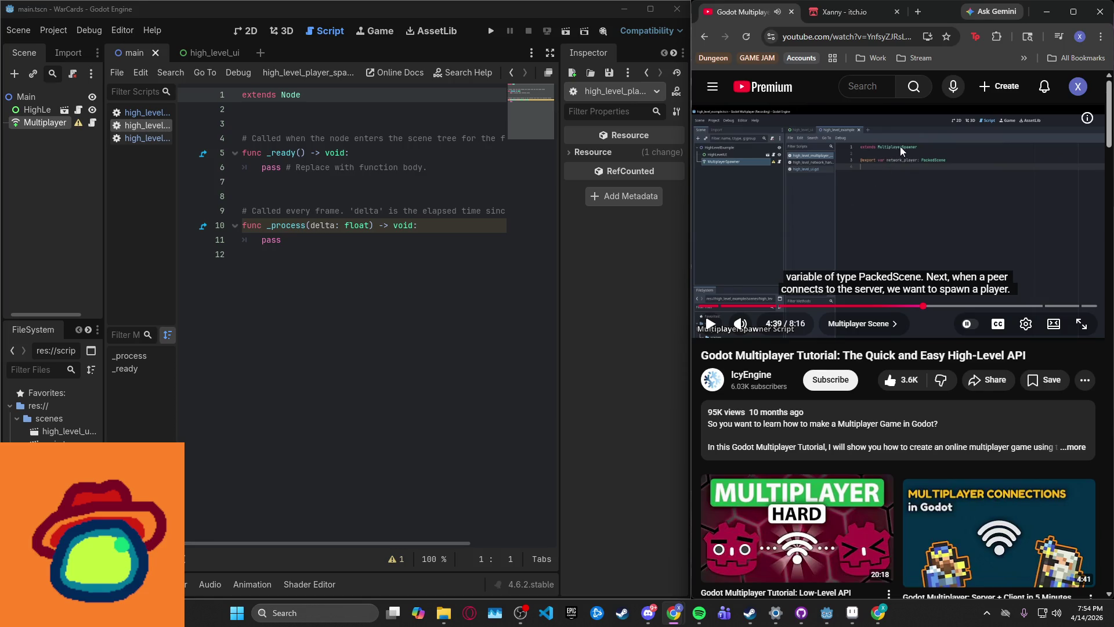
double_click(292, 96)
type("Multiplayer")
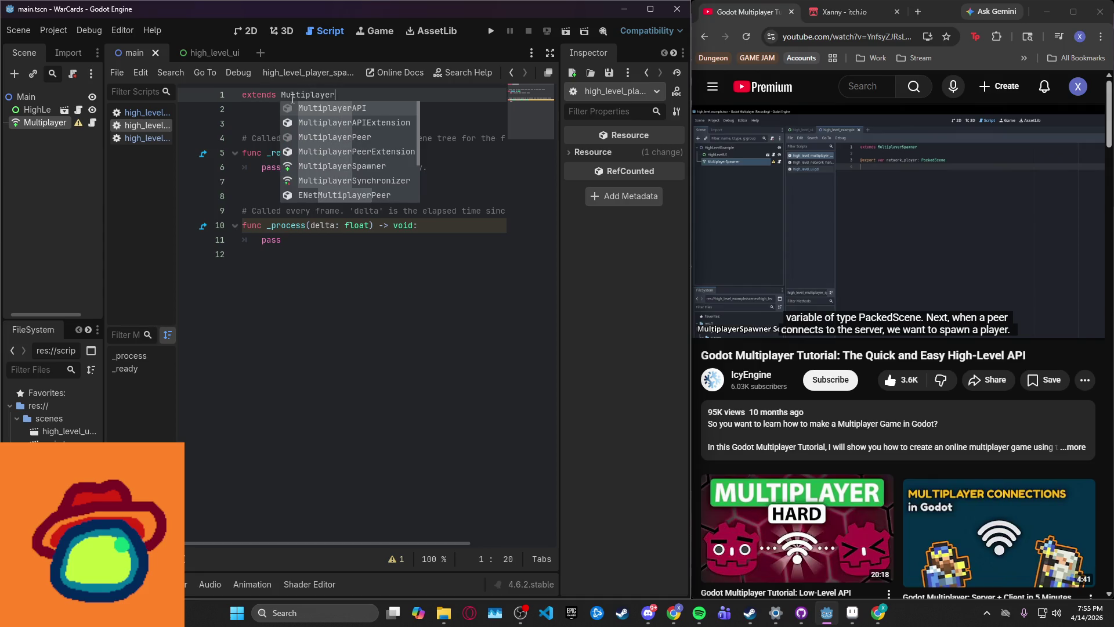
type("Spawn")
key("Return")
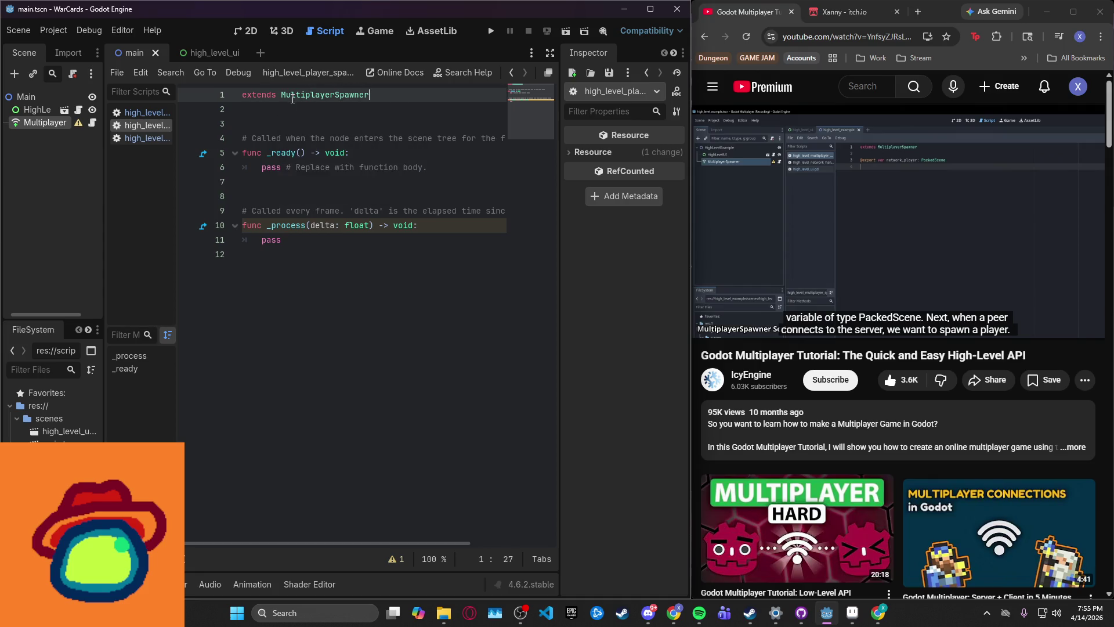
left_click_drag(290, 241, 226, 136)
key("BackSpace")
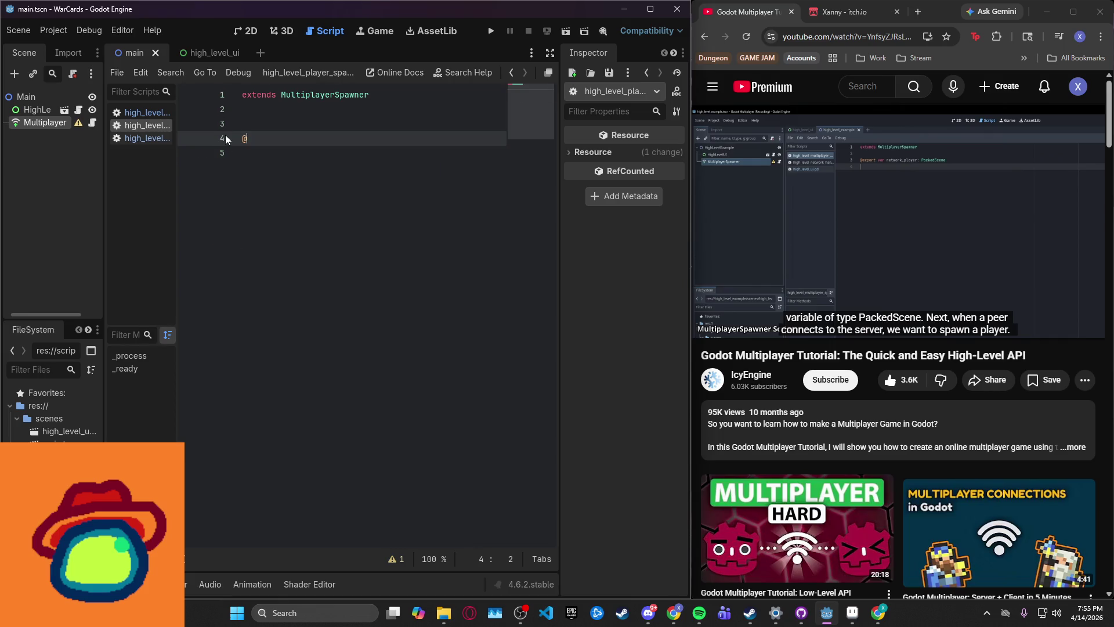
type("@export var net")
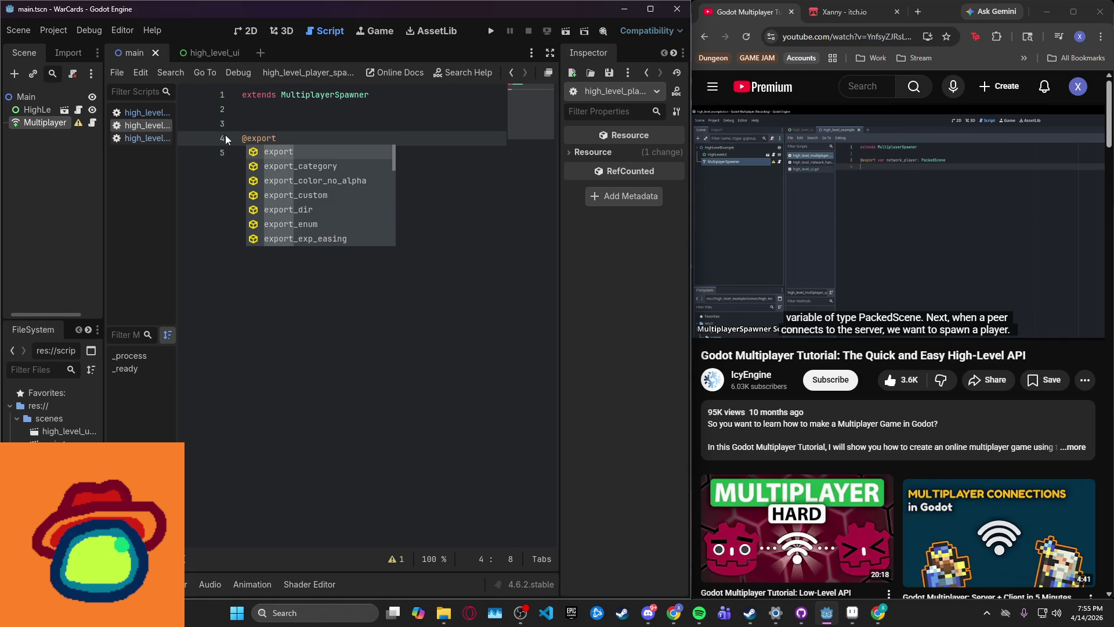
type("work_")
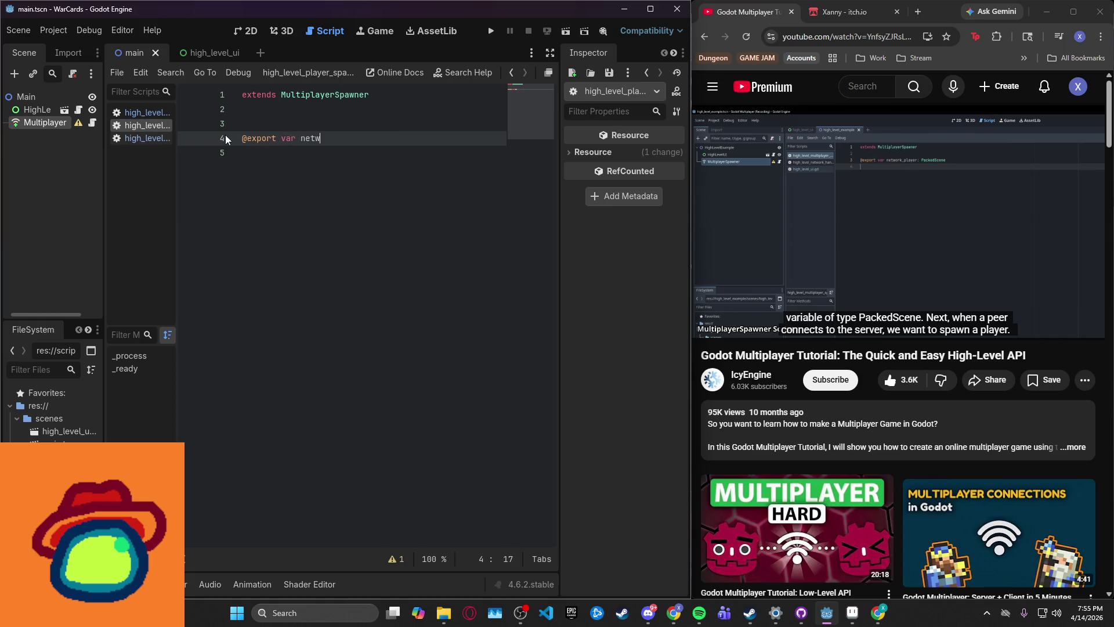
type("player: ")
type("Pac")
type("kedSc")
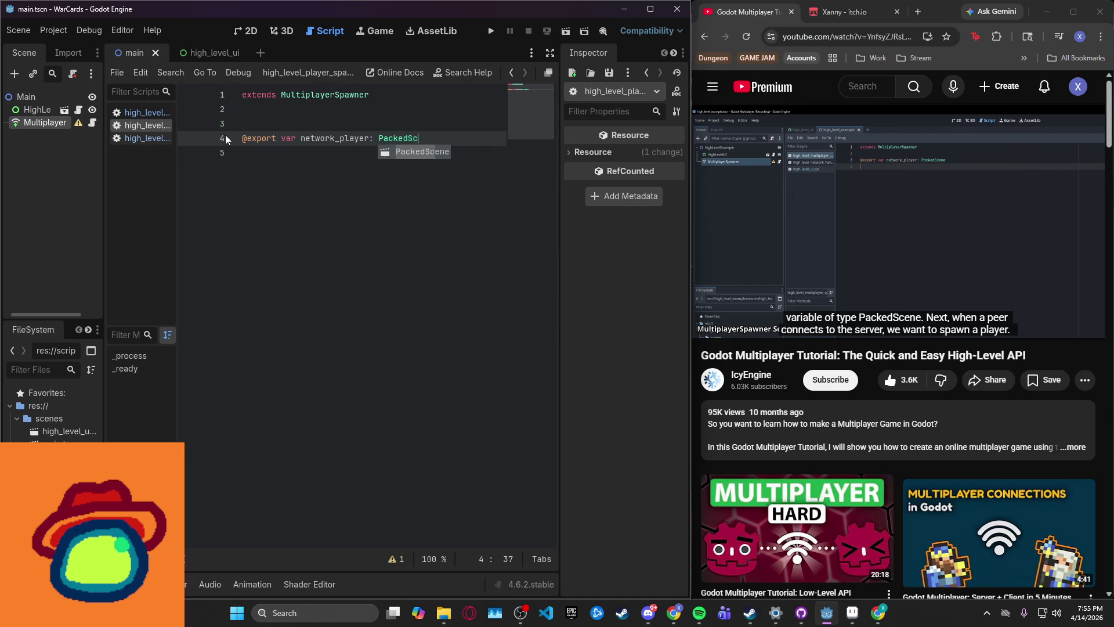
key("Return")
key("Return")
key("Return")
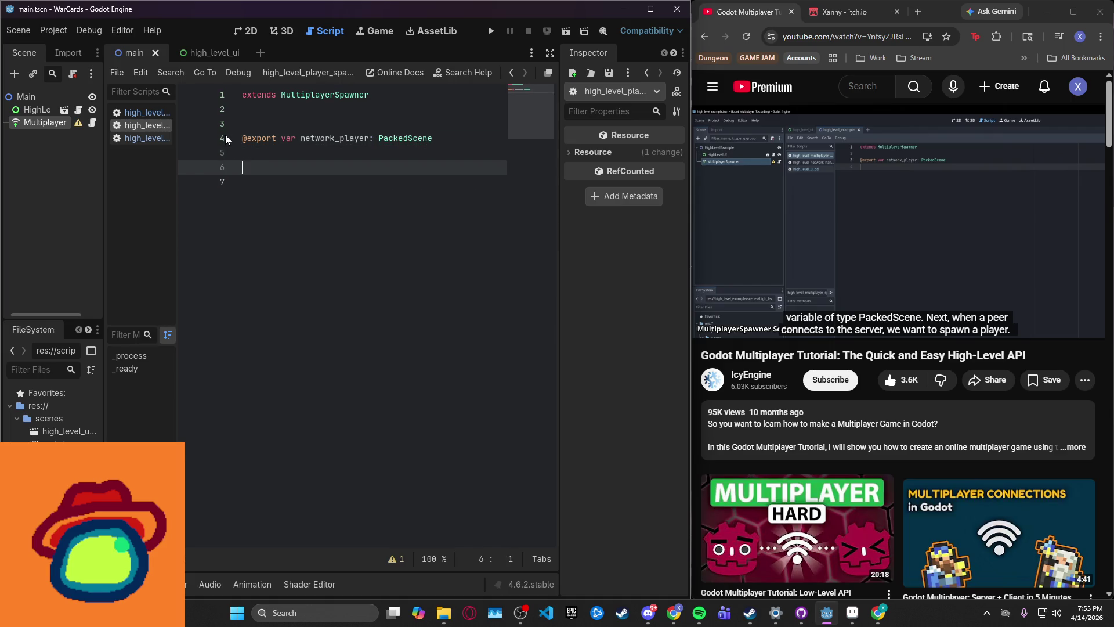
left_click(785, 211)
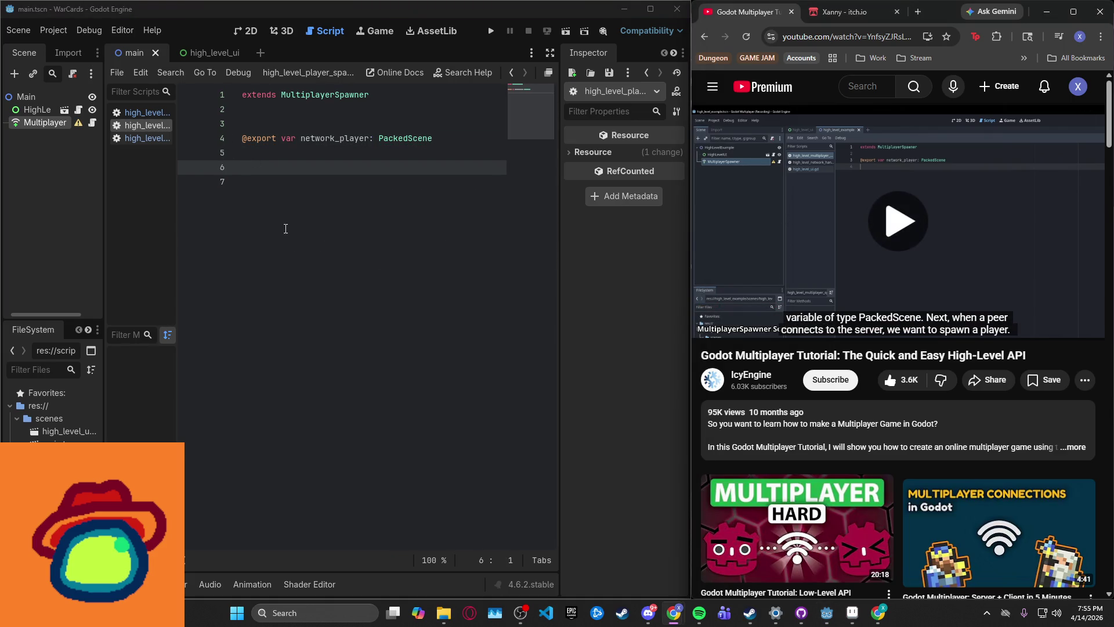
left_click(277, 171)
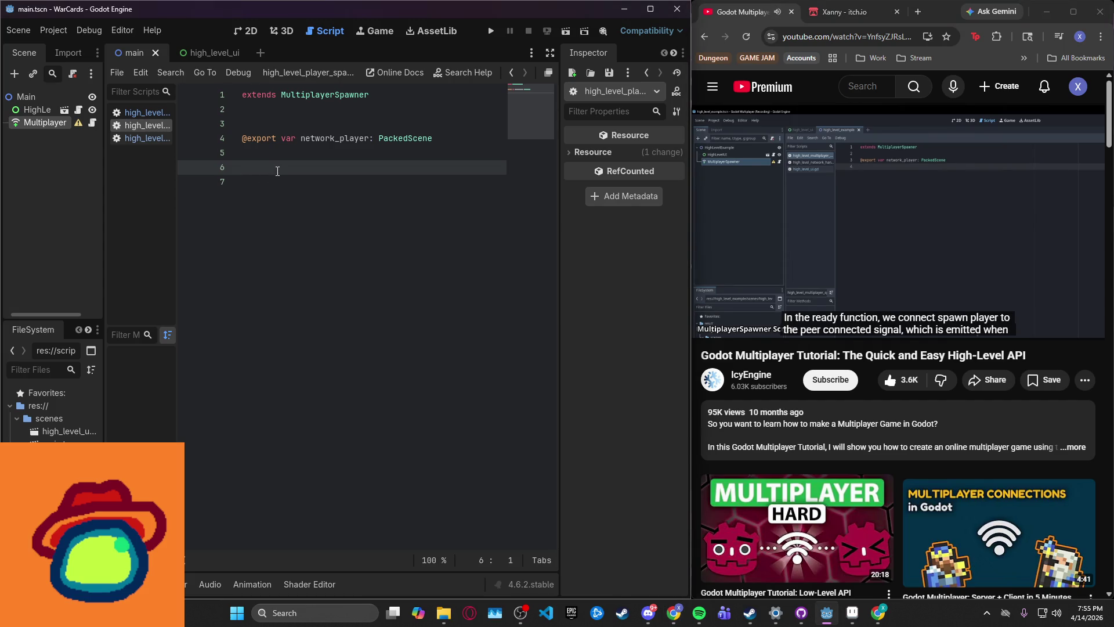
Add a _ready function connecting multiplayer.peer_connected to spawn_player.
type("func _")
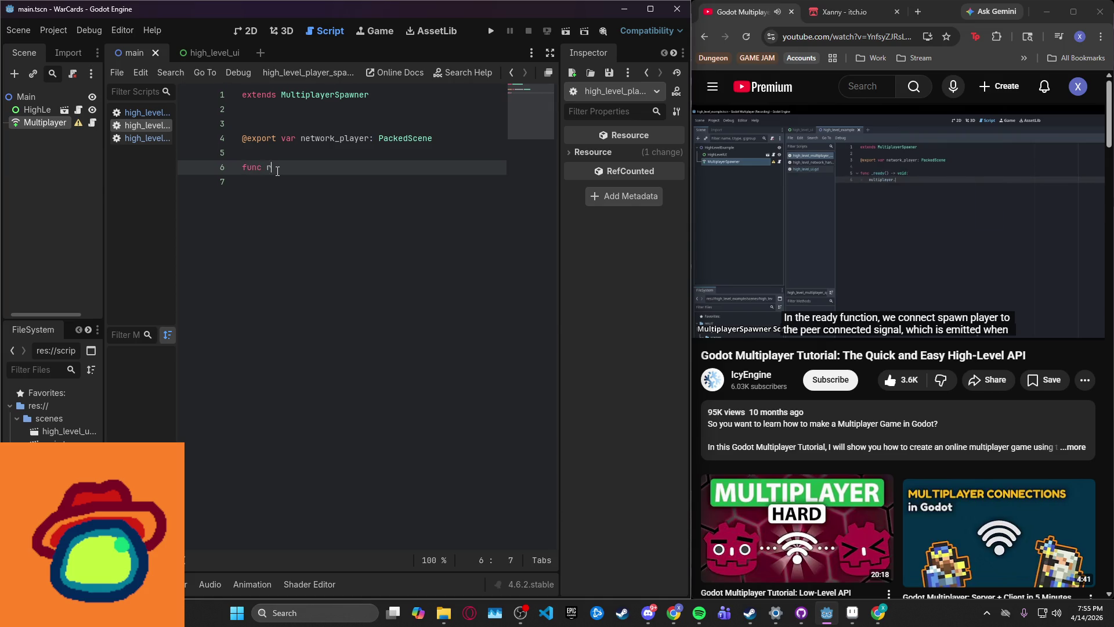
key("Return")
key("Return")
type("multipla")
key("Return")
type(".peer_connected")
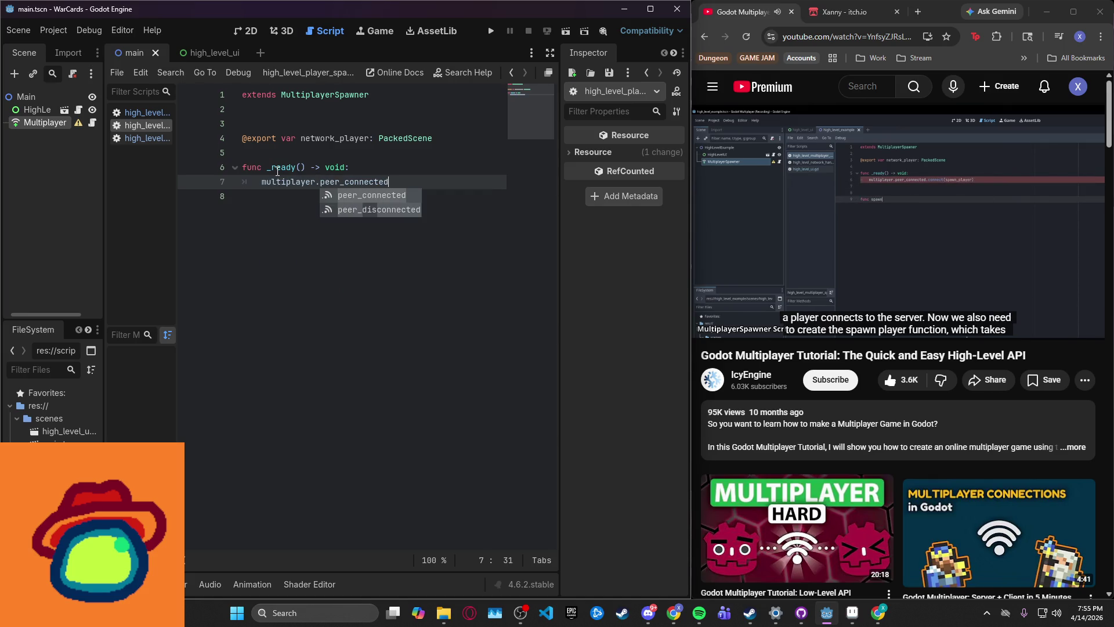
type(".")
type("conne")
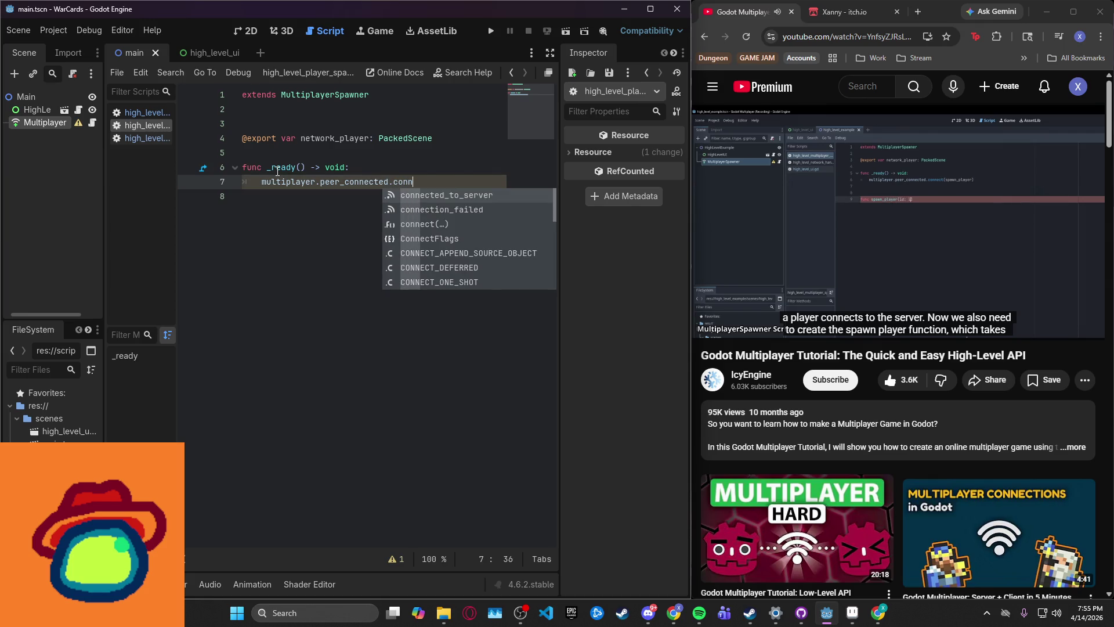
key("Return")
type("spawn_player)")
key("Return")
key("Return")
key("Return")
key("BackSpace")
Declare func spawn_player(id: int) -> void: below _ready.
type("func spaww")
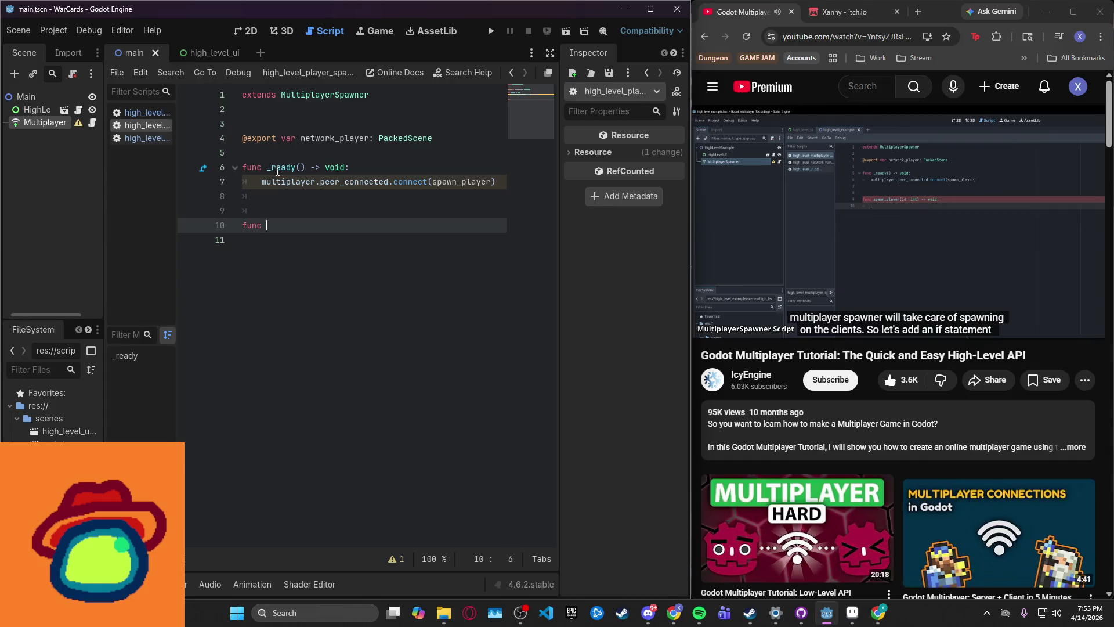
key("BackSpace")
type("n")
type("_player(")
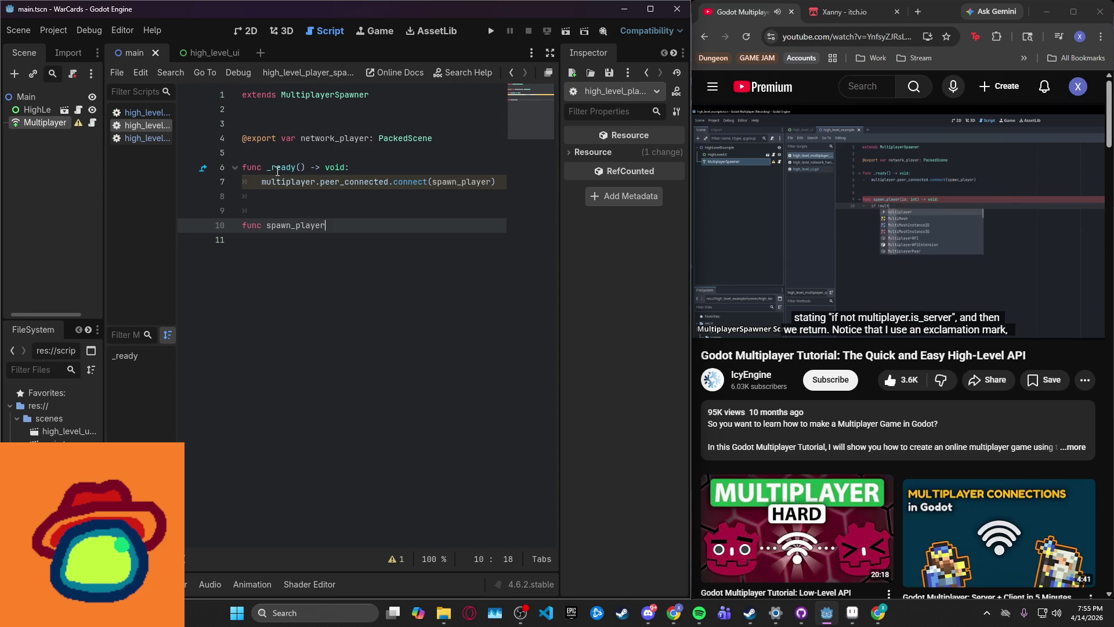
type("id: int")
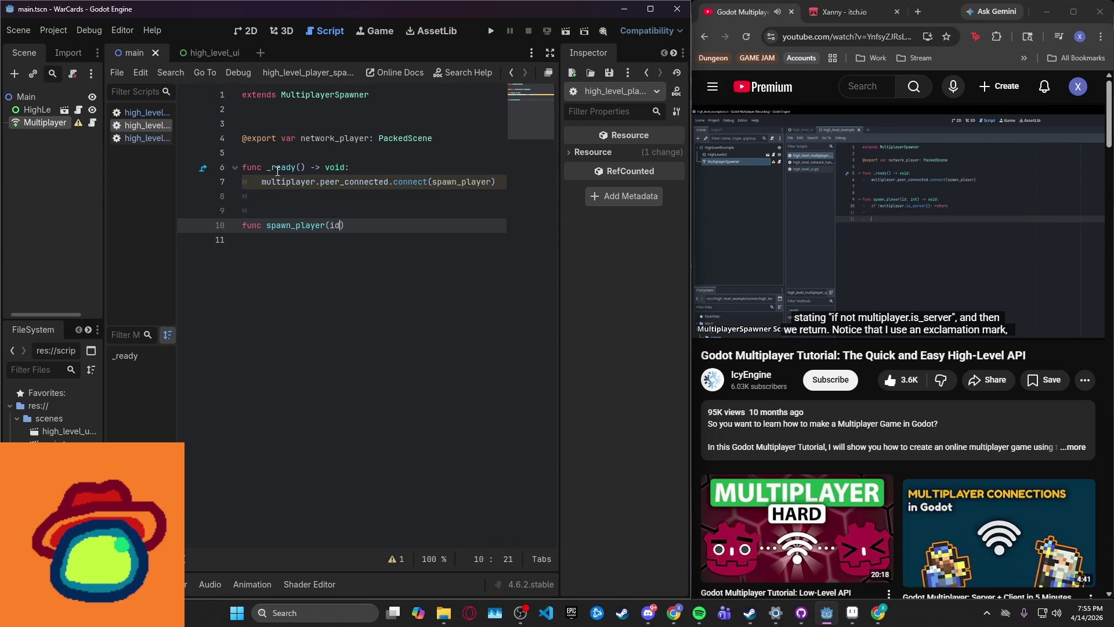
type(") _")
type("> ")
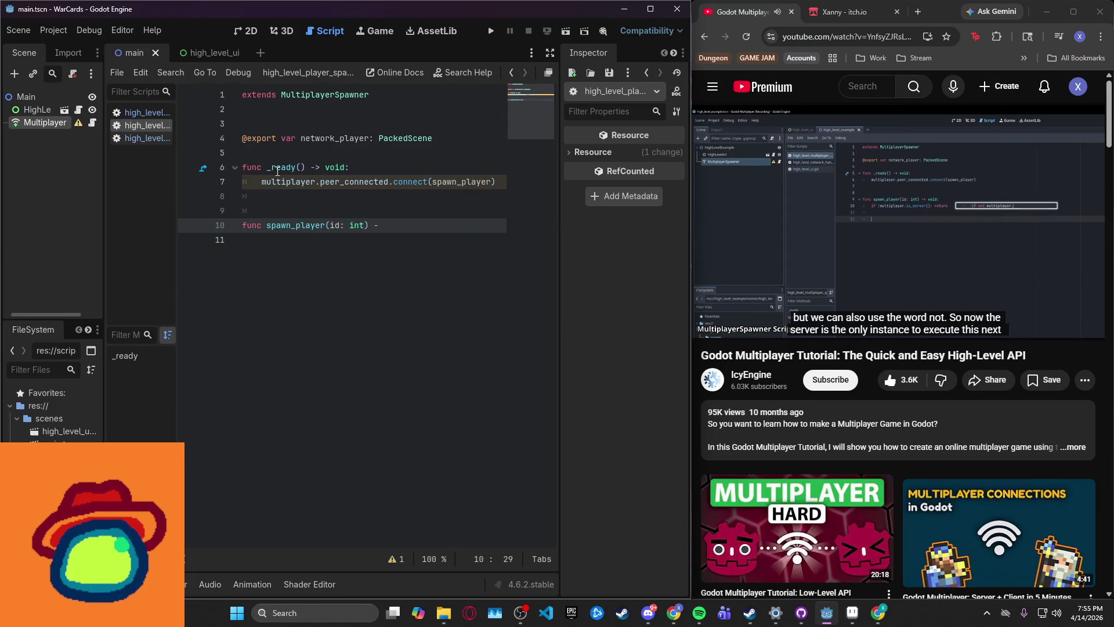
type("void:")
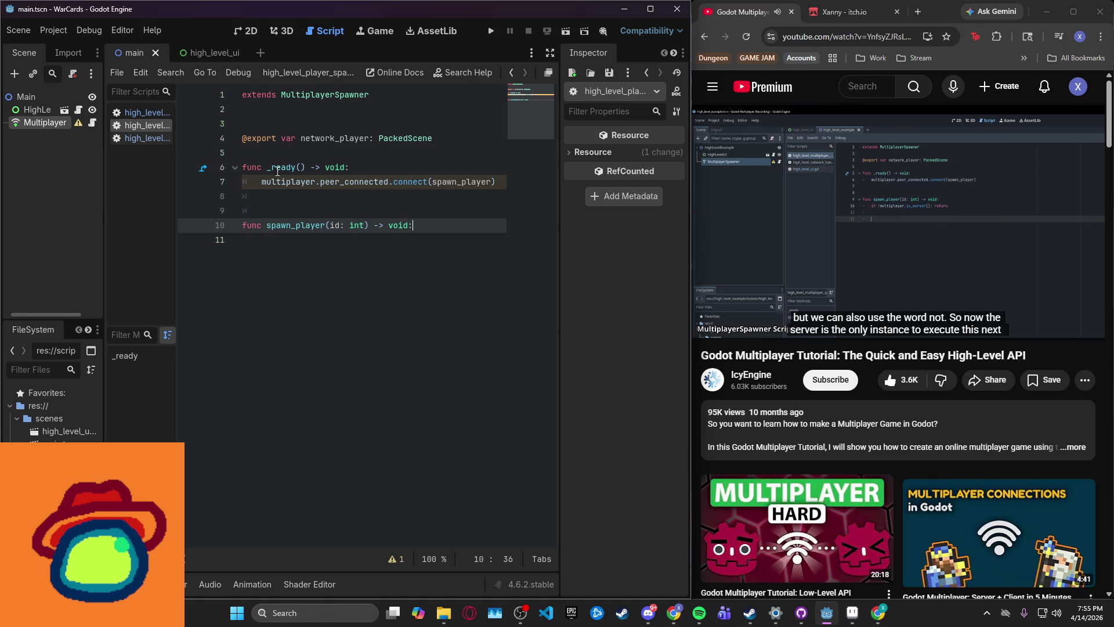
key("Return")
Add 'if !multiplayer.is_server(): return' at the top of spawn_player.
type("if")
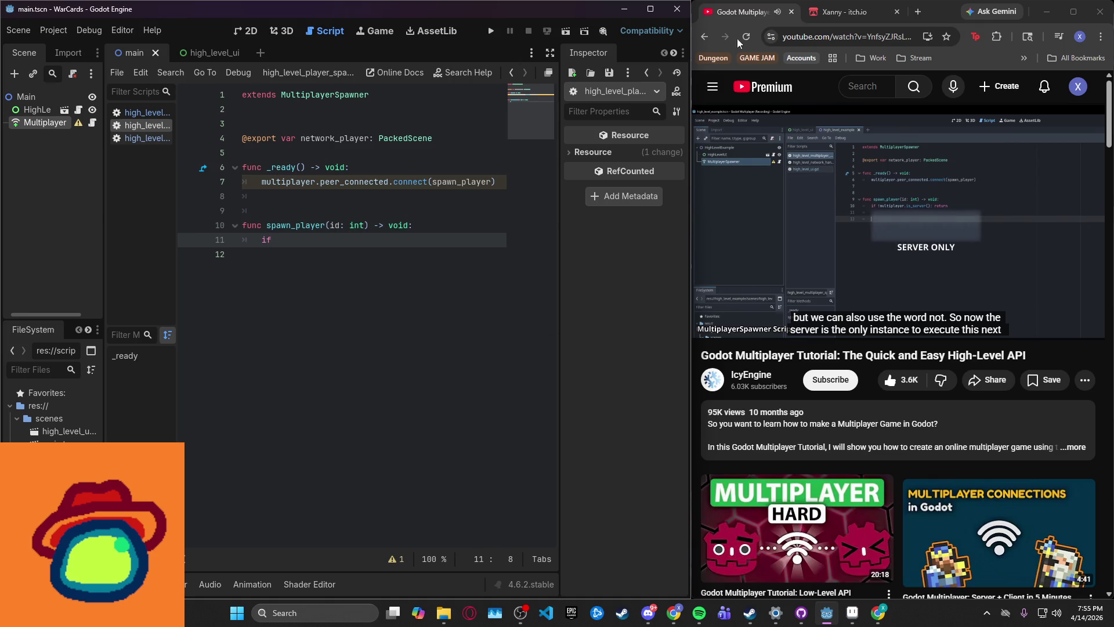
left_click(894, 257)
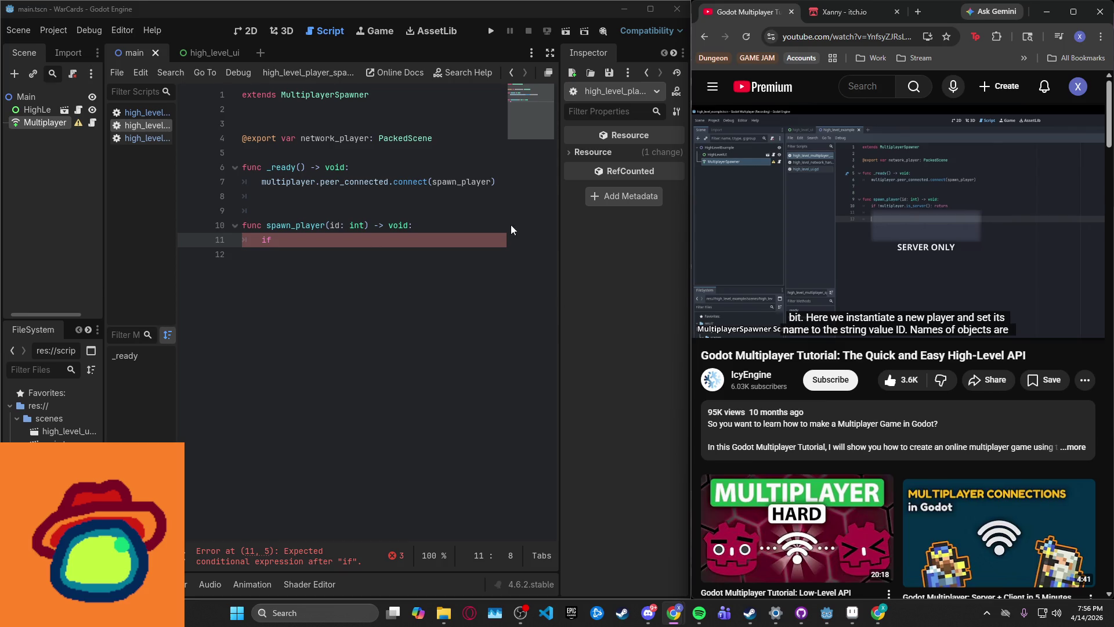
left_click(452, 242)
type("!mul")
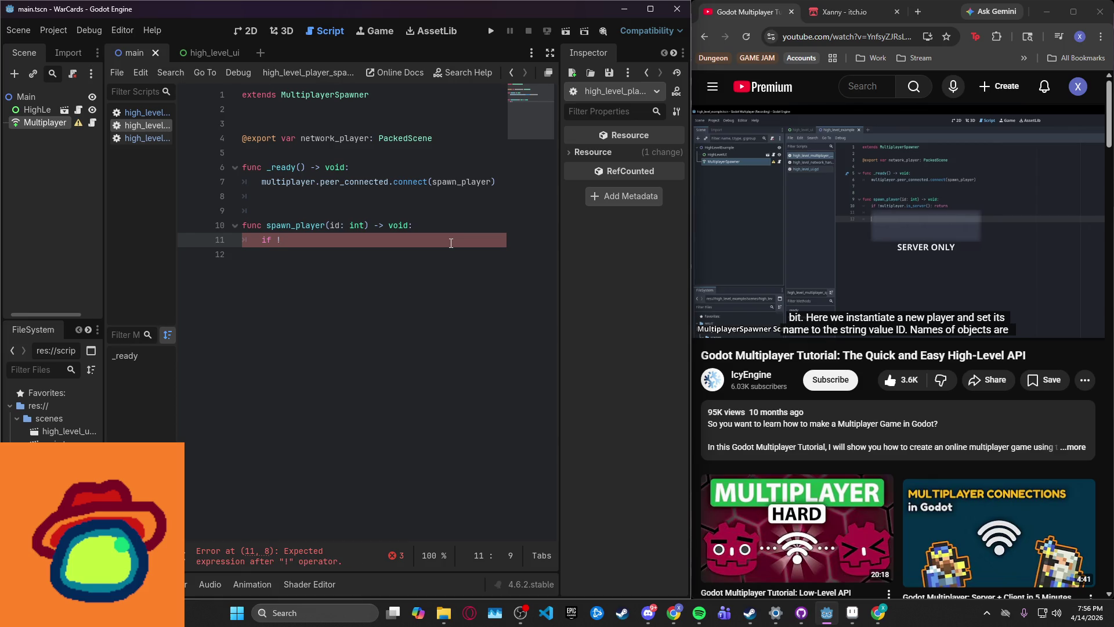
type("tiplayer.is")
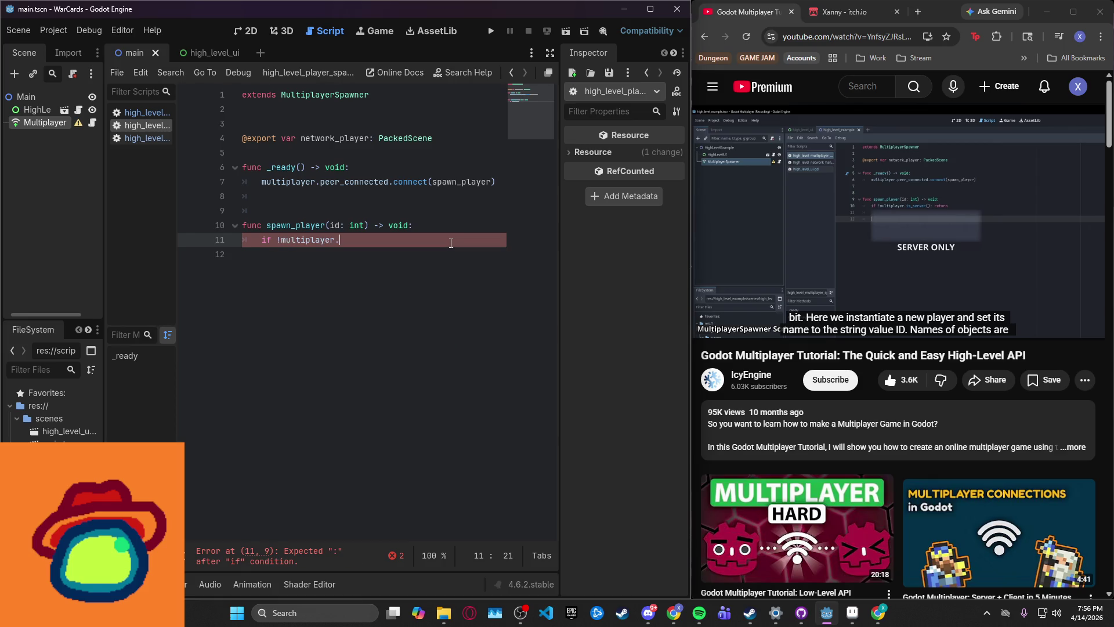
key("Return")
type(": return")
type("\\")
key("BackSpace")
key("Return")
key("Return")
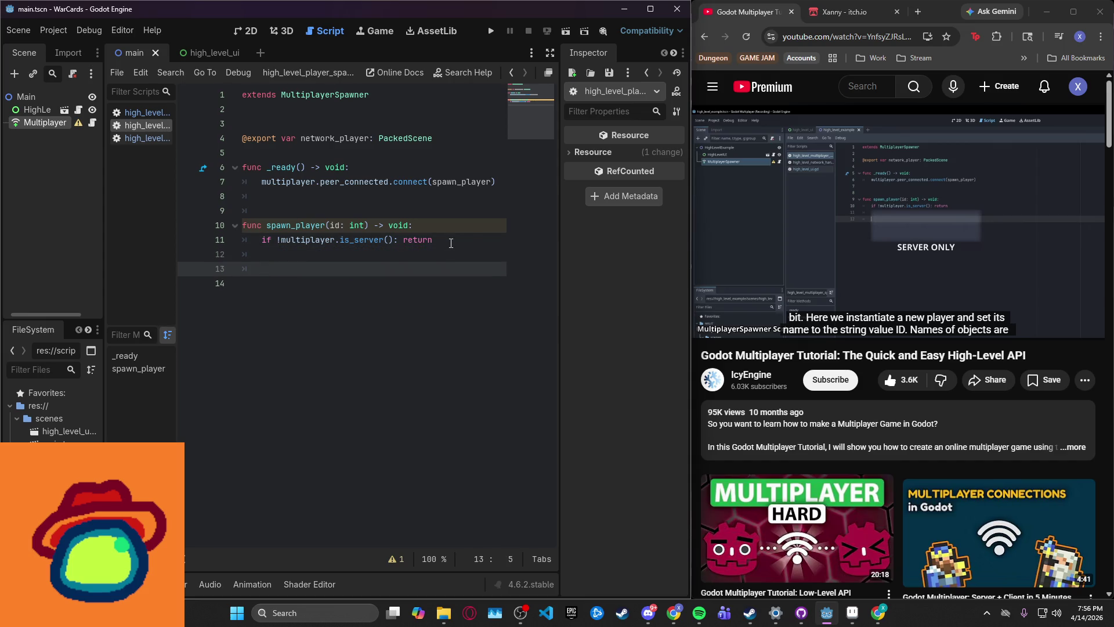
Add 'var player: Node = network_player.instantiate()' to spawn_player.
mouse_move(863, 212)
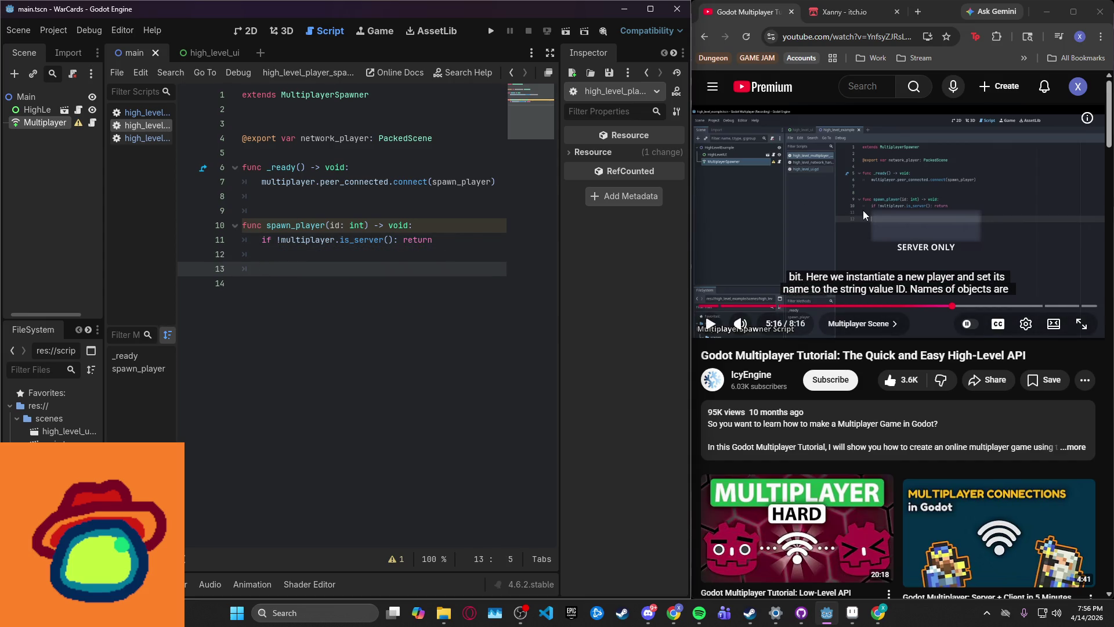
left_click(863, 213)
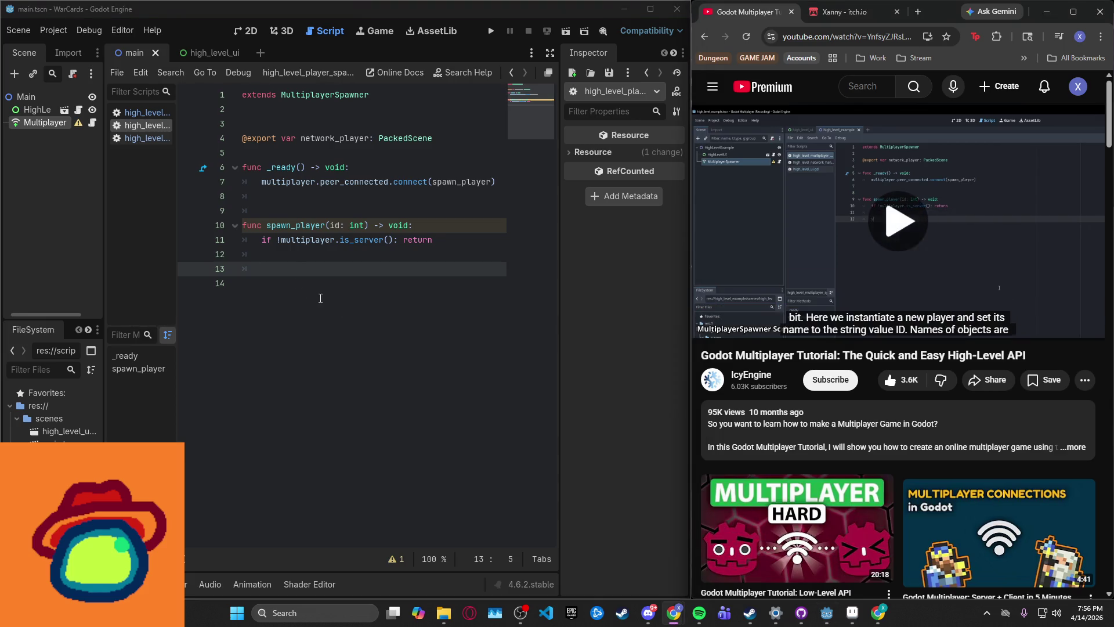
left_click(286, 270)
type("var player:")
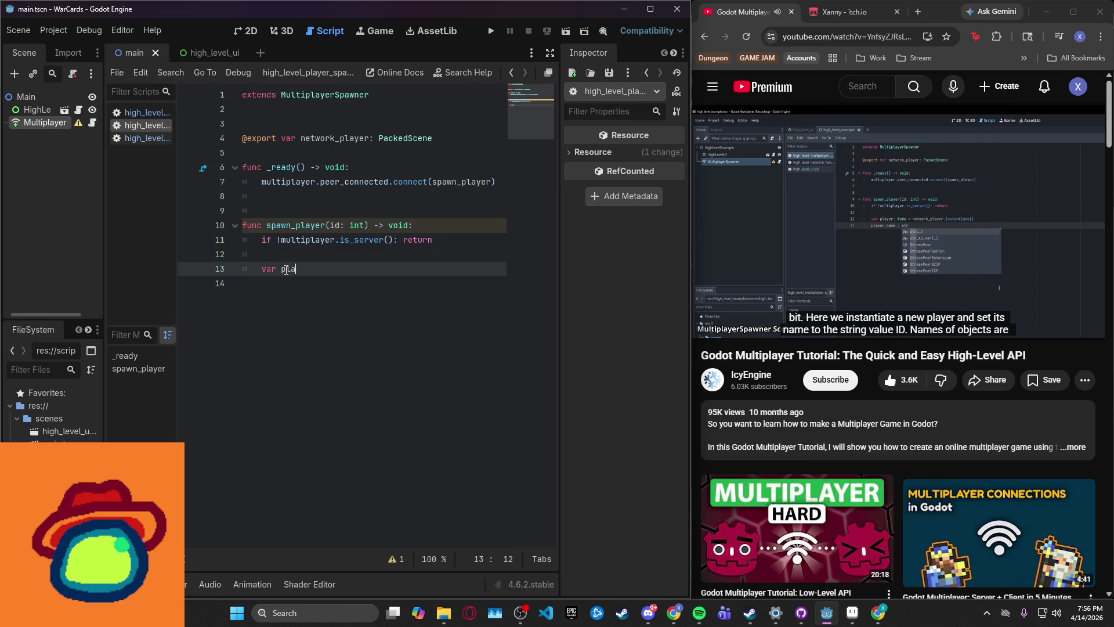
type(" Node = ")
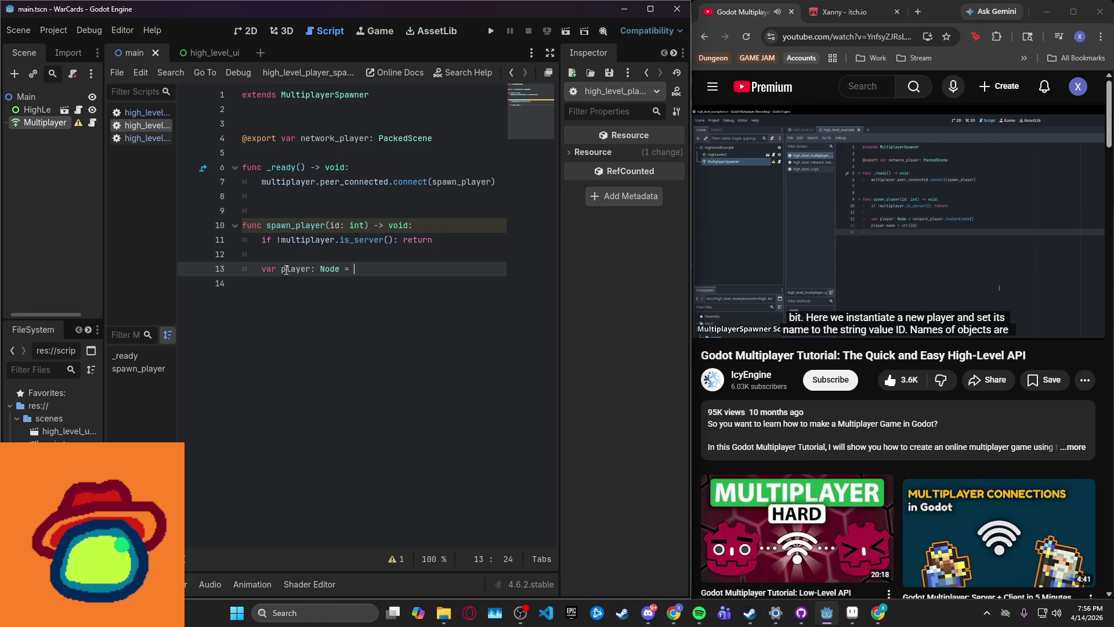
type("n")
key("Return")
type(".in")
key("Return")
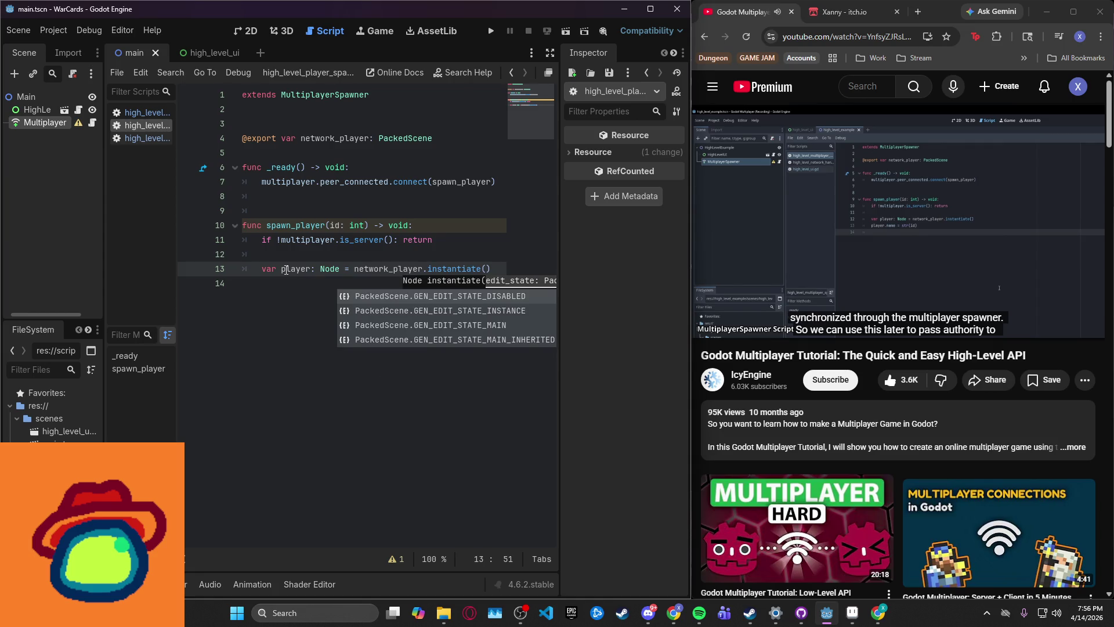
key("Escape")
key("Return")
Set the new player's name with 'player.name = str(id)'.
type("player")
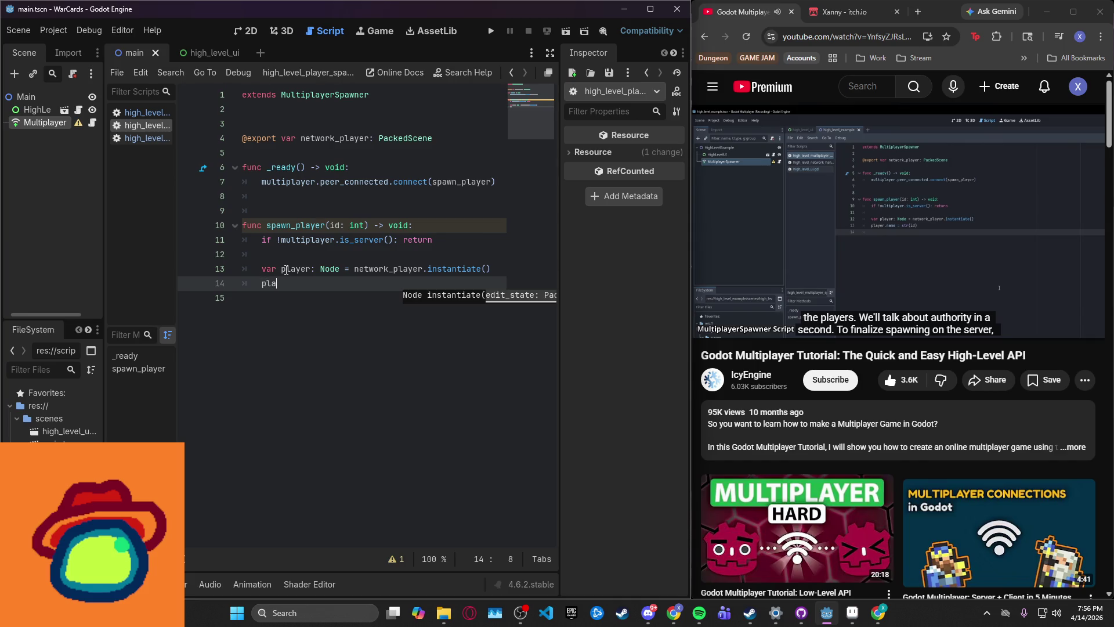
type(".name ")
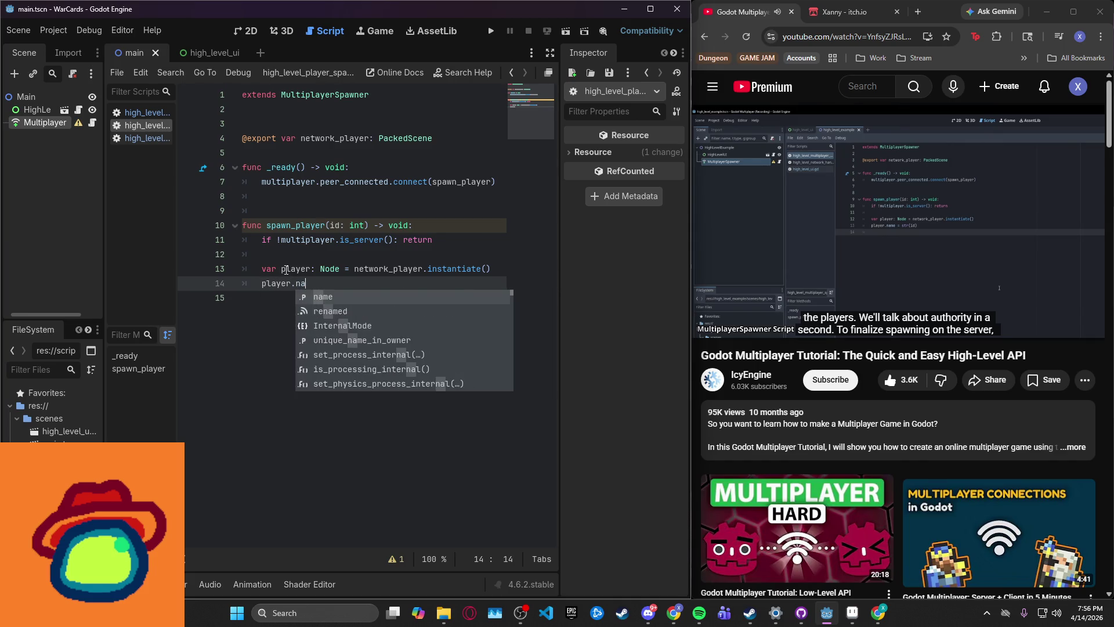
type("= str(id")
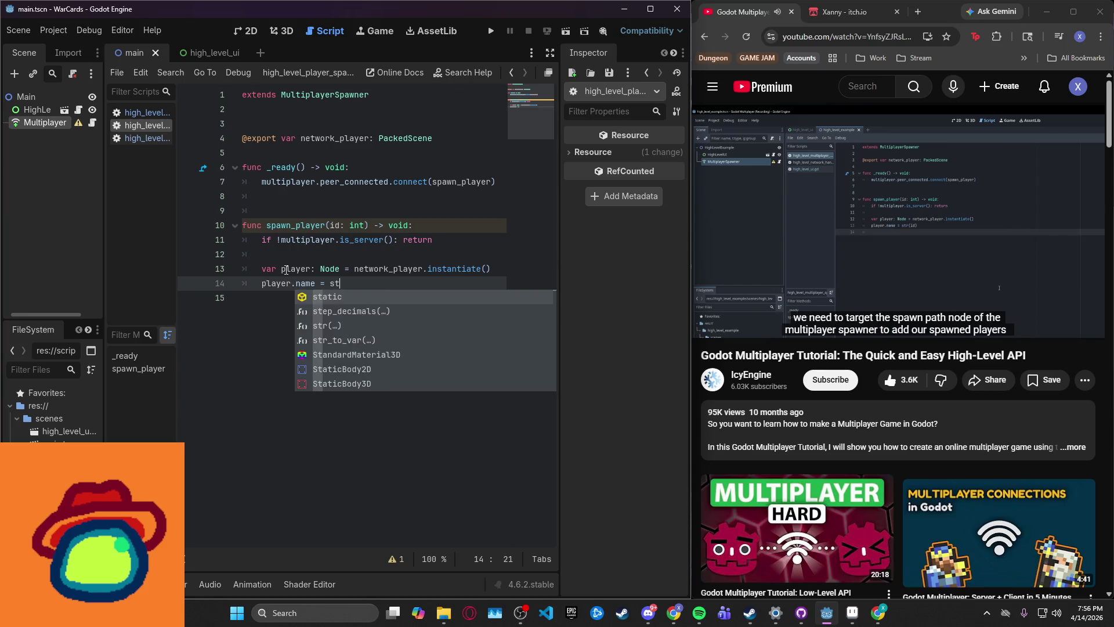
left_click(935, 273)
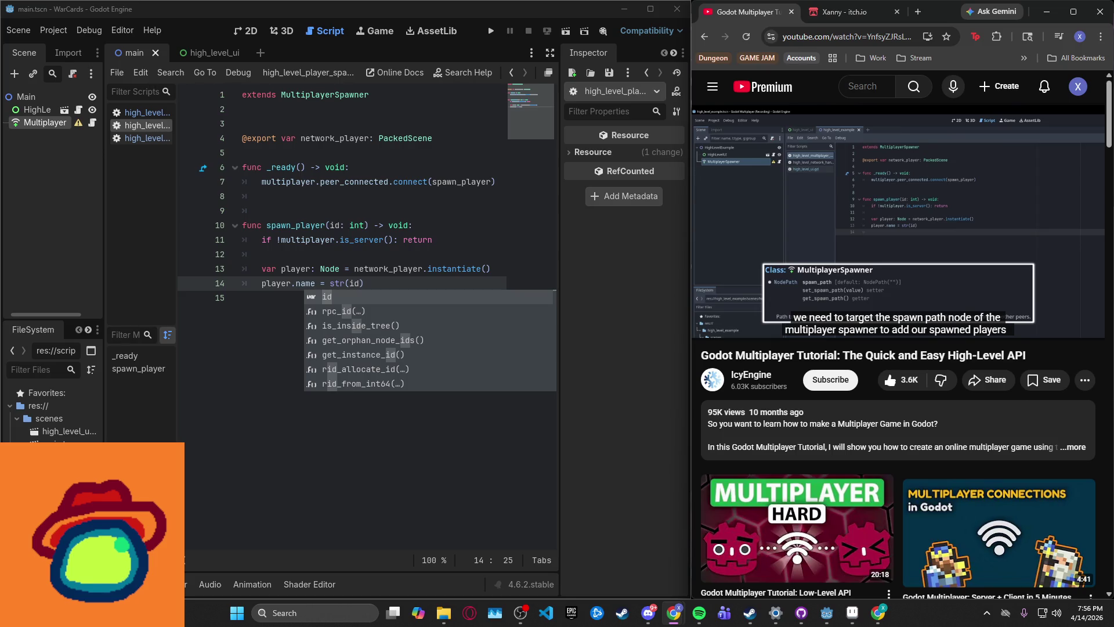
left_click(854, 222)
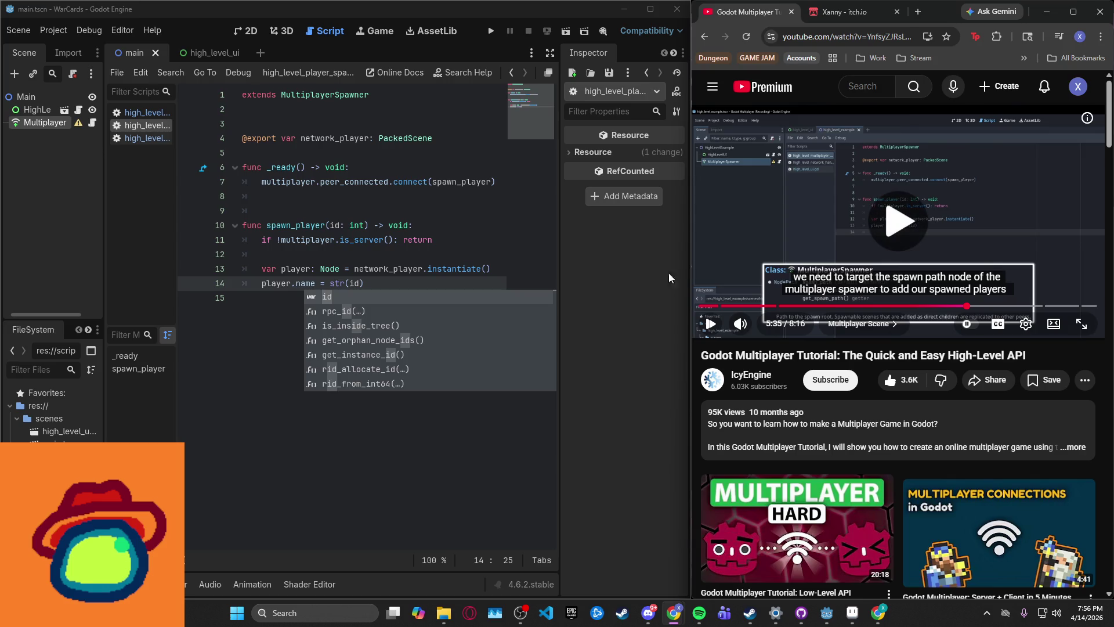
left_click(408, 307)
left_click(415, 284)
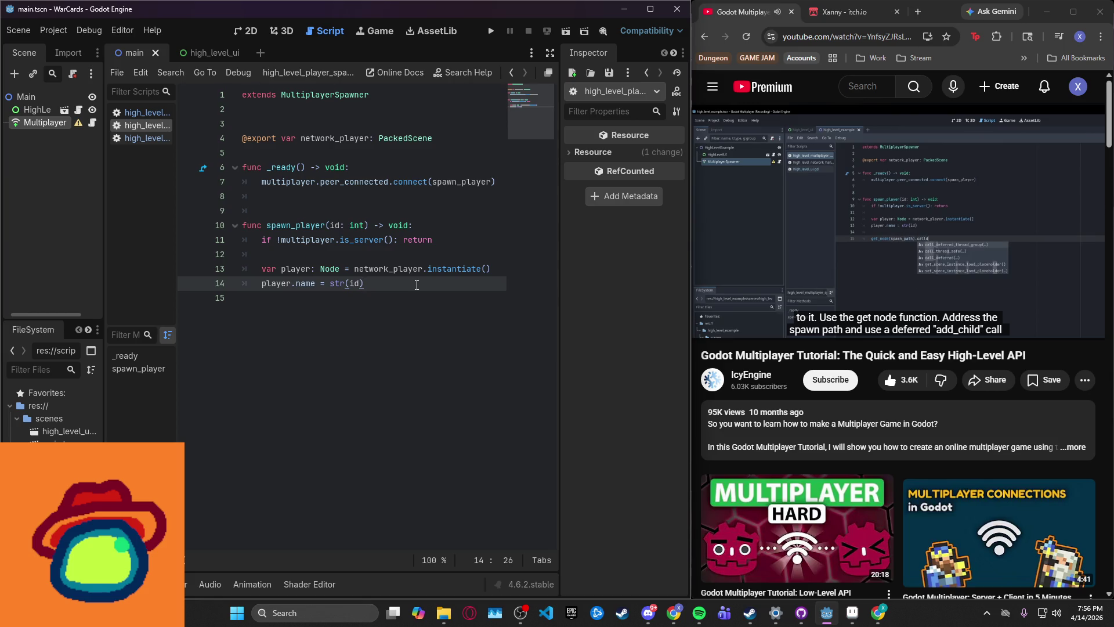
key("Return")
key("Return")
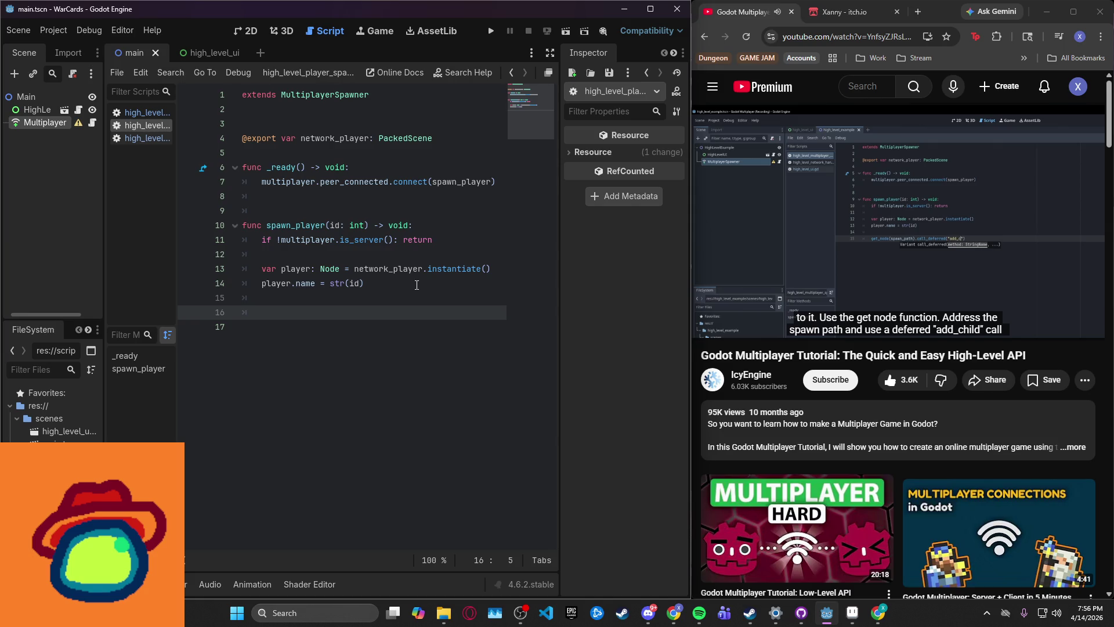
Start line 16 with get_node(spawn_path) in spawn_player.
type("getnod")
key("Return")
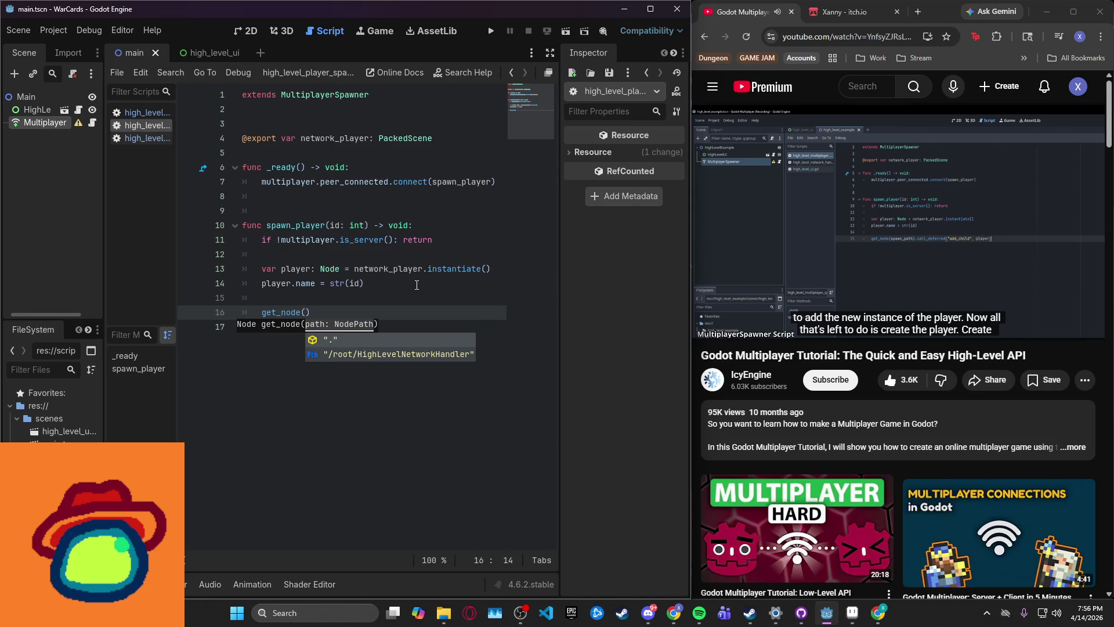
type("spawn")
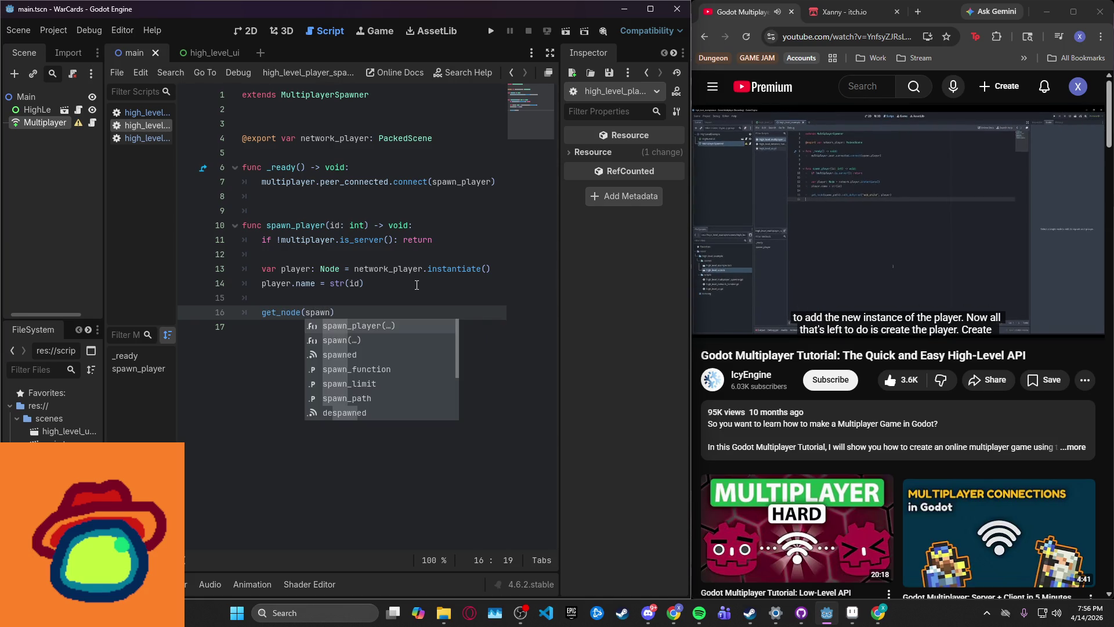
type("_p")
key("Return")
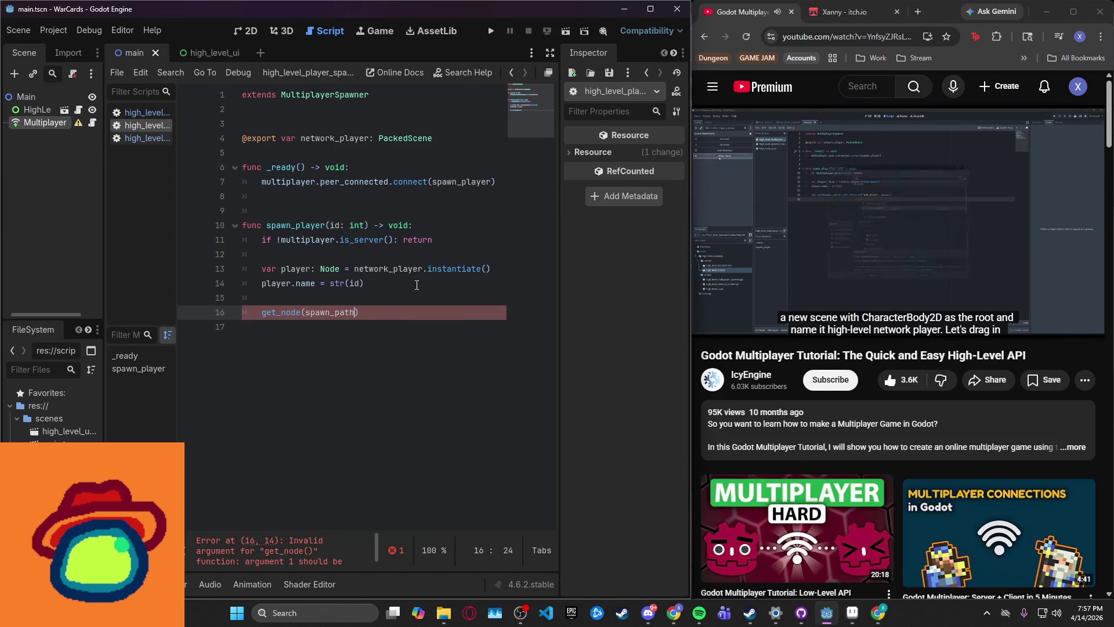
left_click(948, 179)
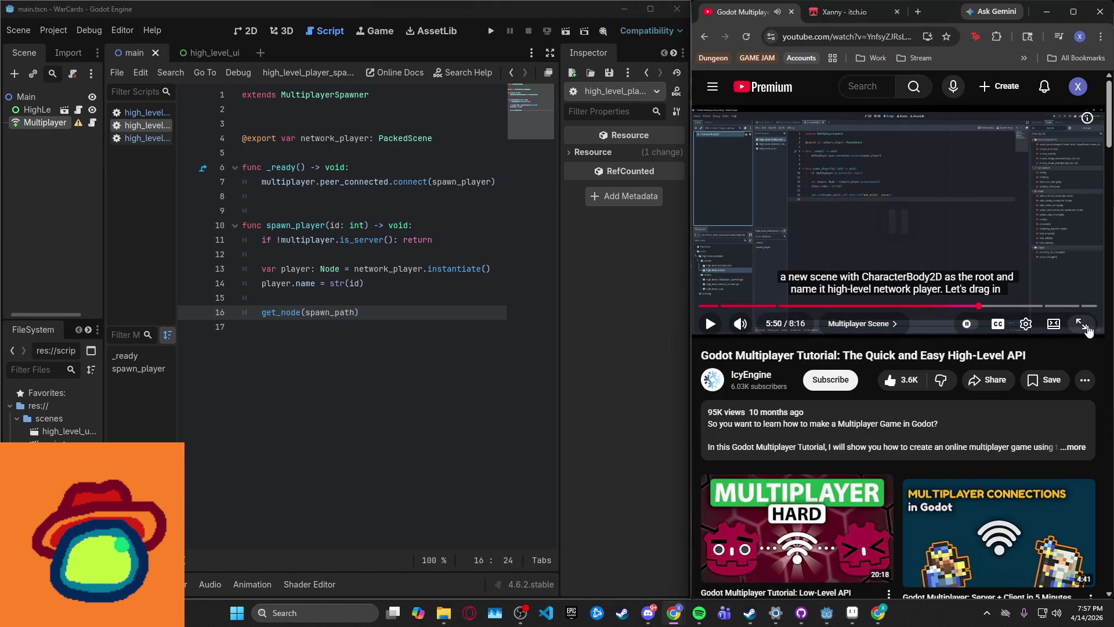
left_click(1088, 330)
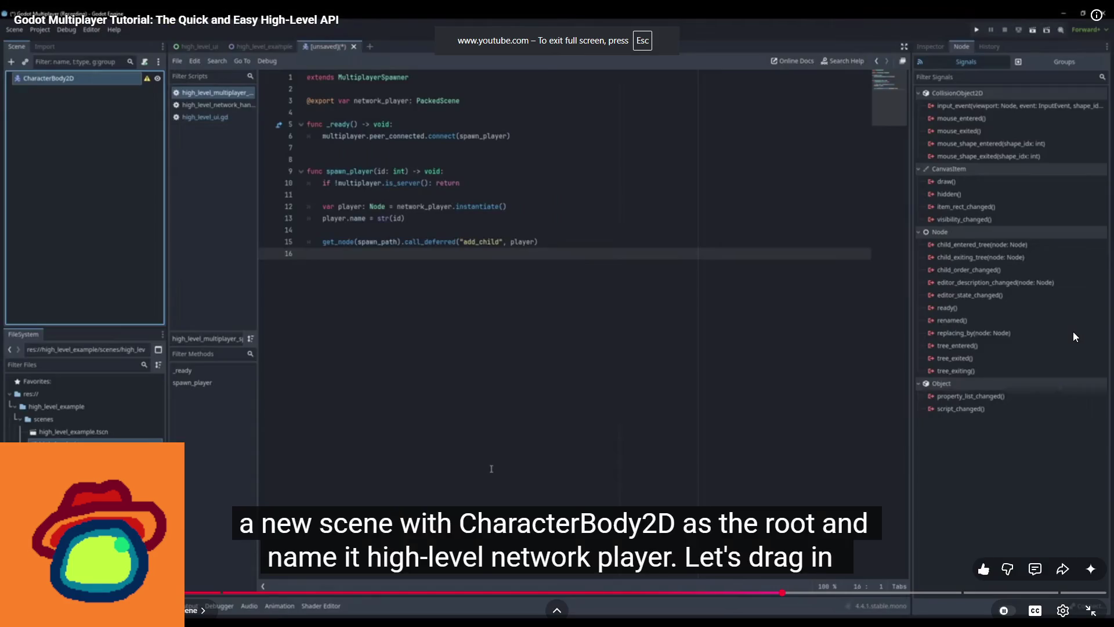
key("Left")
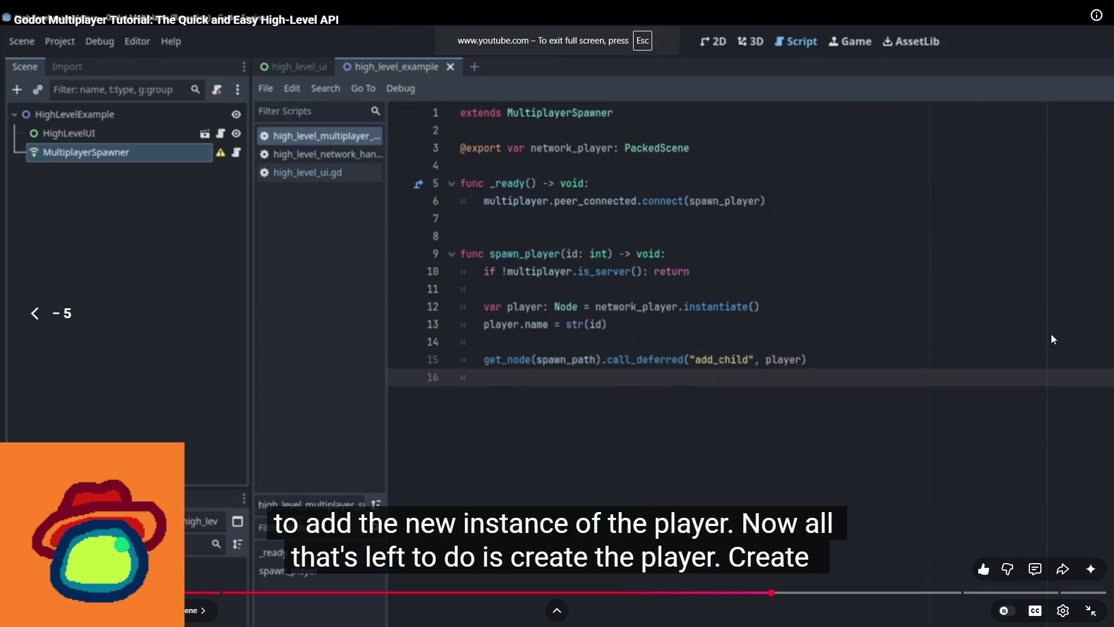
key("space")
key("space")
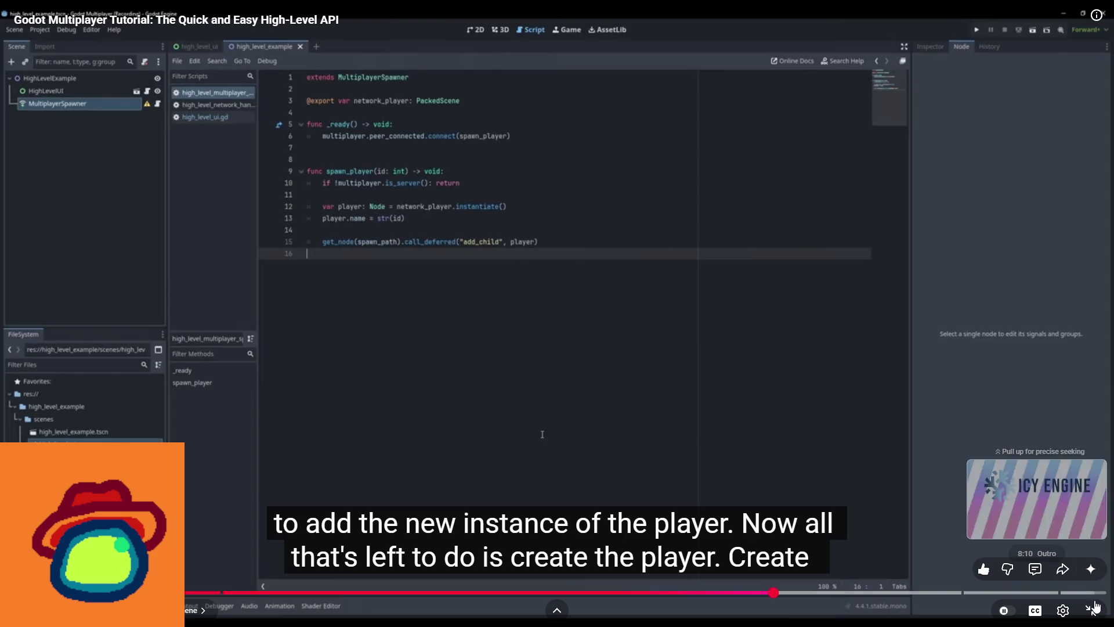
left_click(1091, 610)
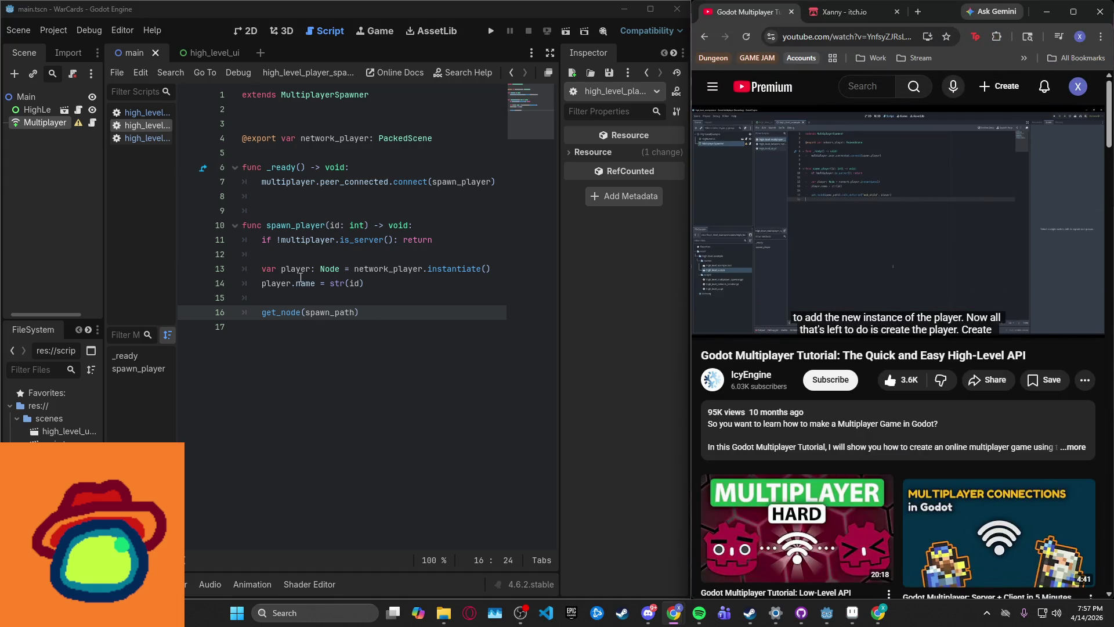
left_click(367, 312)
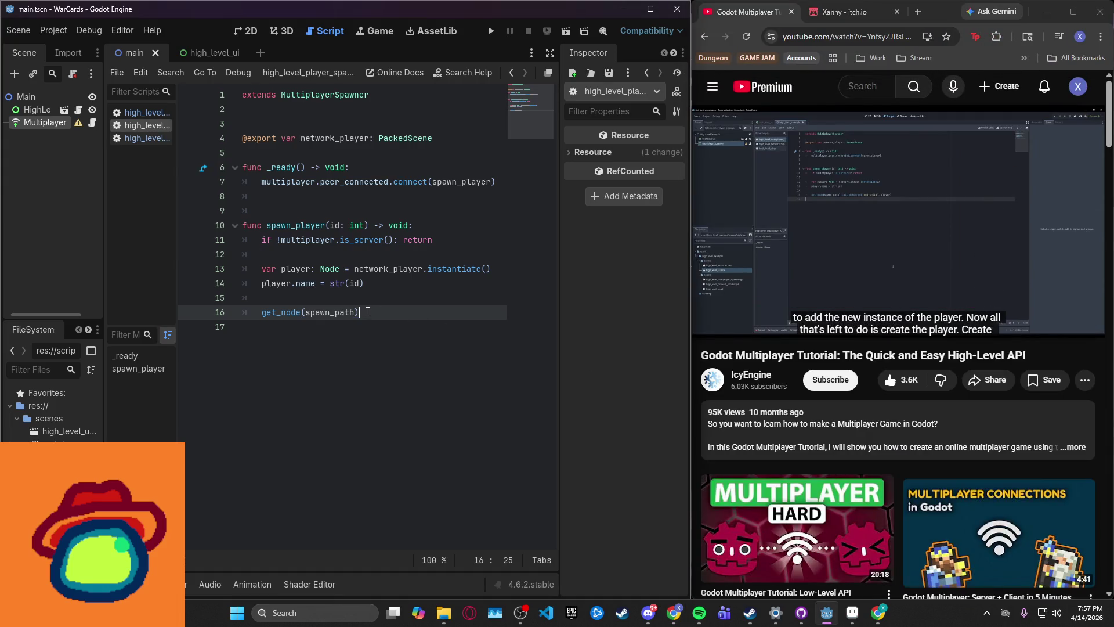
Complete the line as .call_deferred("add_child", player).
type(".ca")
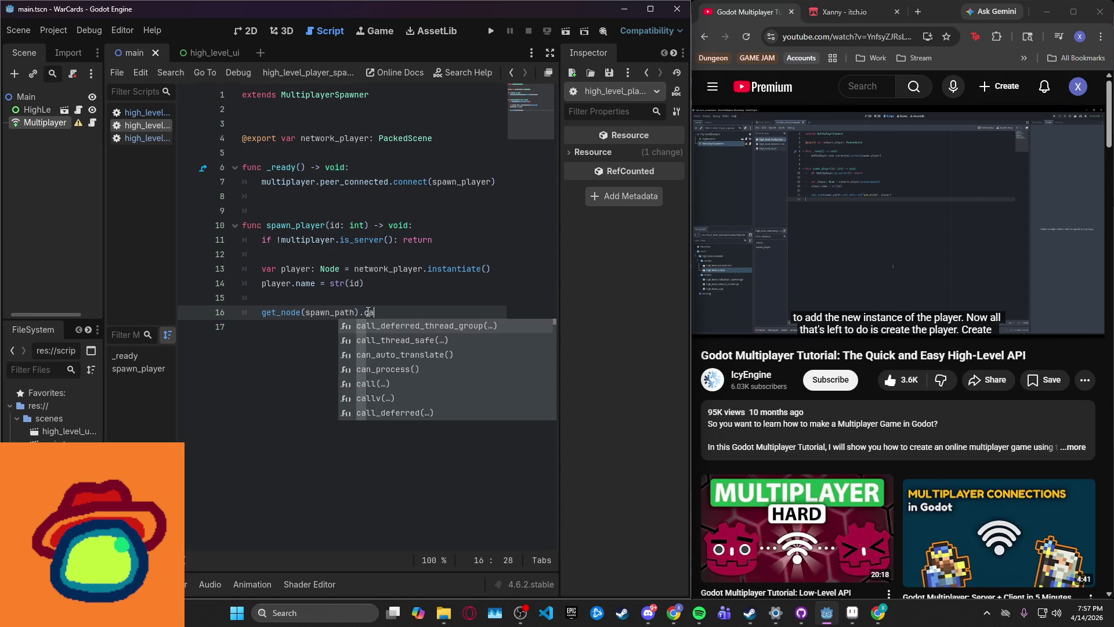
type("lldeff")
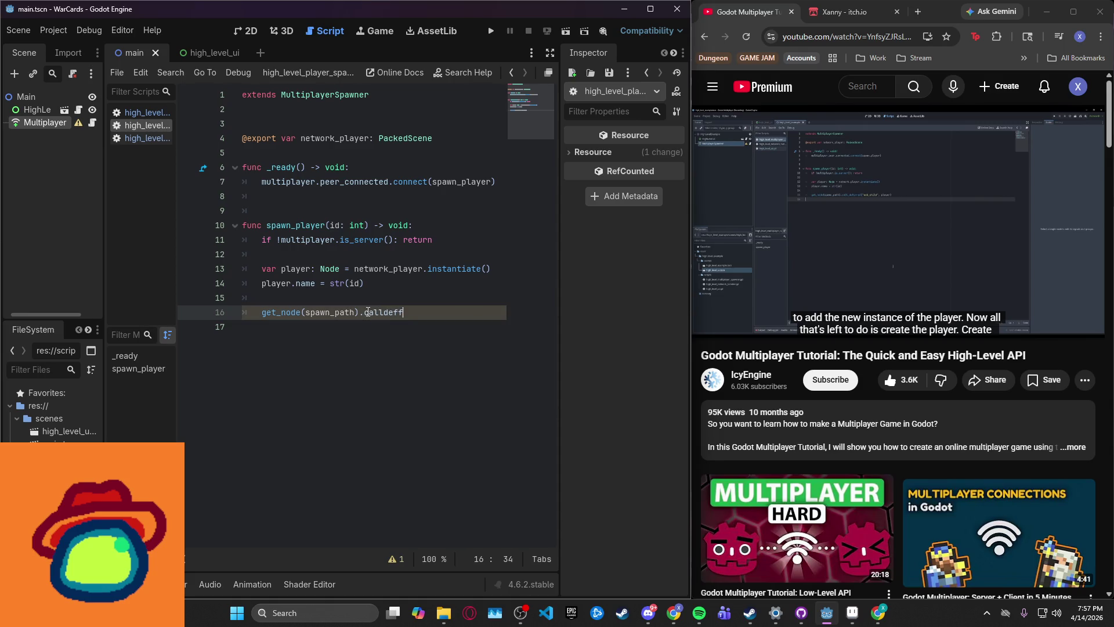
key("BackSpace")
key("BackSpace")
key("BackSpace")
type("+")
key("BackSpace")
type("_d")
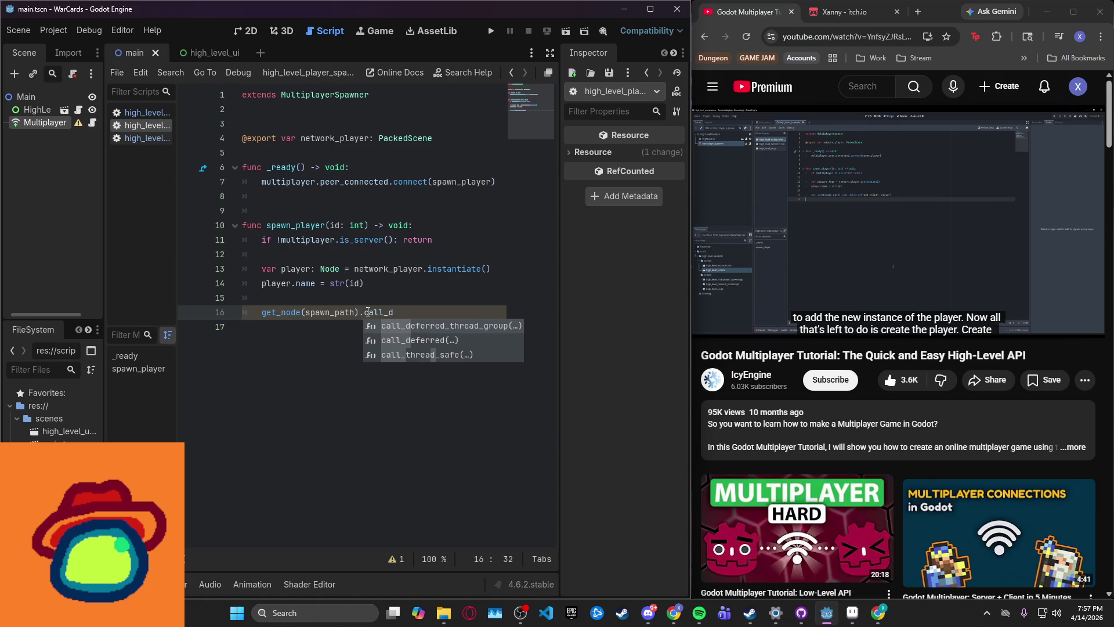
key("Down")
key("Return")
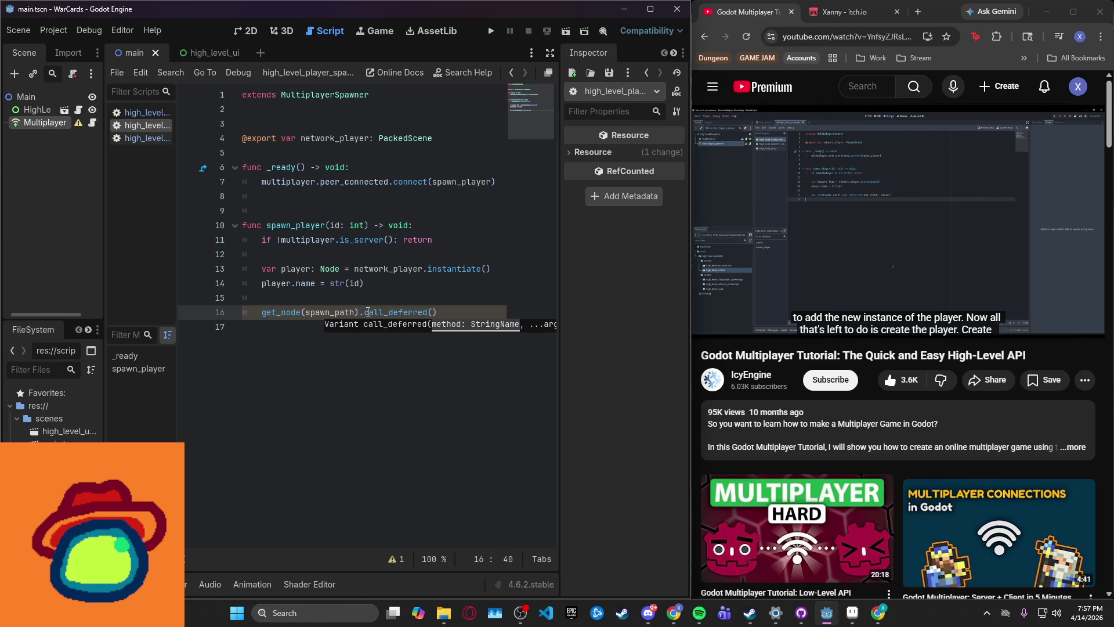
type("\"add")
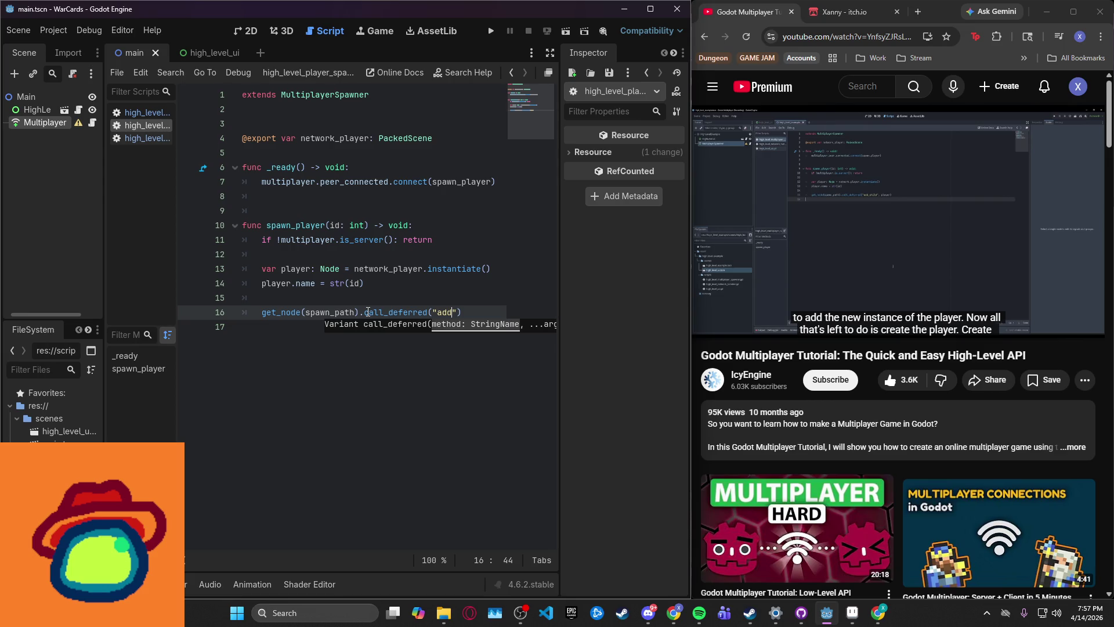
type("_child\", l")
key("BackSpace")
type("player")
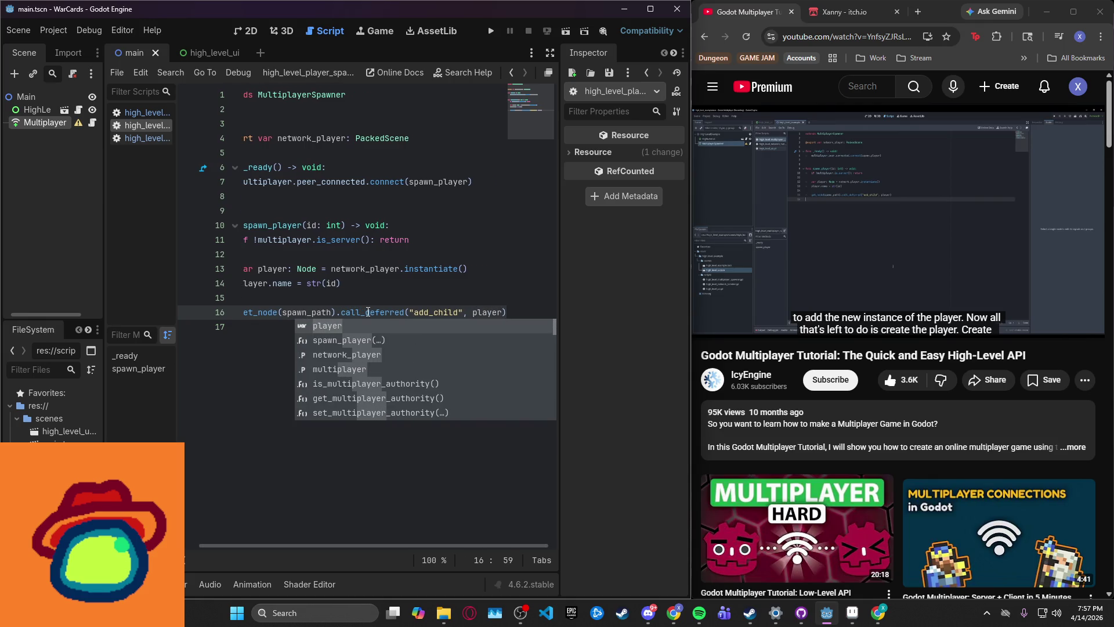
left_click(416, 291)
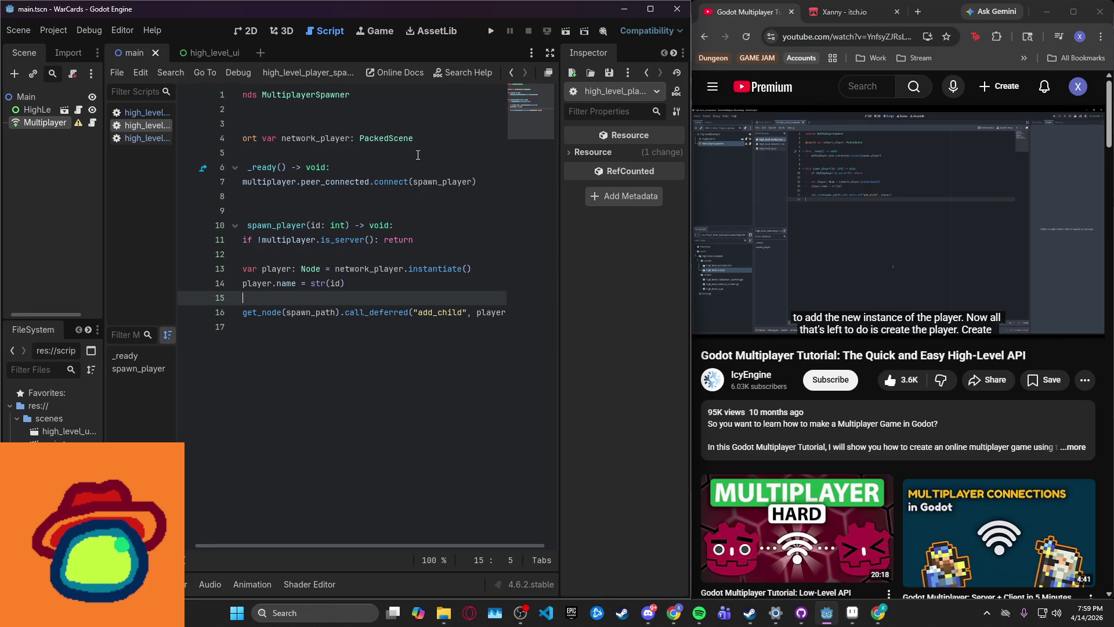
mouse_move(834, 264)
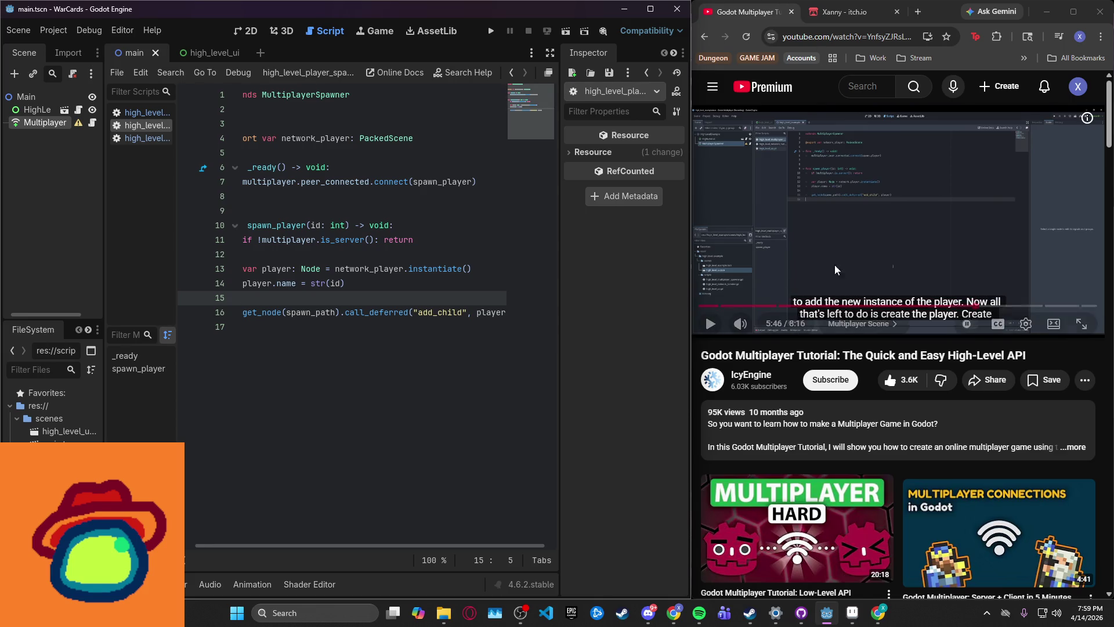
left_click(957, 195)
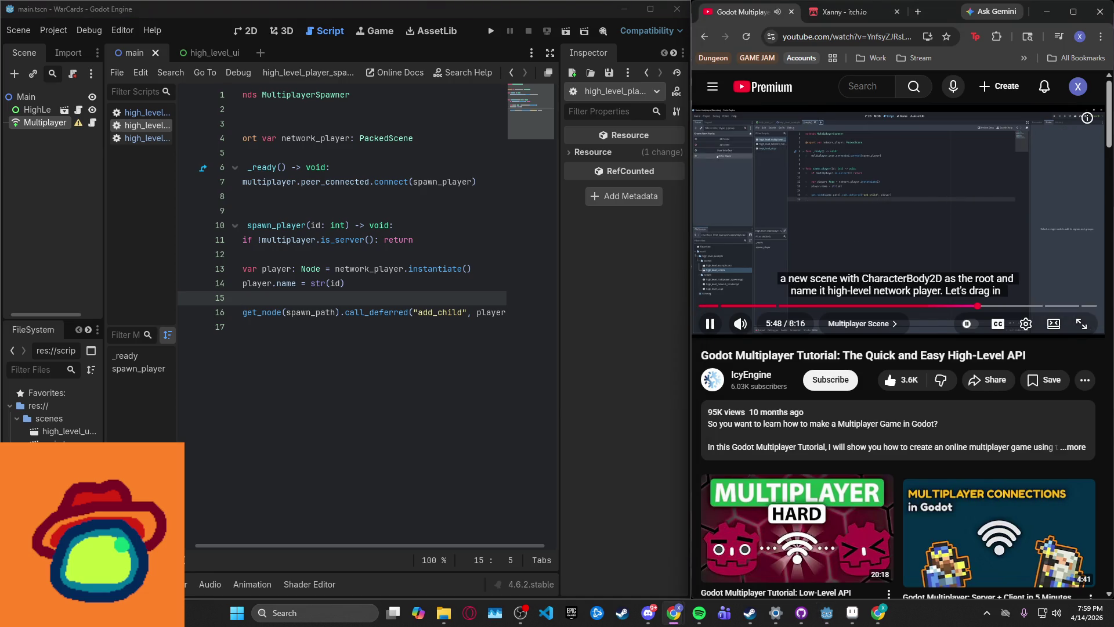
left_click(956, 195)
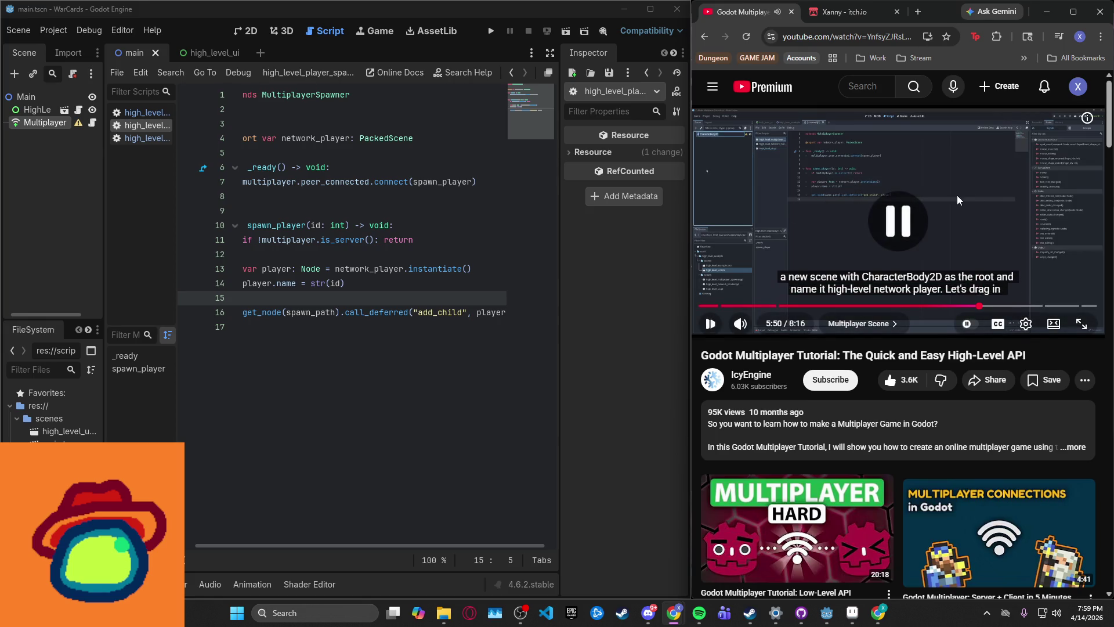
Create a new scene with a CharacterBody2D root node.
left_click(259, 52)
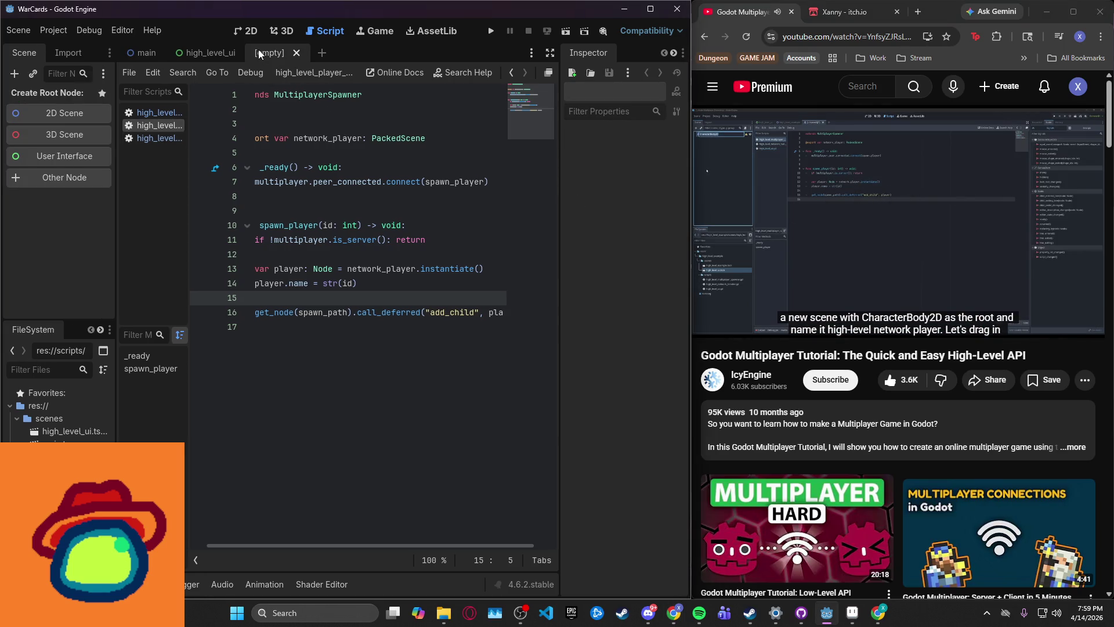
left_click(84, 179)
type("character")
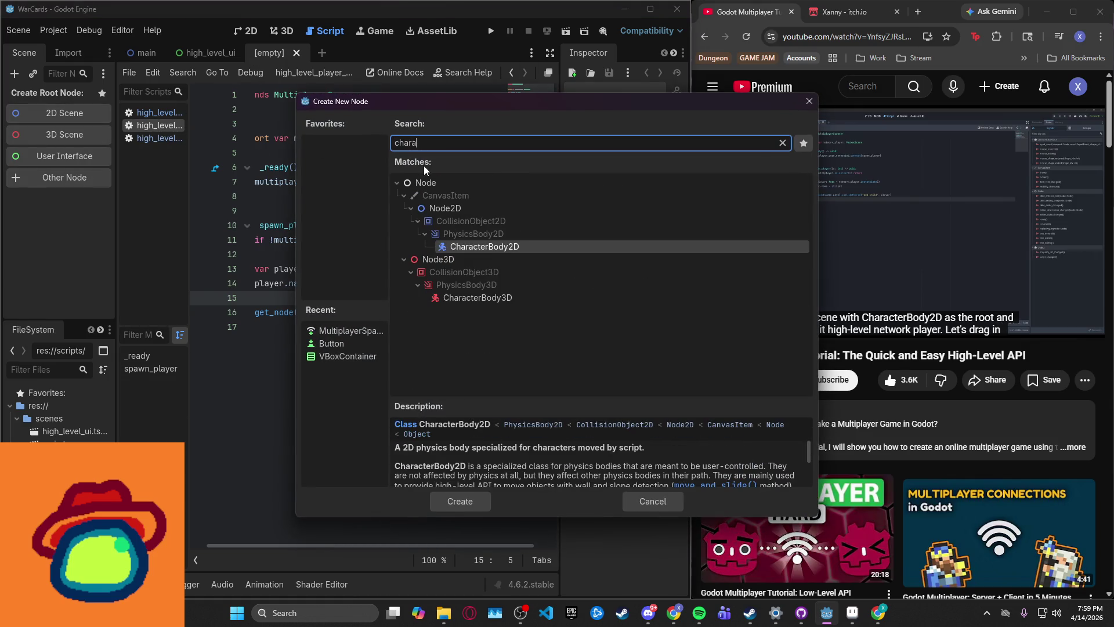
key("Return")
left_click(824, 202)
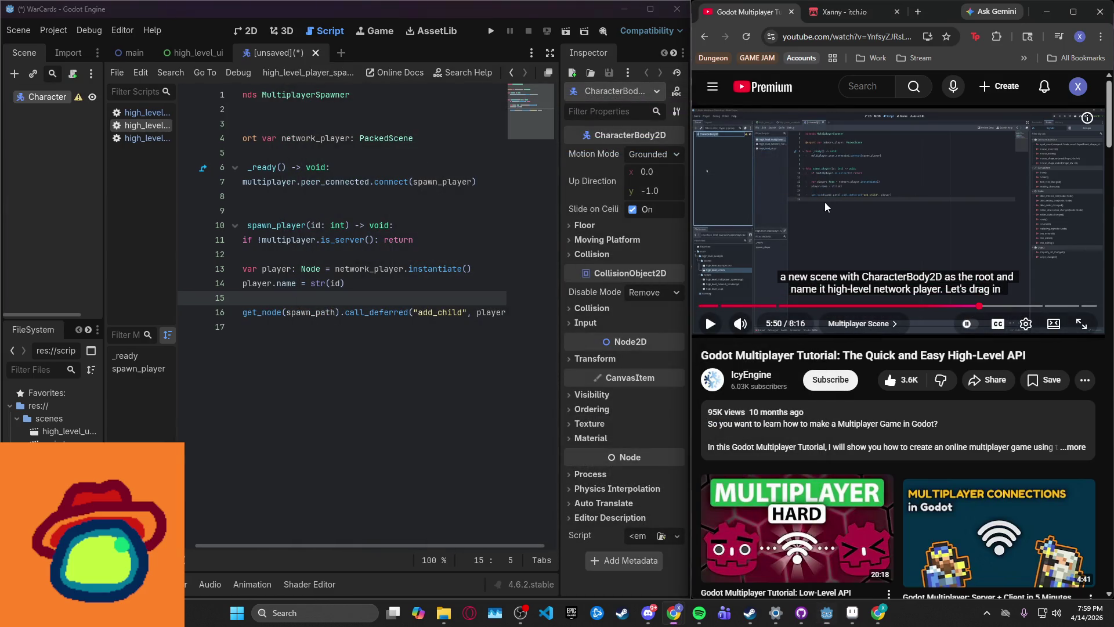
left_click(821, 197)
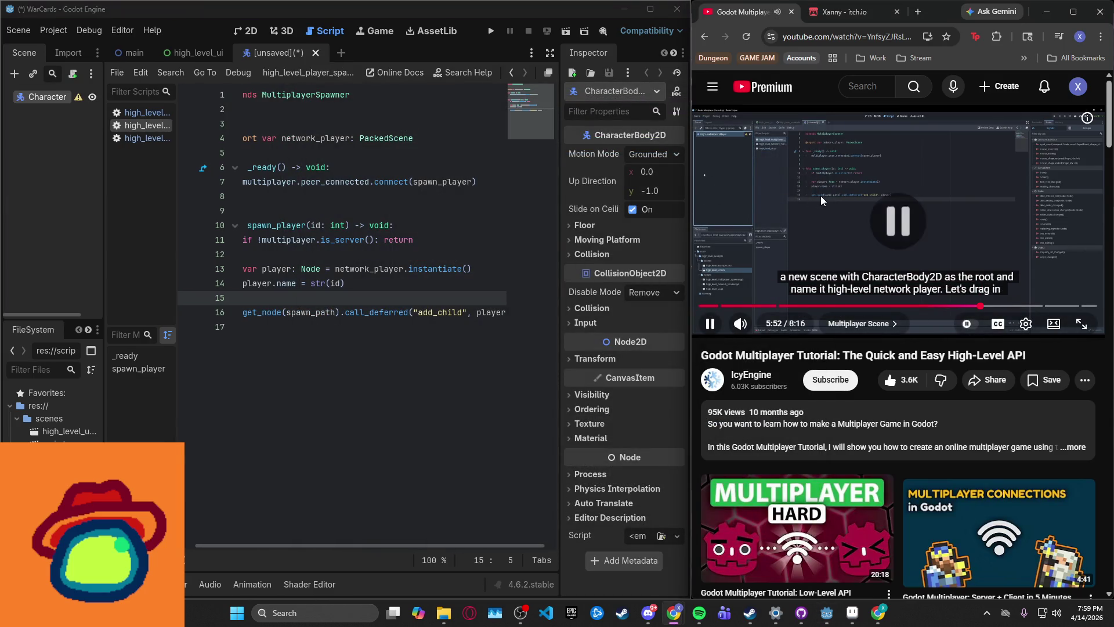
left_click(821, 196)
key("space")
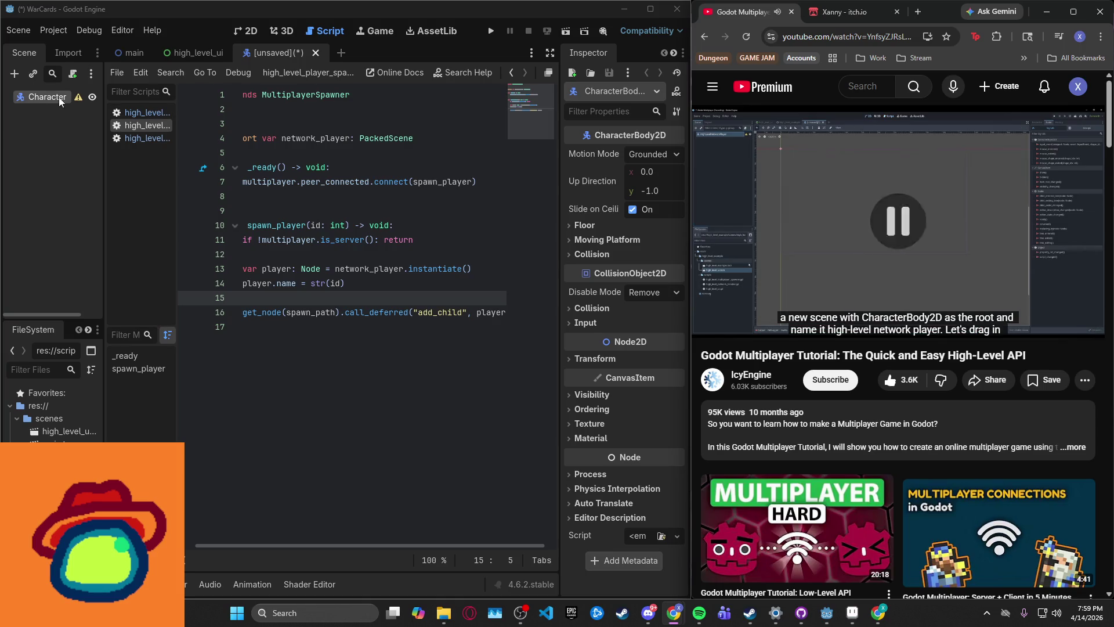
Rename the CharacterBody2D root to HighLevelNetworkPlayer.
double_click(58, 97)
double_click(60, 97)
type("HighLevelNe")
type("twor")
type("kPlayer")
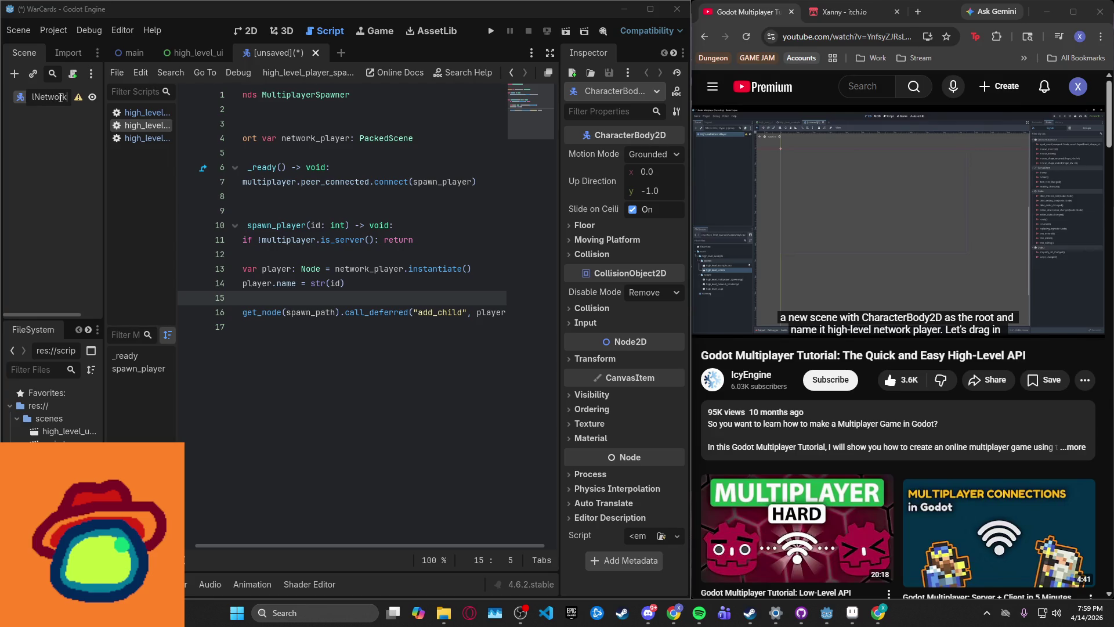
key("Return")
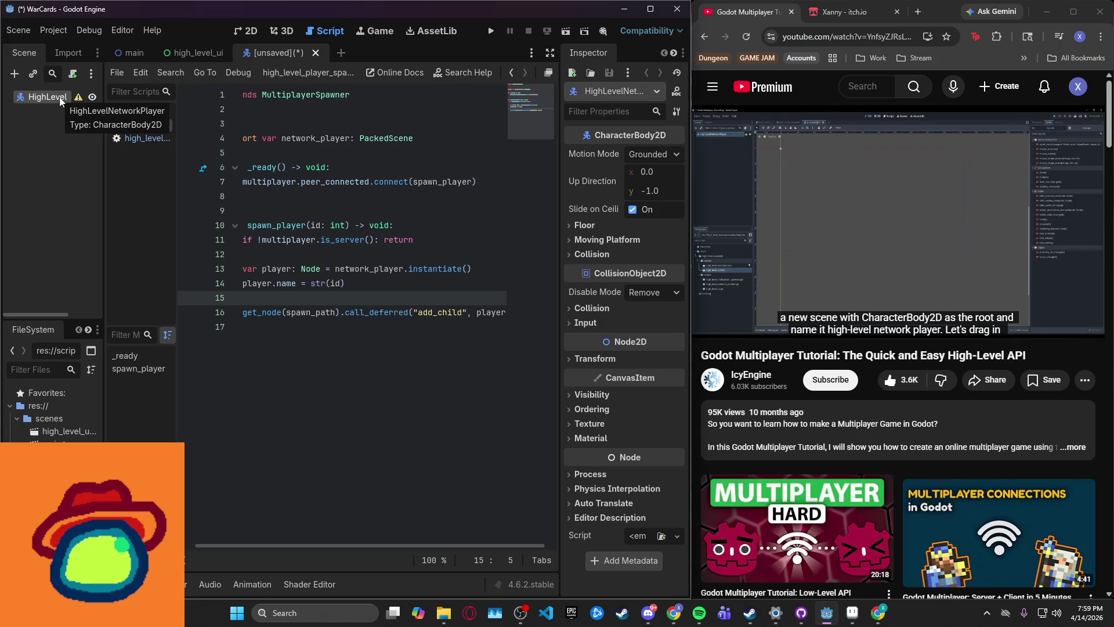
left_click(949, 191)
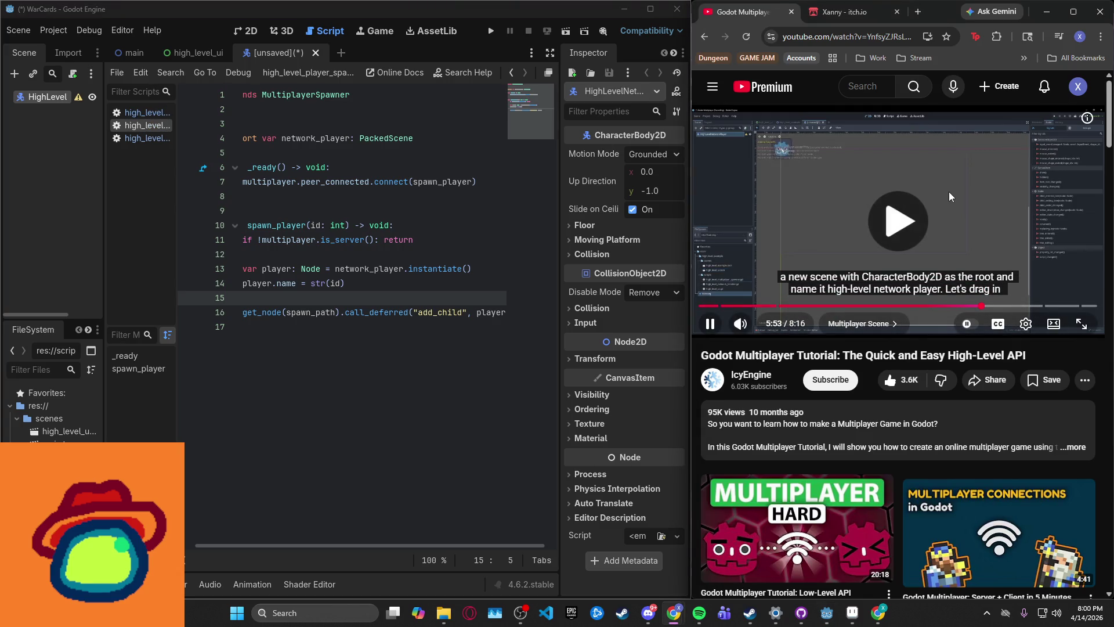
left_click(948, 191)
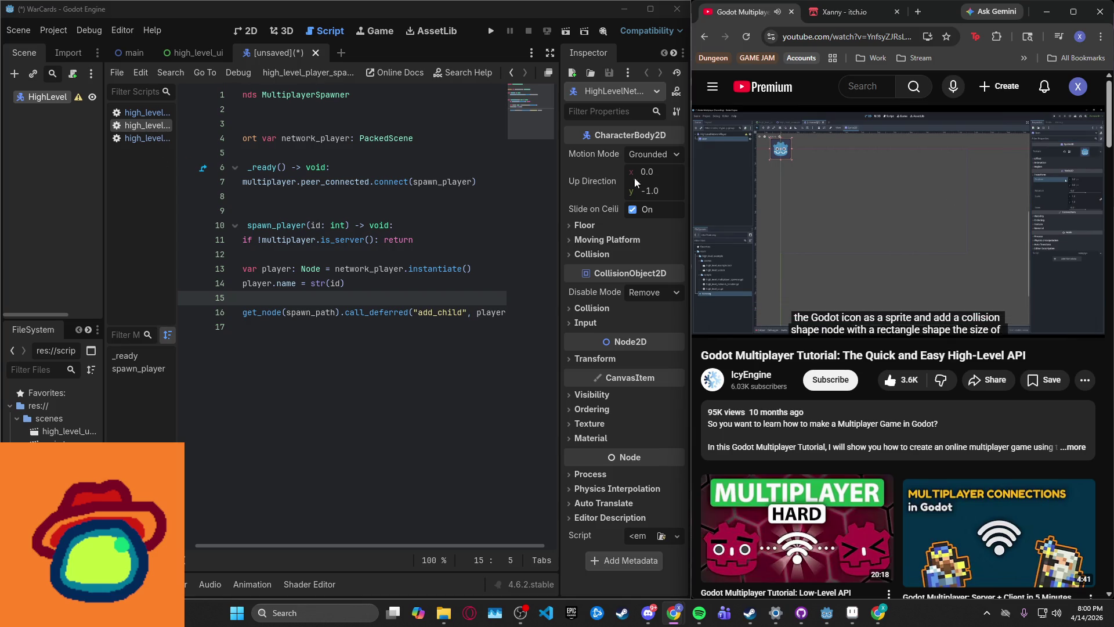
key("alt+Tab")
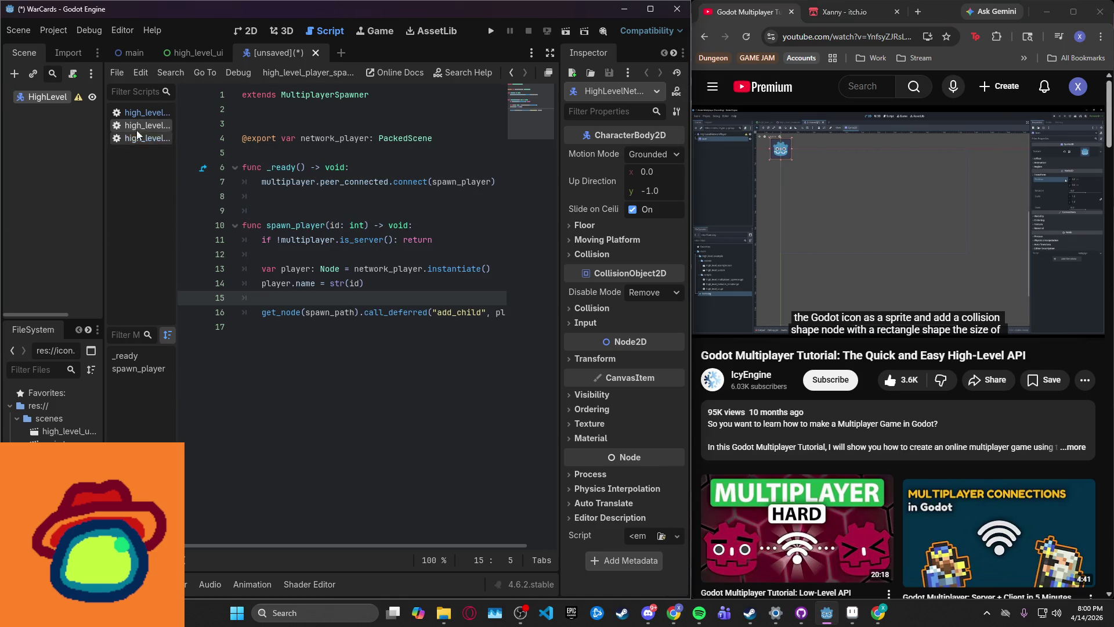
Add icon.svg as an Icon sprite in the 2D view, with its position reset to the origin.
left_click(247, 30)
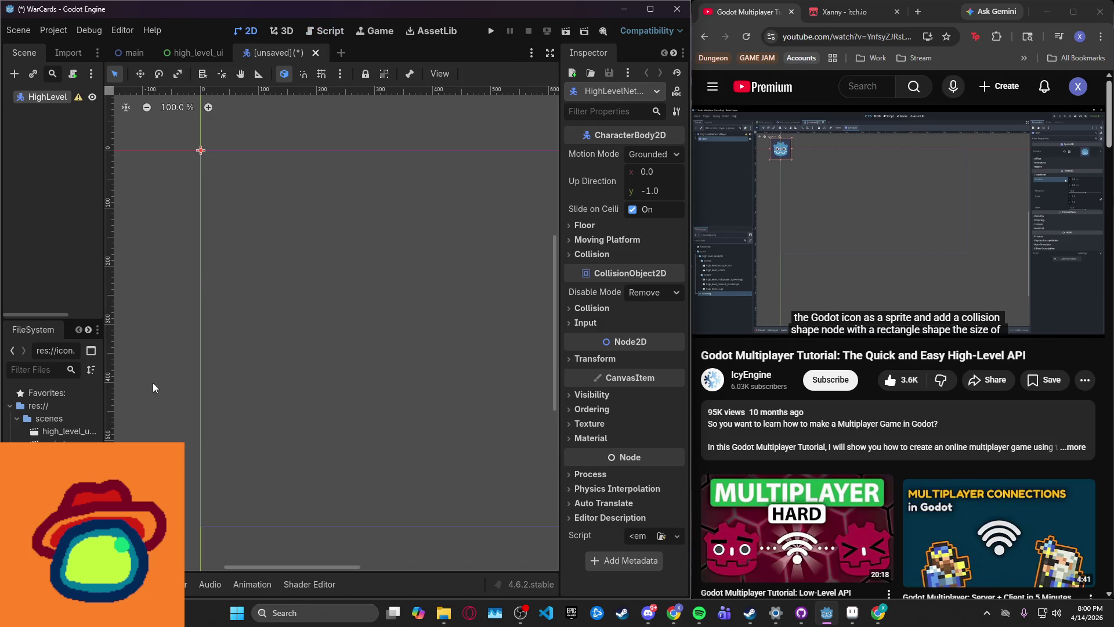
left_click_drag(163, 175, 201, 150)
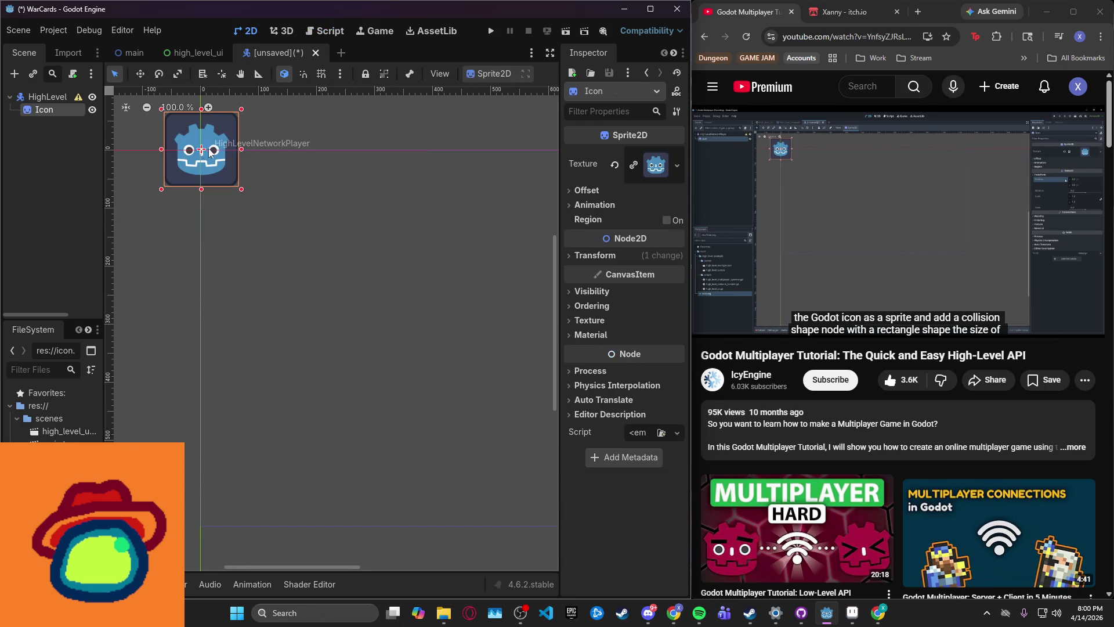
left_click(621, 255)
left_click(618, 281)
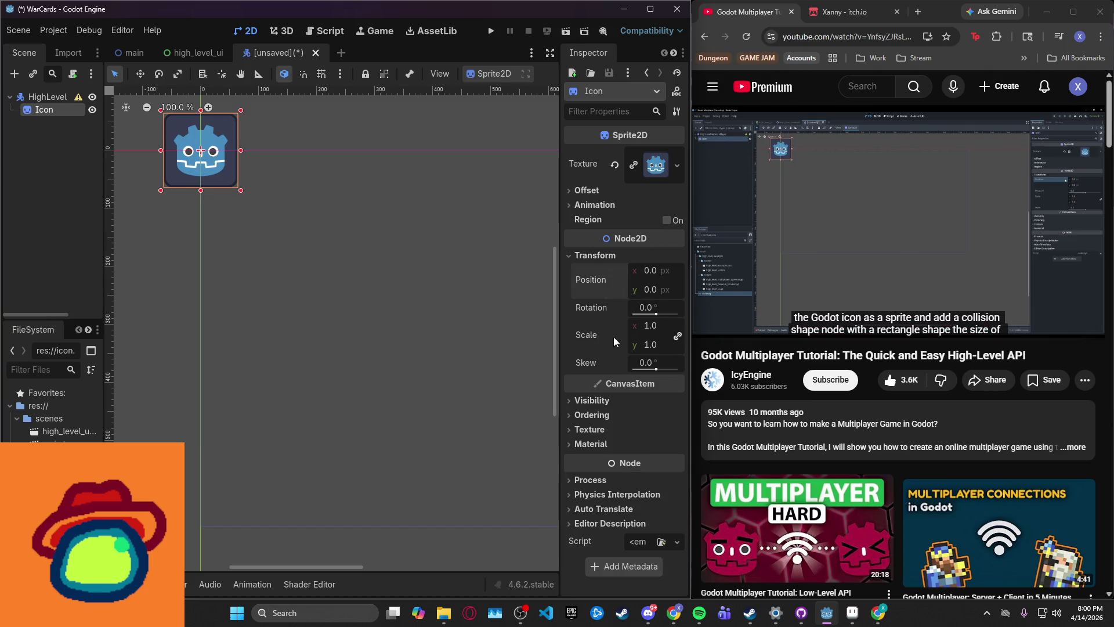
scroll(189, 148, "up", 6)
scroll(312, 290, "up", 5)
scroll(312, 290, "down", 2)
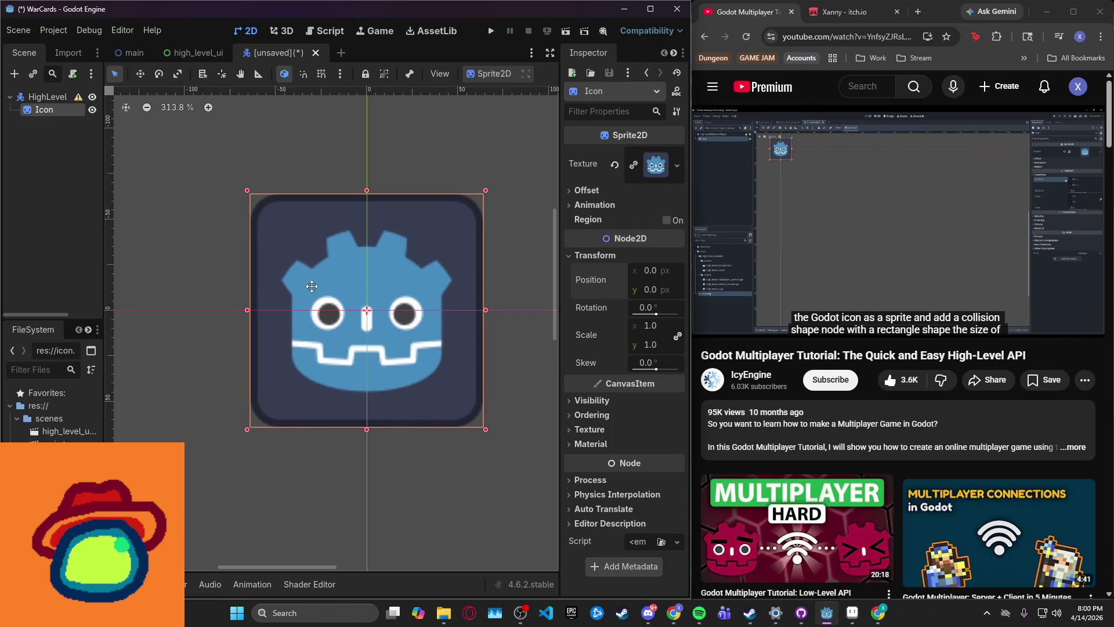
Select the HighLevelNetworkPlayer root node to add children under it.
mouse_move(902, 183)
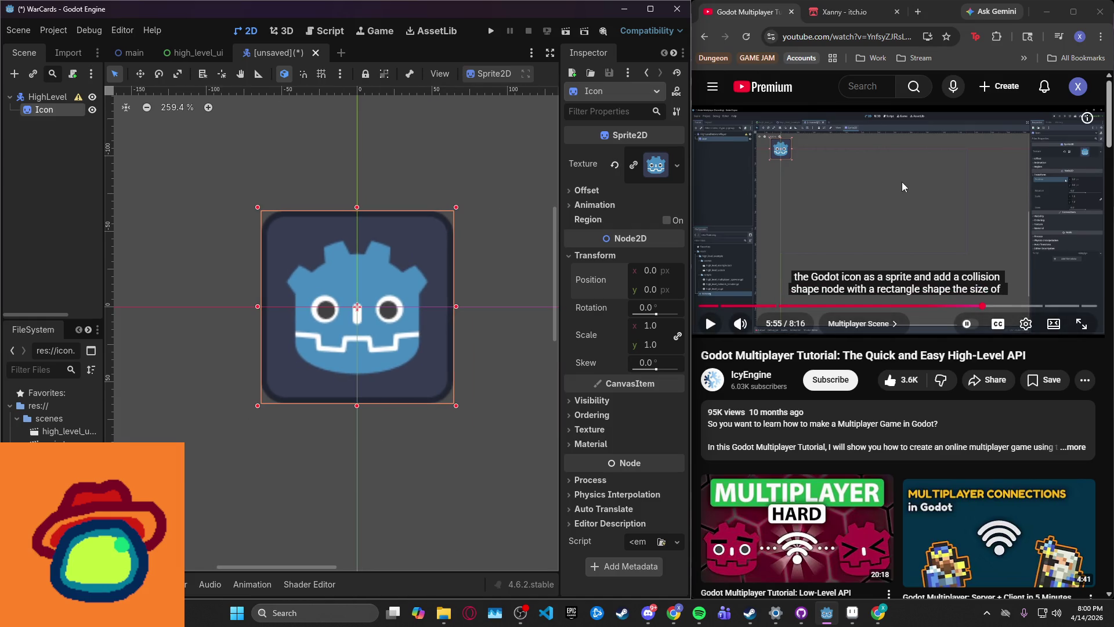
left_click(847, 204)
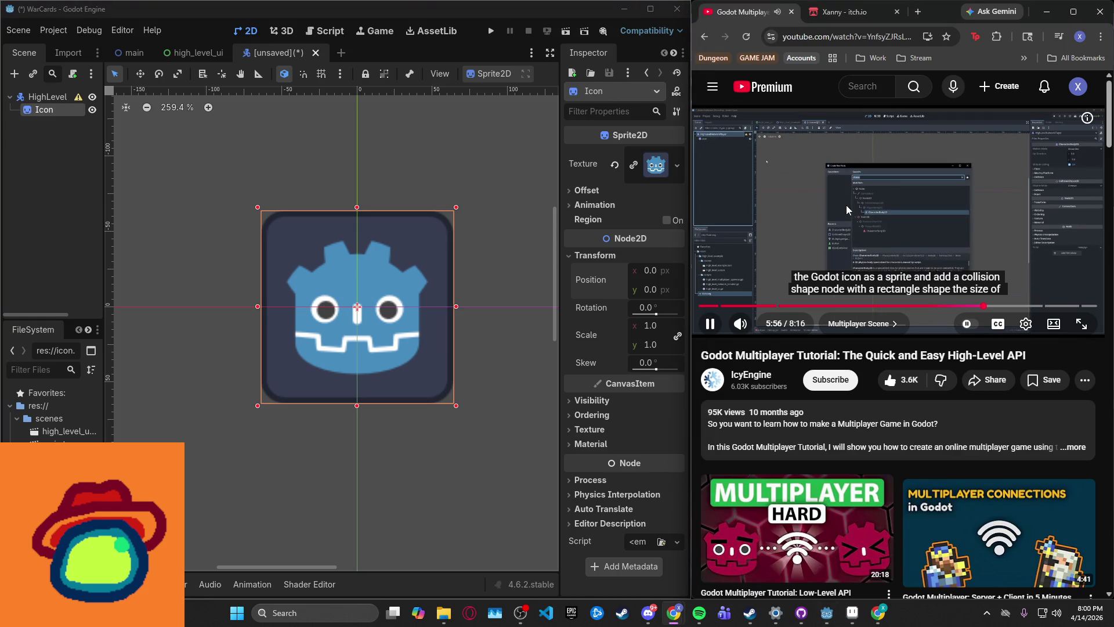
left_click(846, 204)
left_click(846, 204)
left_click(846, 204)
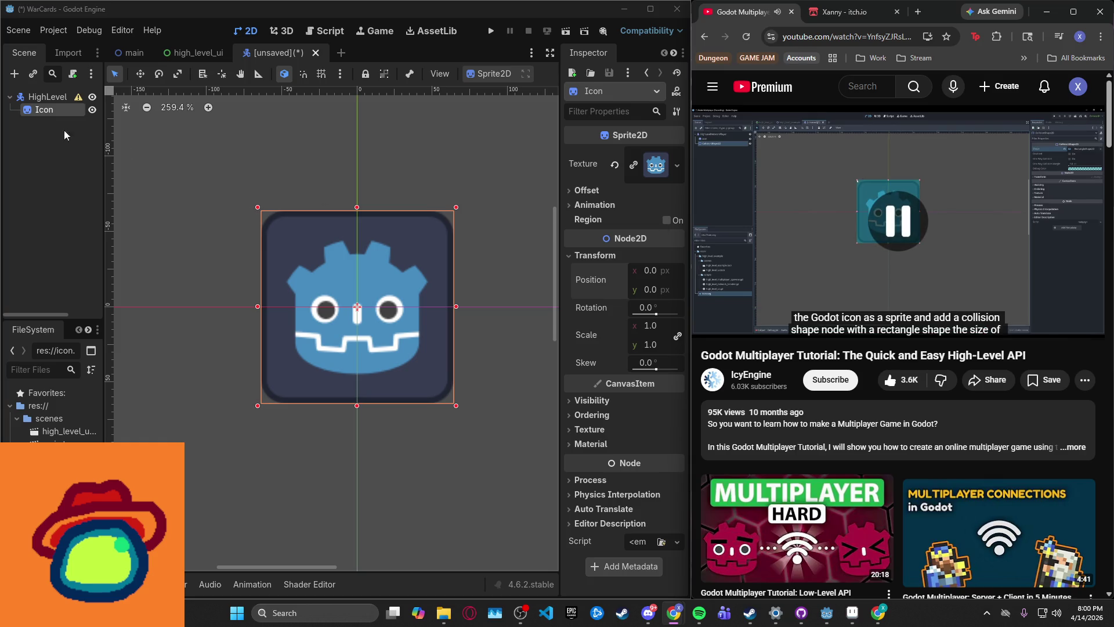
left_click(53, 92)
right_click(50, 96)
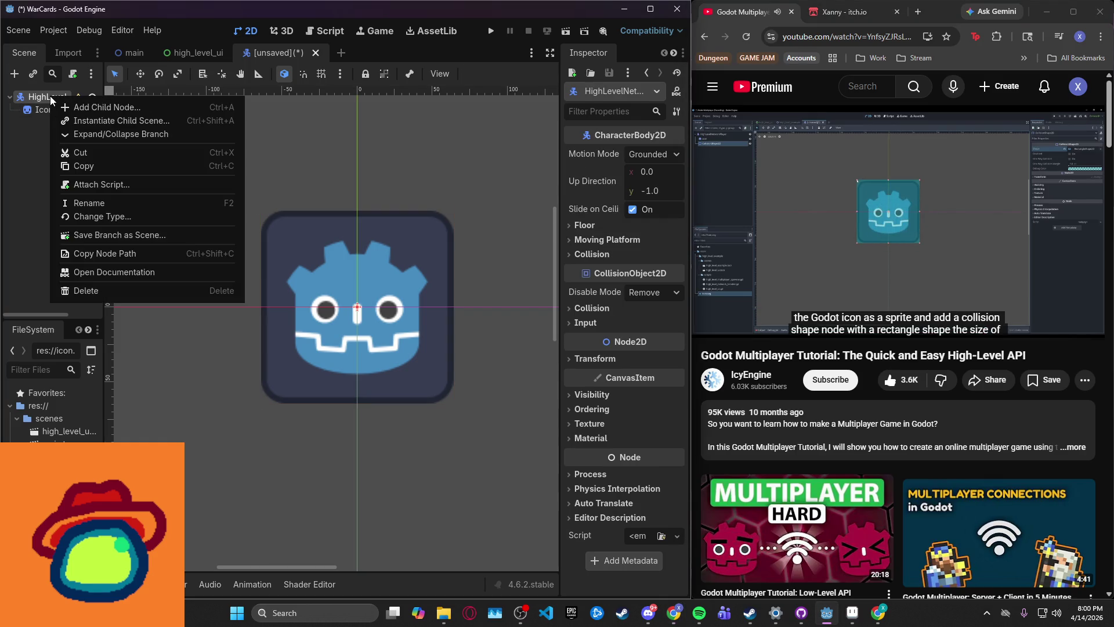
Add a CollisionShape2D child under the HighLevelNetworkPlayer root.
left_click(93, 107)
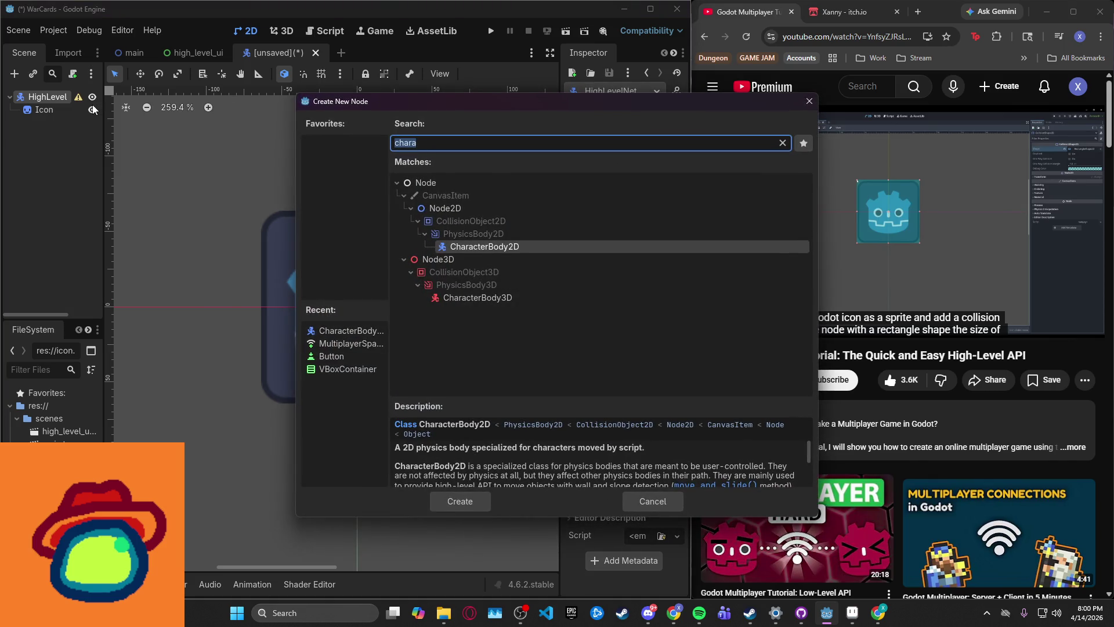
type("collis")
key("Return")
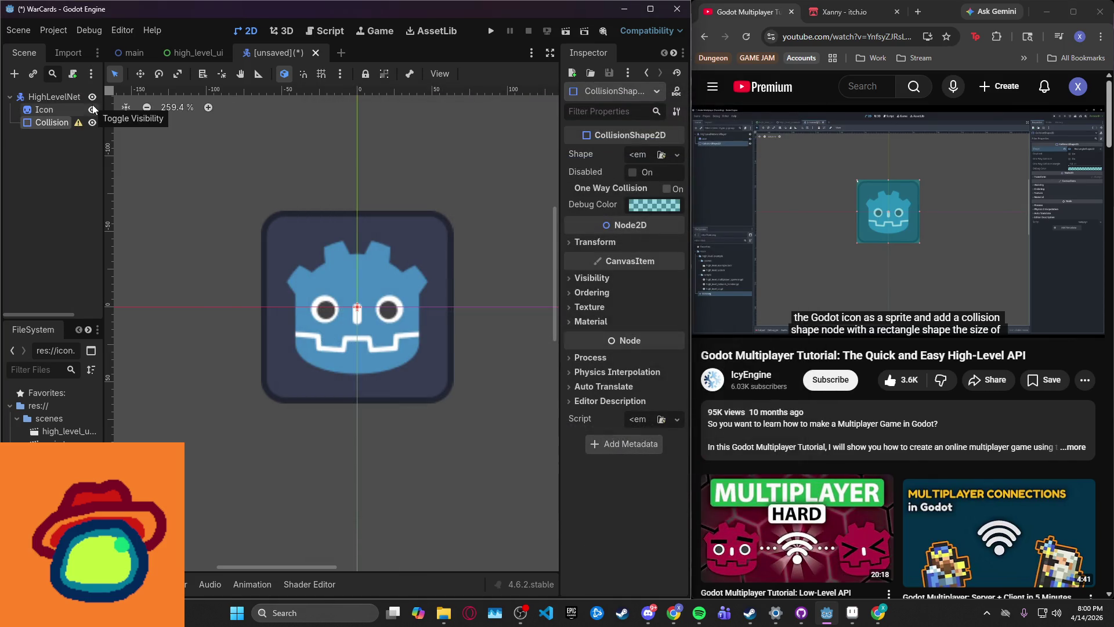
left_click(78, 122)
key("Return")
Give the collision node a RectangleShape2D sized 126 × 126 px over the icon.
left_click(643, 154)
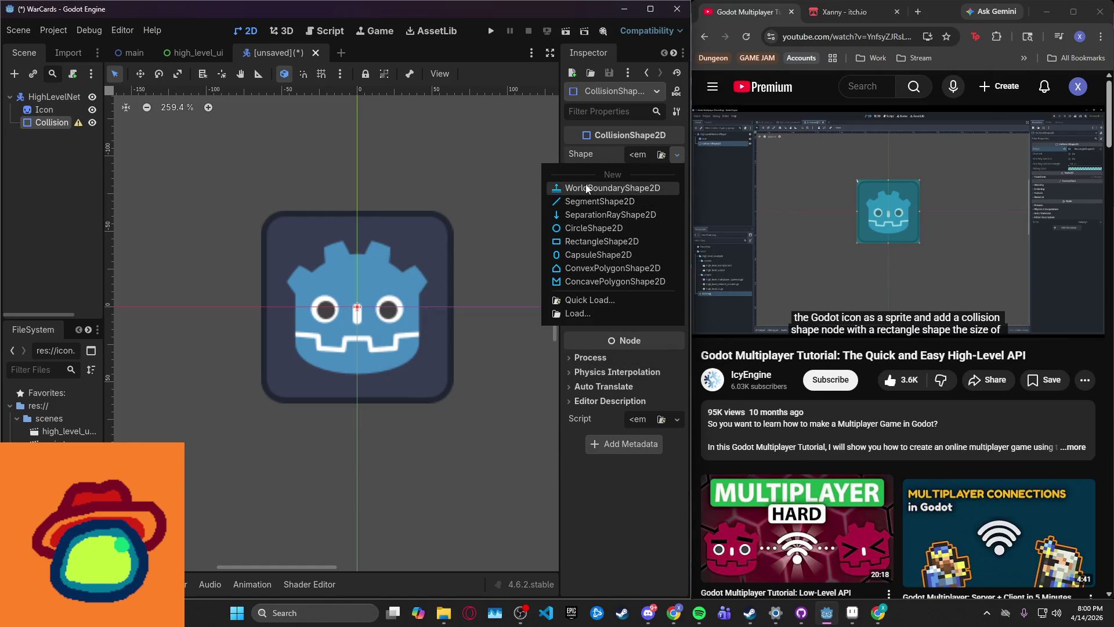
left_click(596, 242)
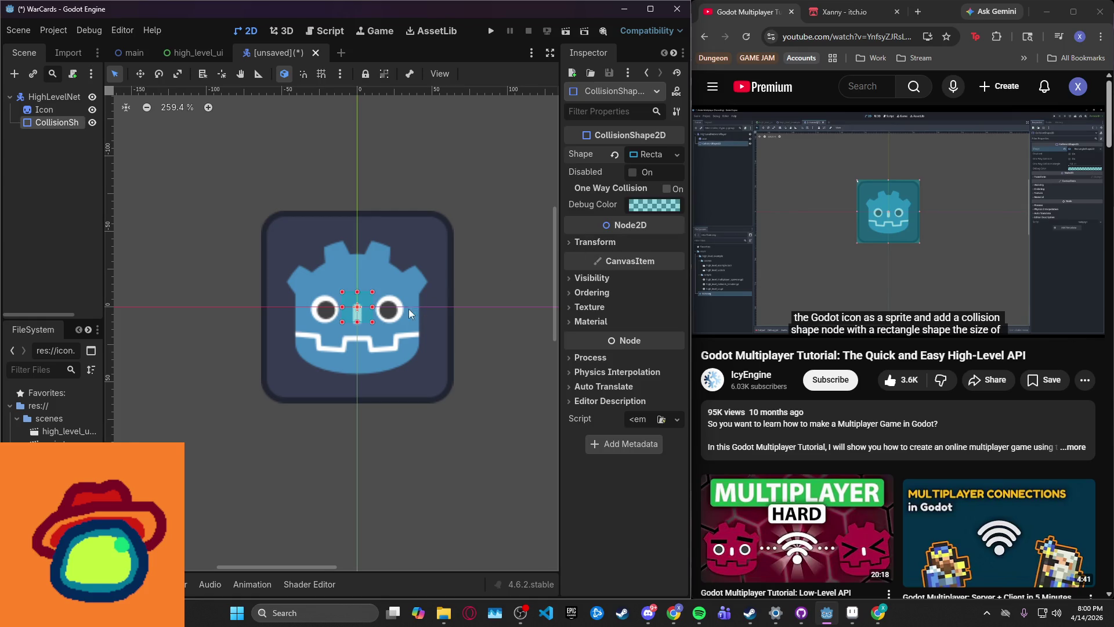
mouse_move(372, 292)
left_mouse_down()
mouse_move(437, 222)
mouse_move(464, 211)
mouse_move(451, 212)
left_mouse_up()
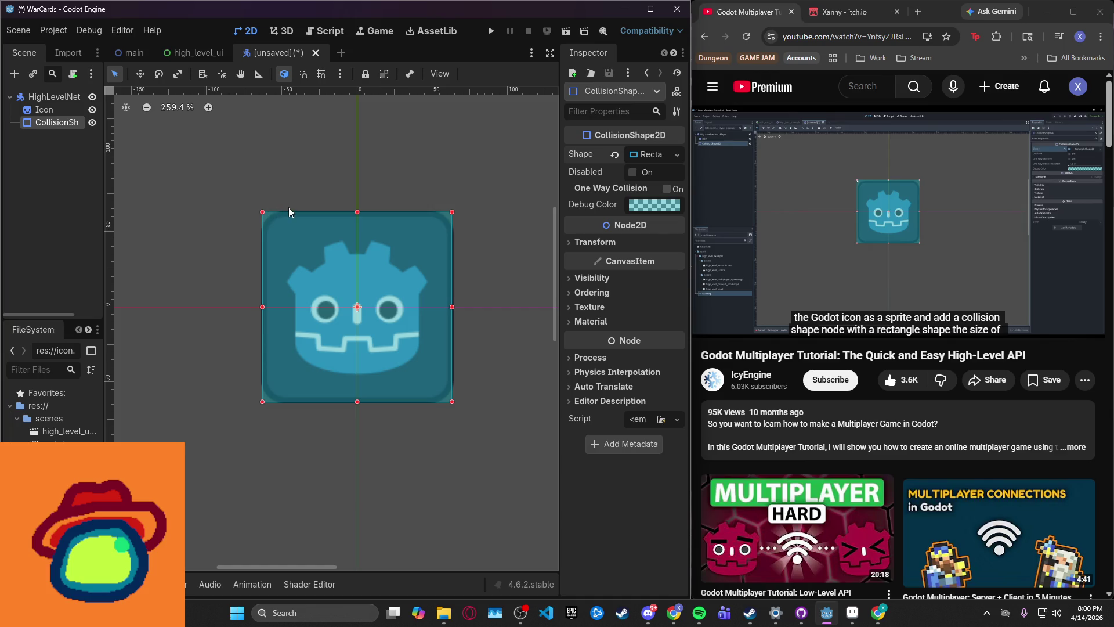
left_click(640, 156)
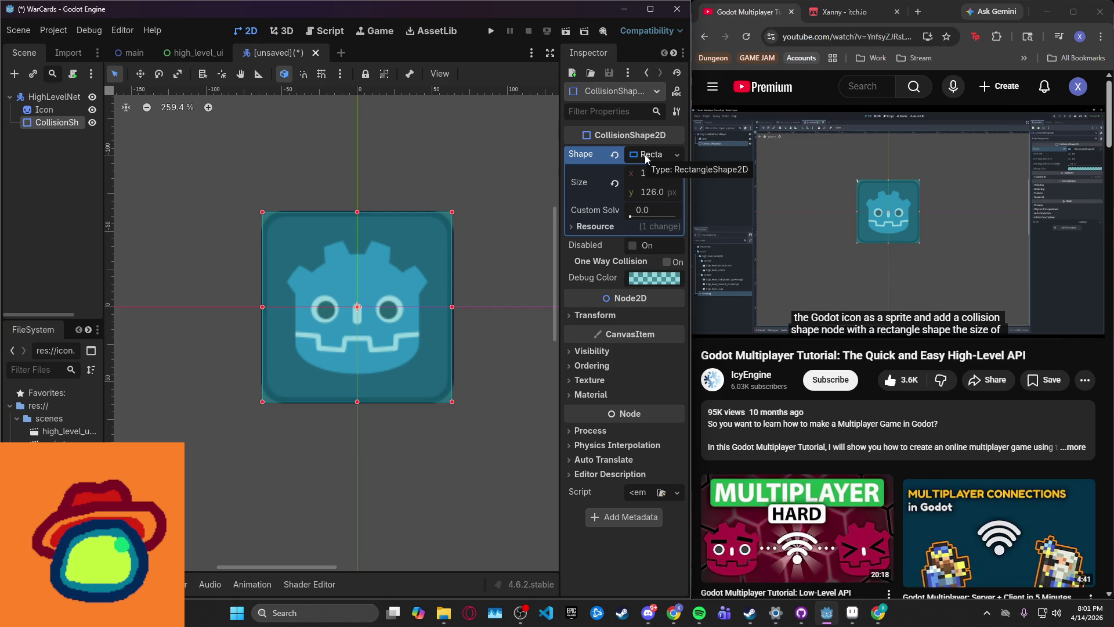
left_click(646, 157)
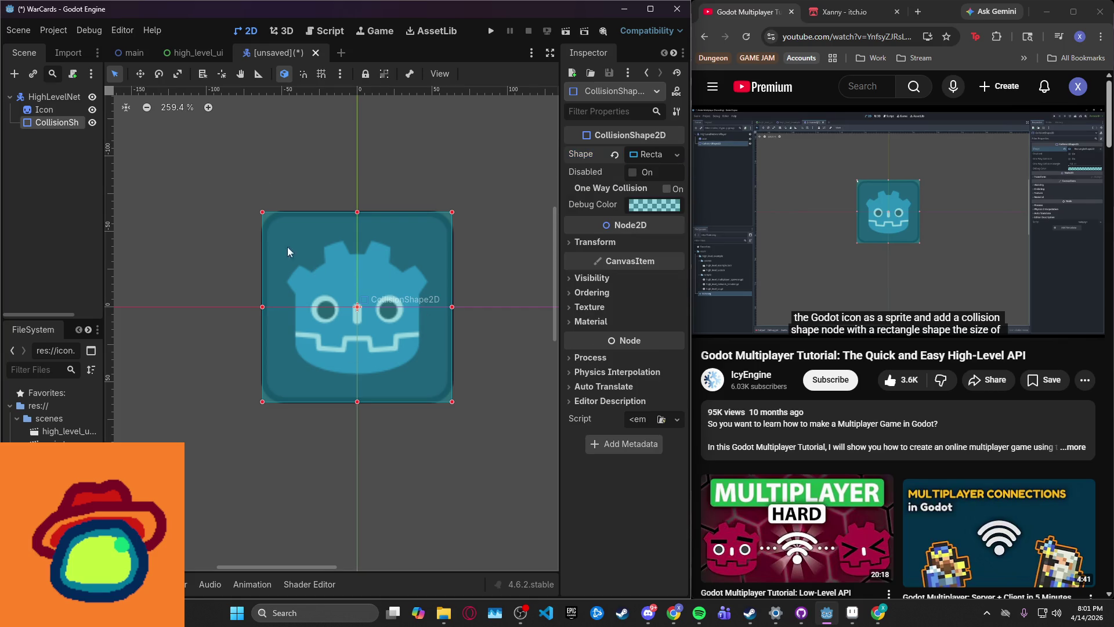
left_click(930, 195)
left_click(931, 195)
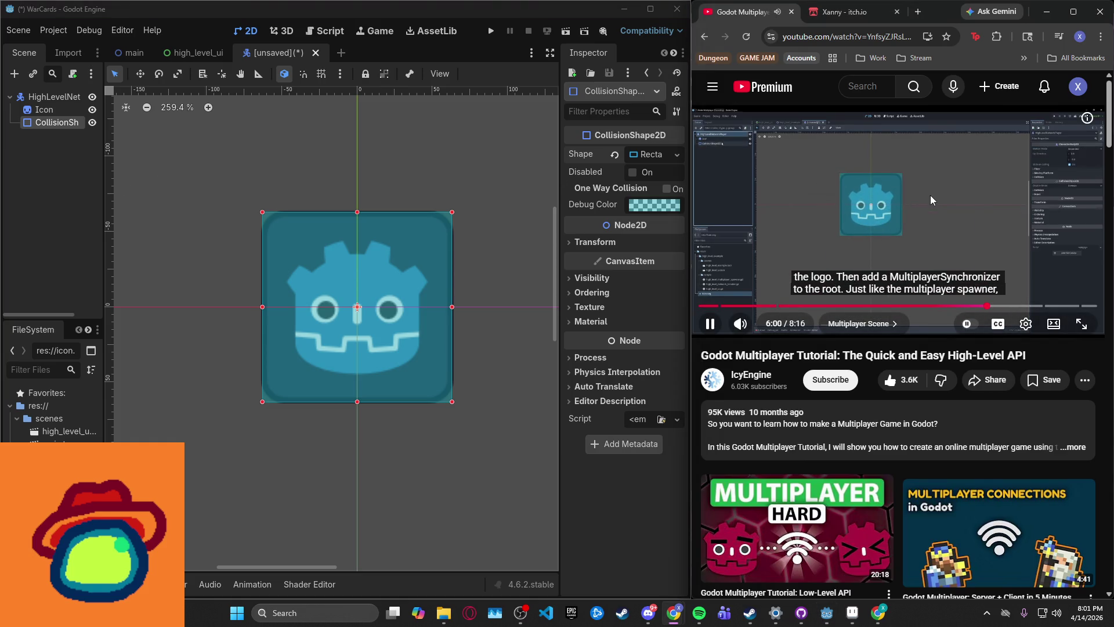
left_click(918, 203)
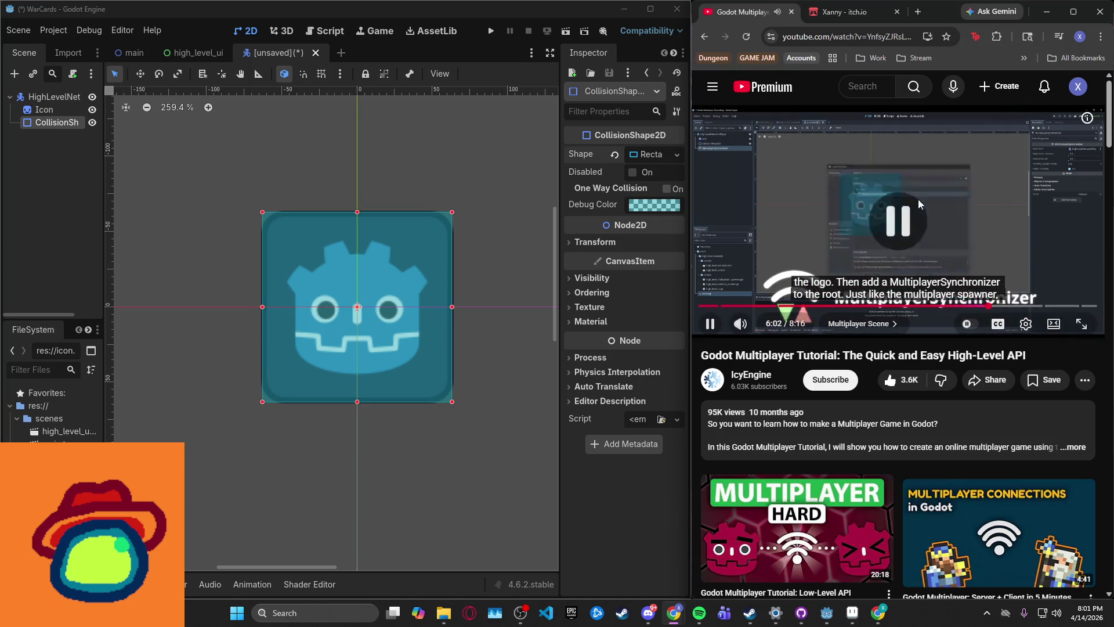
right_click(28, 96)
left_click(57, 106)
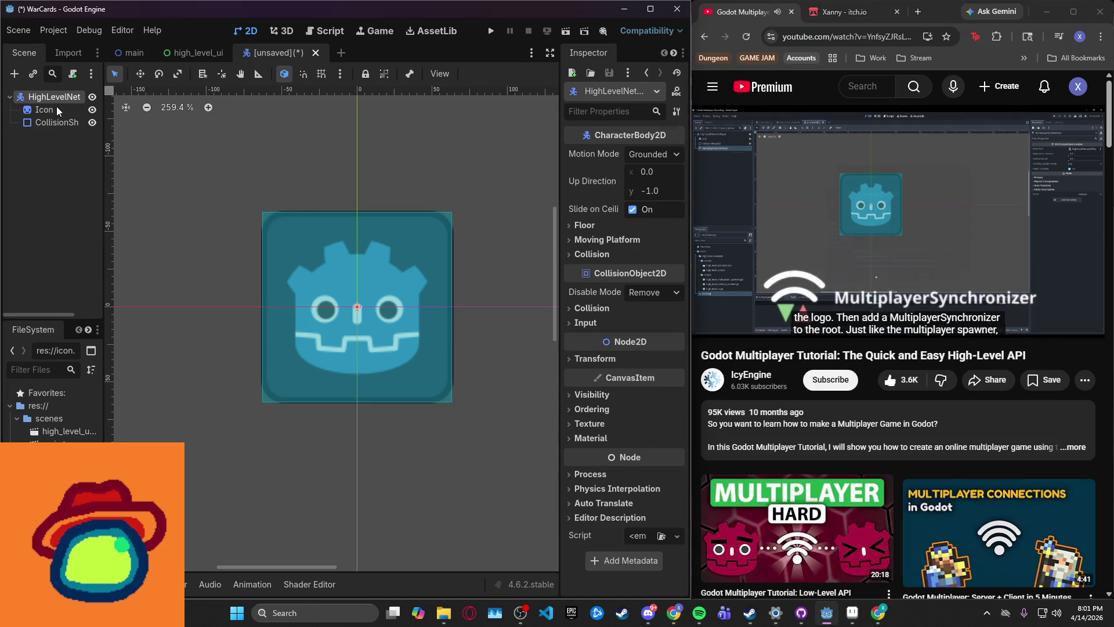
Search 'multip' and add a MultiplayerSynchronizer child to HighLevelNetworkPlayer.
type("mult")
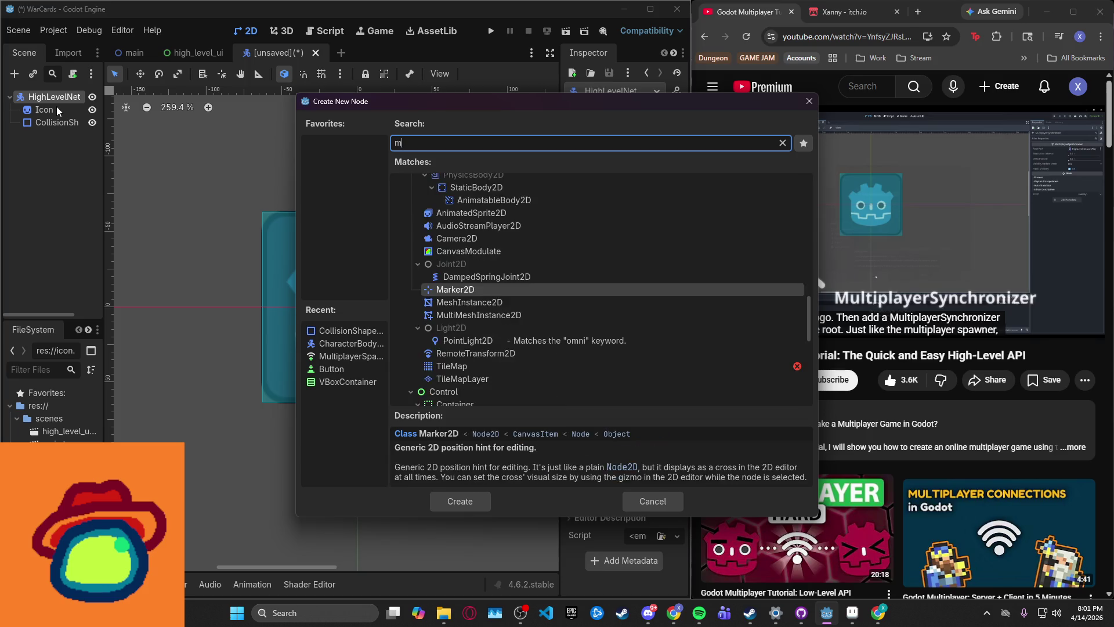
type("ipl")
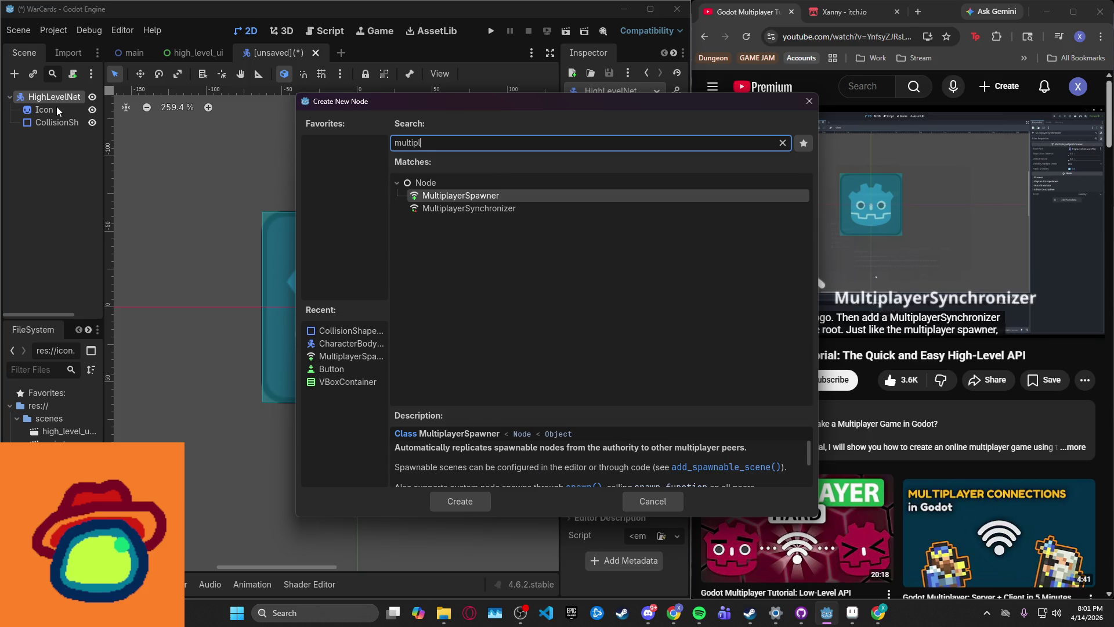
key("Down")
key("Return")
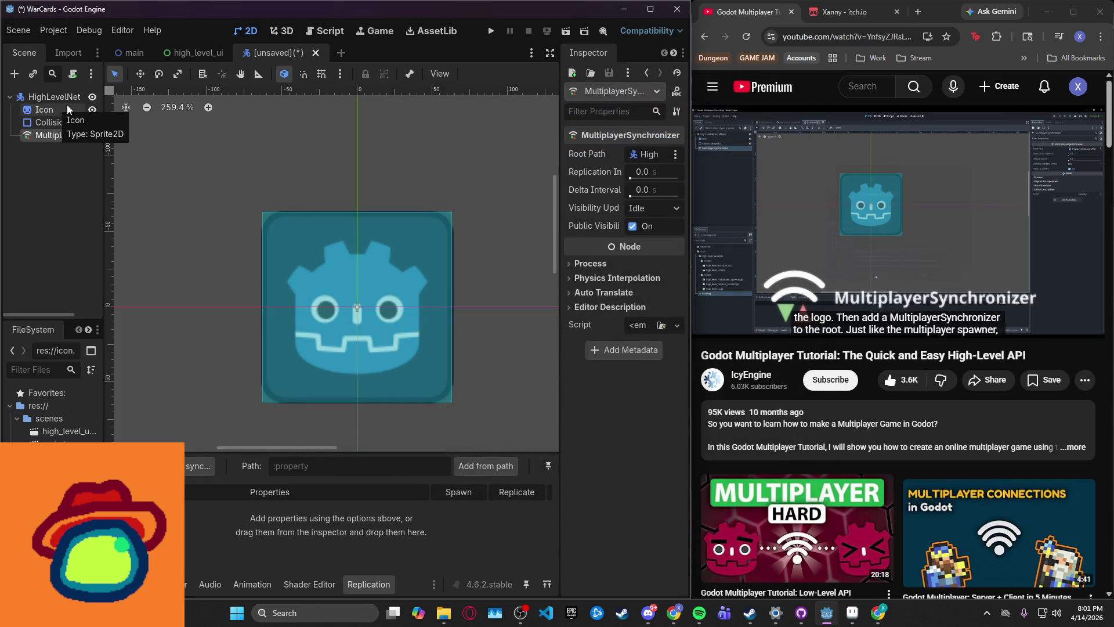
left_click(887, 215)
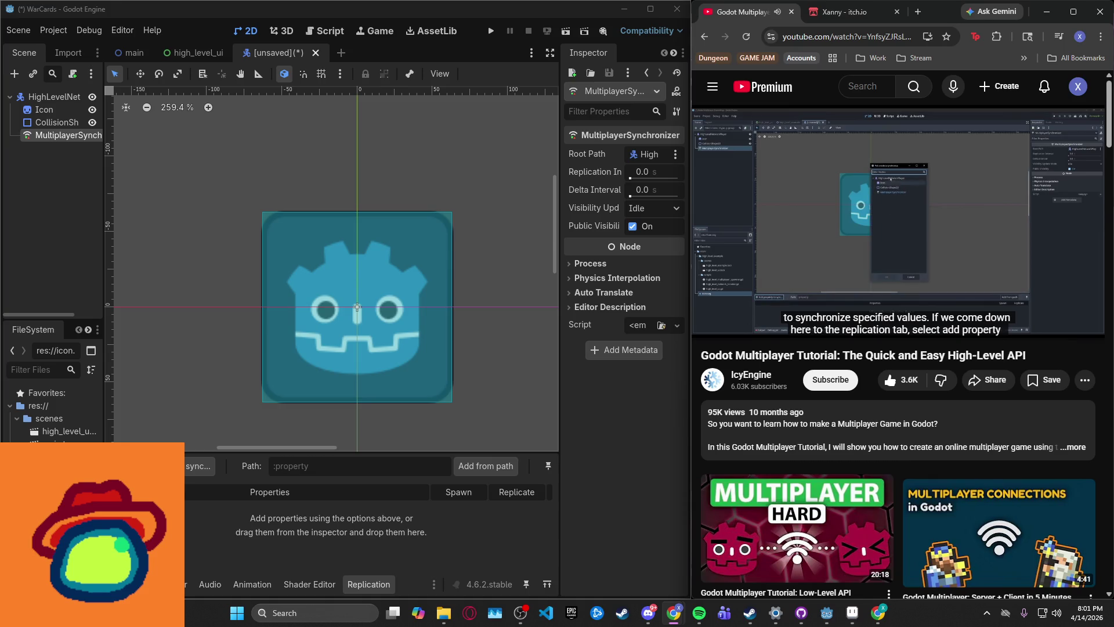
left_click(199, 466)
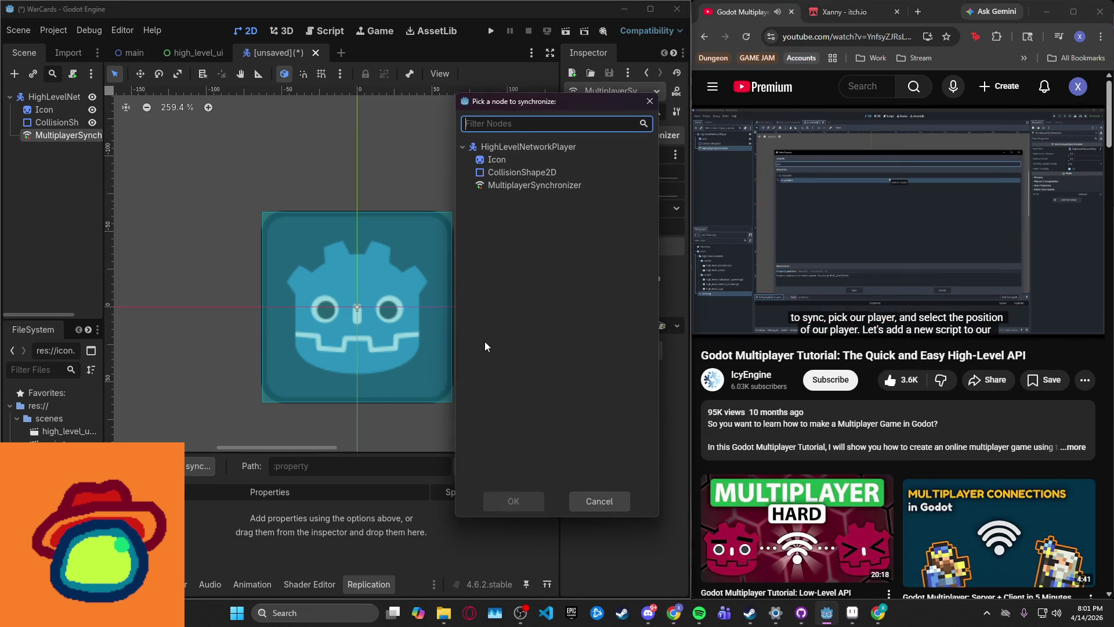
Pick HighLevelNetworkPlayer as the node to synchronize, replaying the tutorial for reference.
left_click(532, 146)
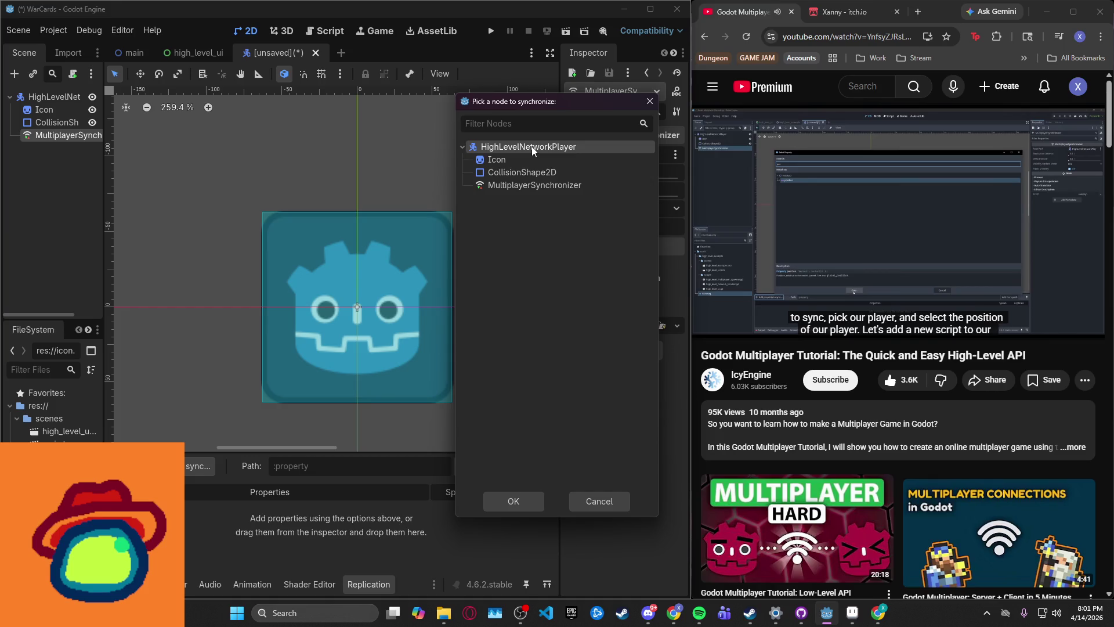
left_click(513, 501)
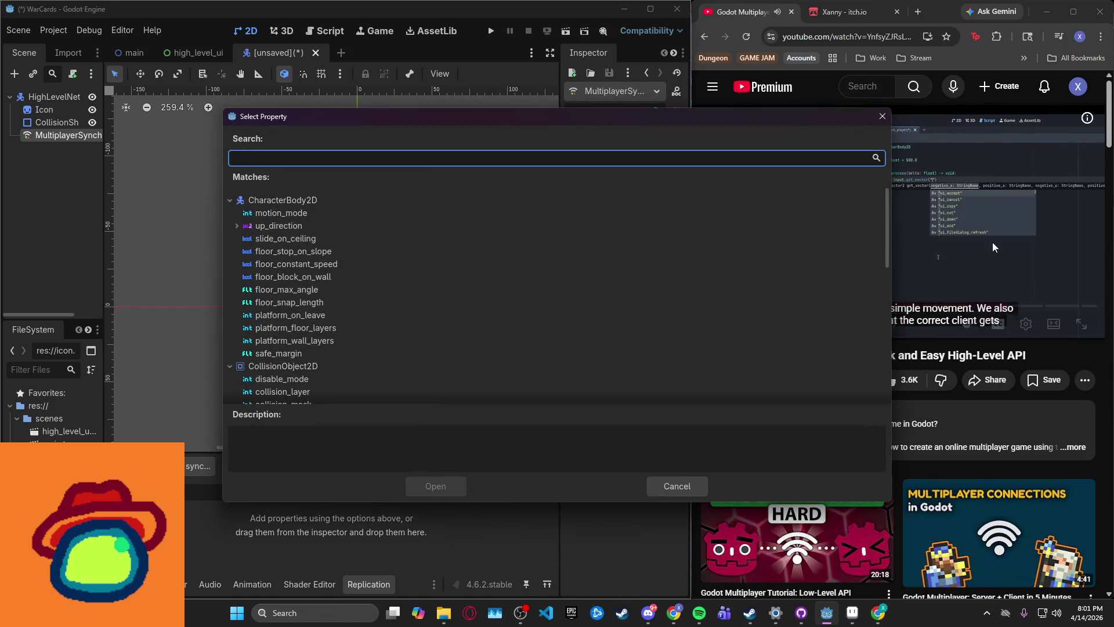
left_click(1045, 246)
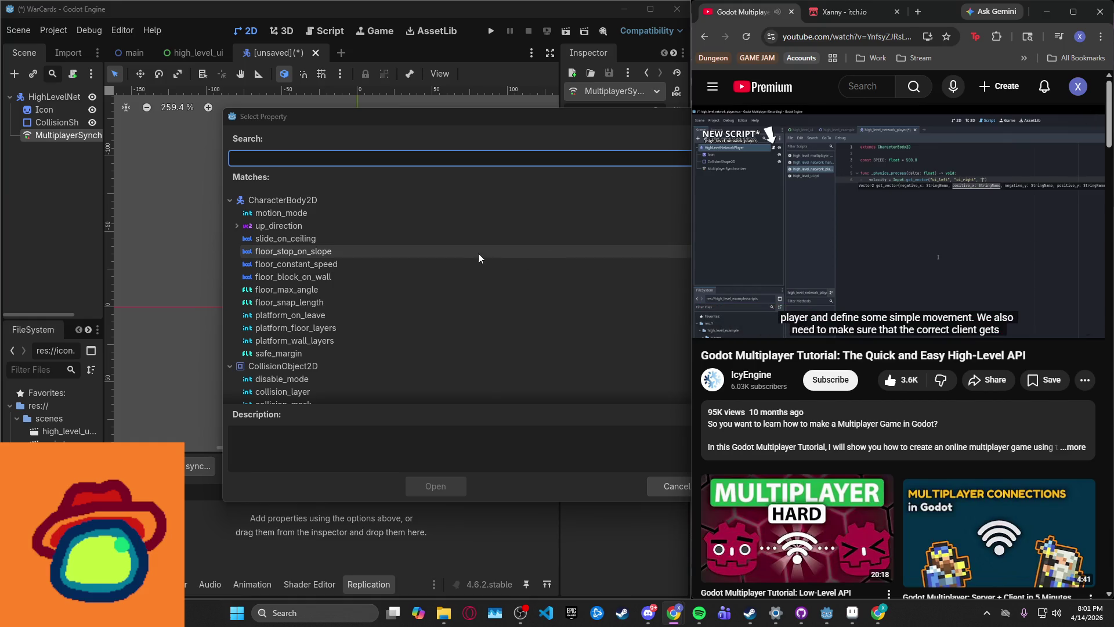
left_click_drag(960, 305, 944, 283)
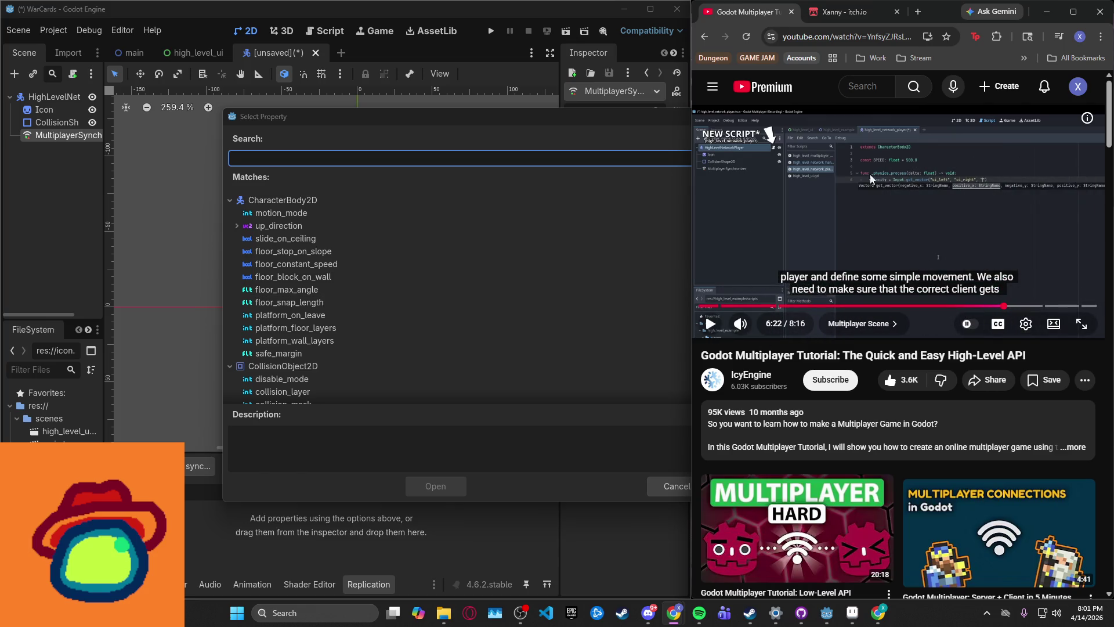
key("Left")
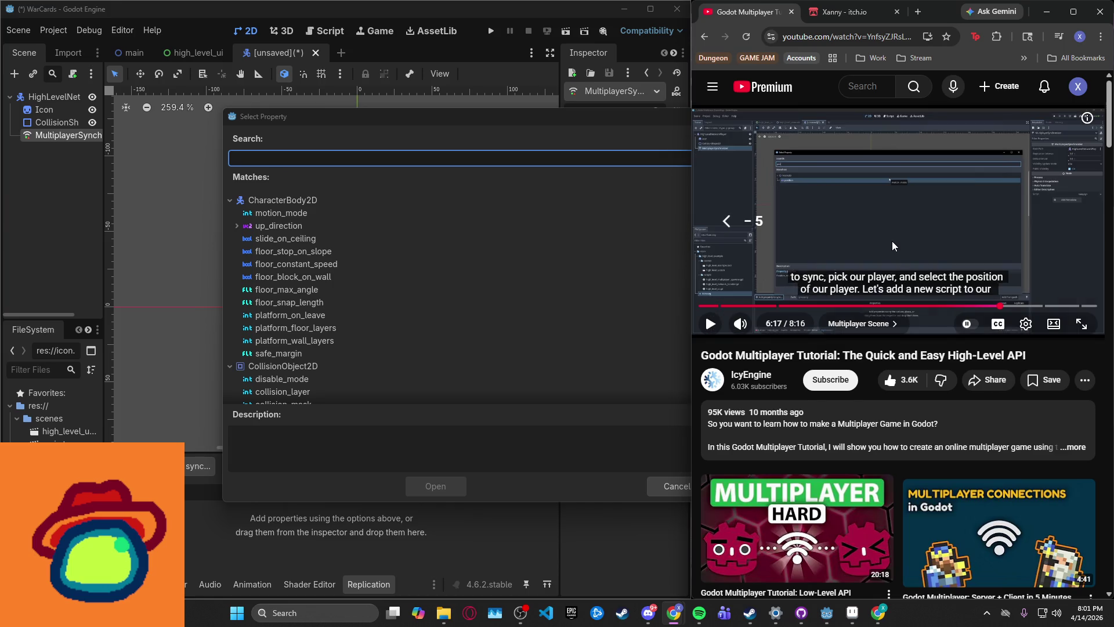
left_click(893, 242)
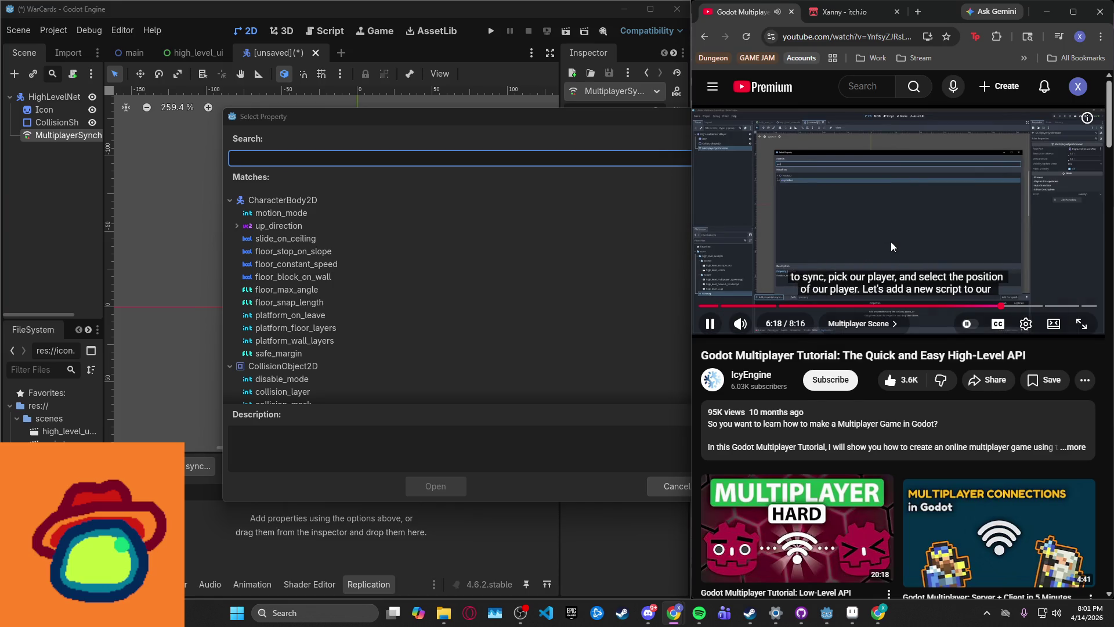
left_click(890, 241)
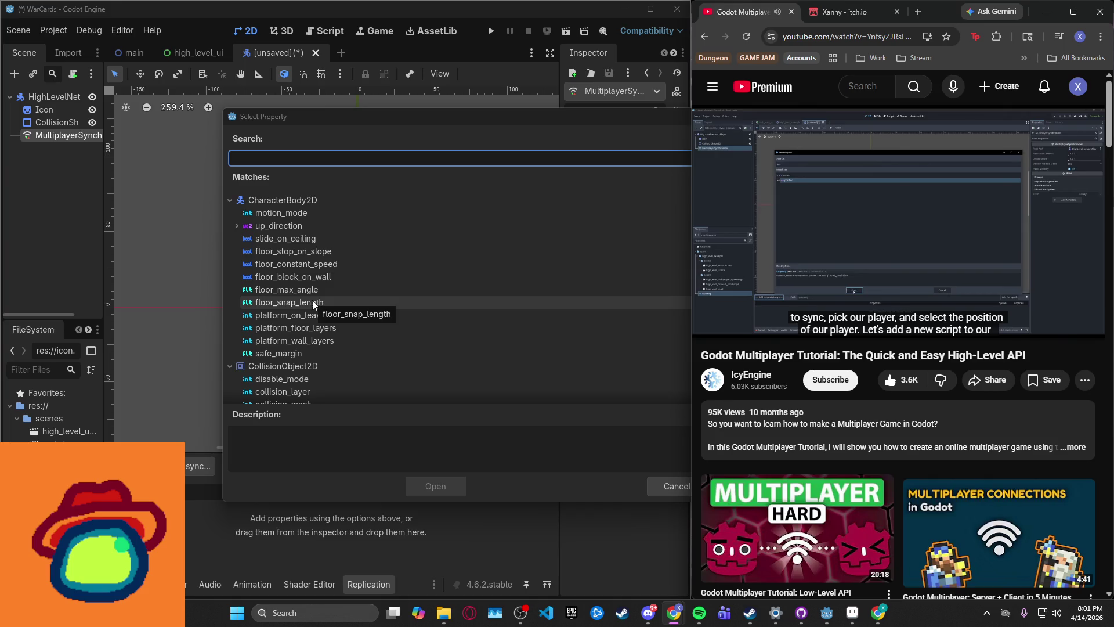
Add HighLevelNetworkPlayer's position to the synchronizer's replicated properties.
scroll(312, 301, "down", 5)
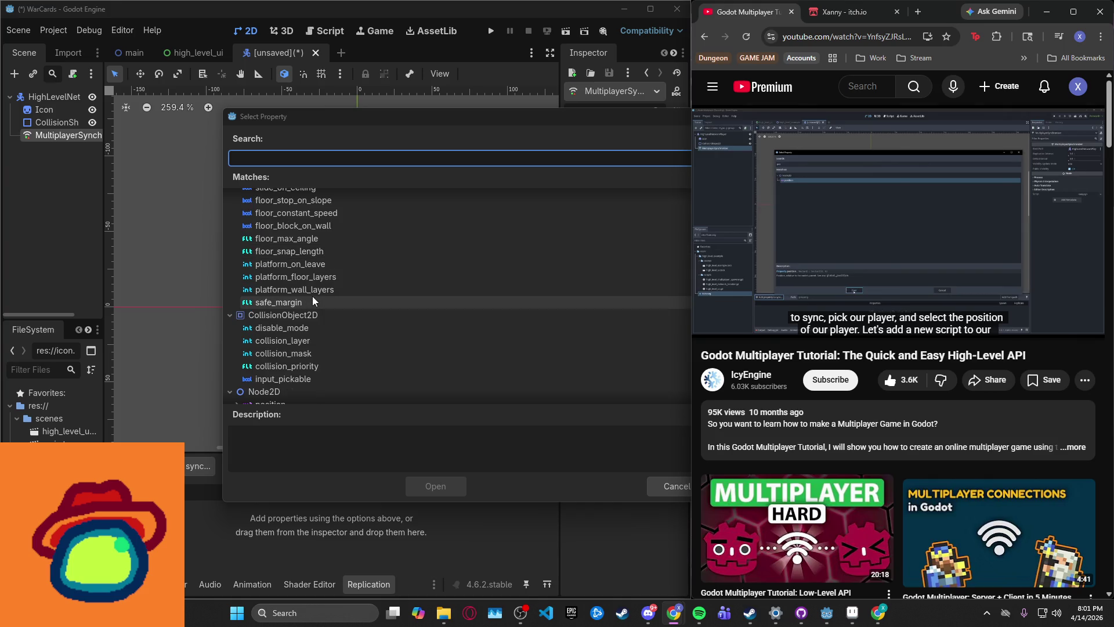
scroll(312, 297, "down", 1)
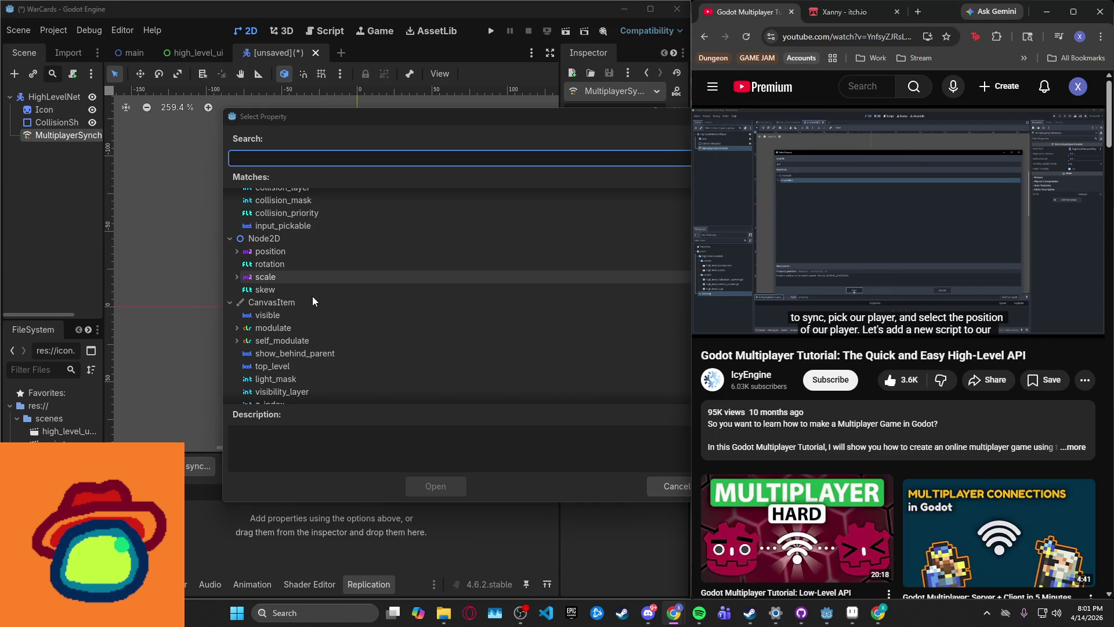
left_click(268, 250)
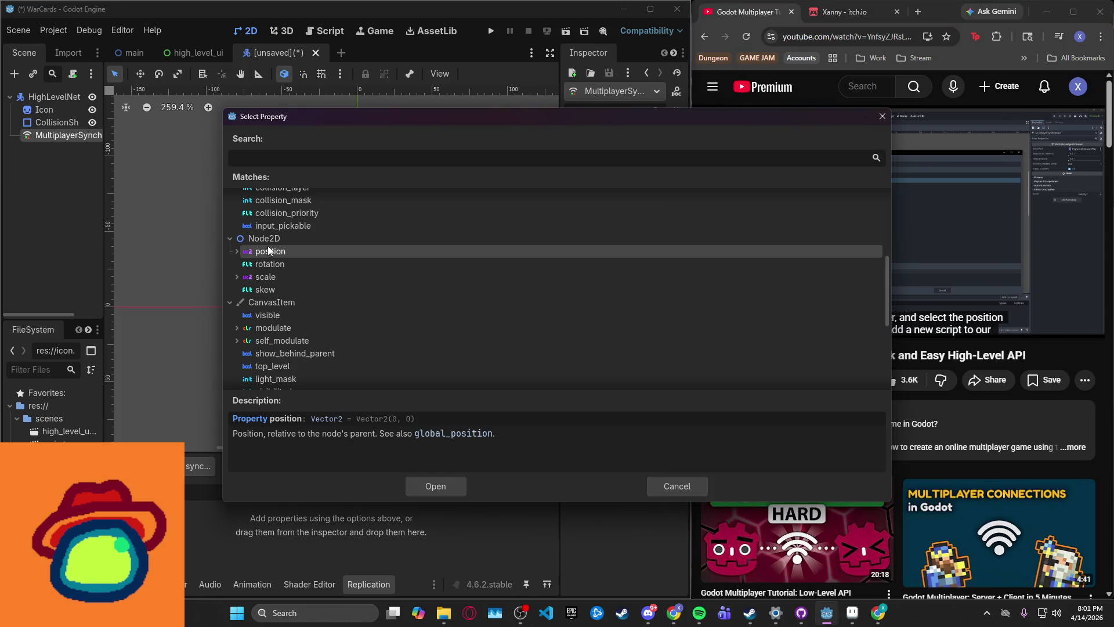
left_click(451, 484)
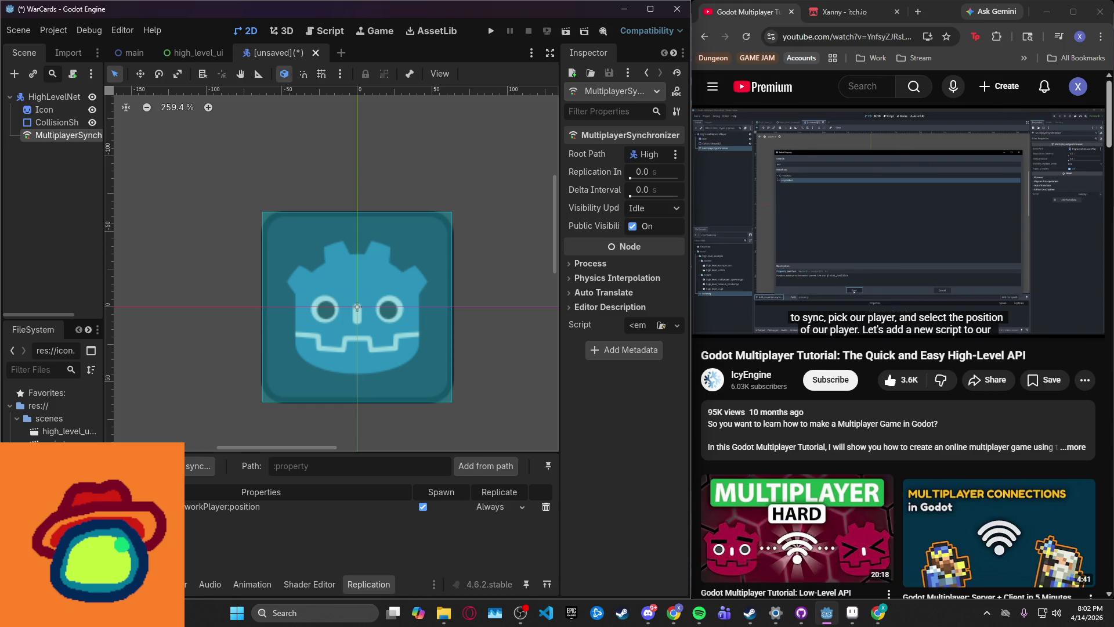
key("alt+Tab")
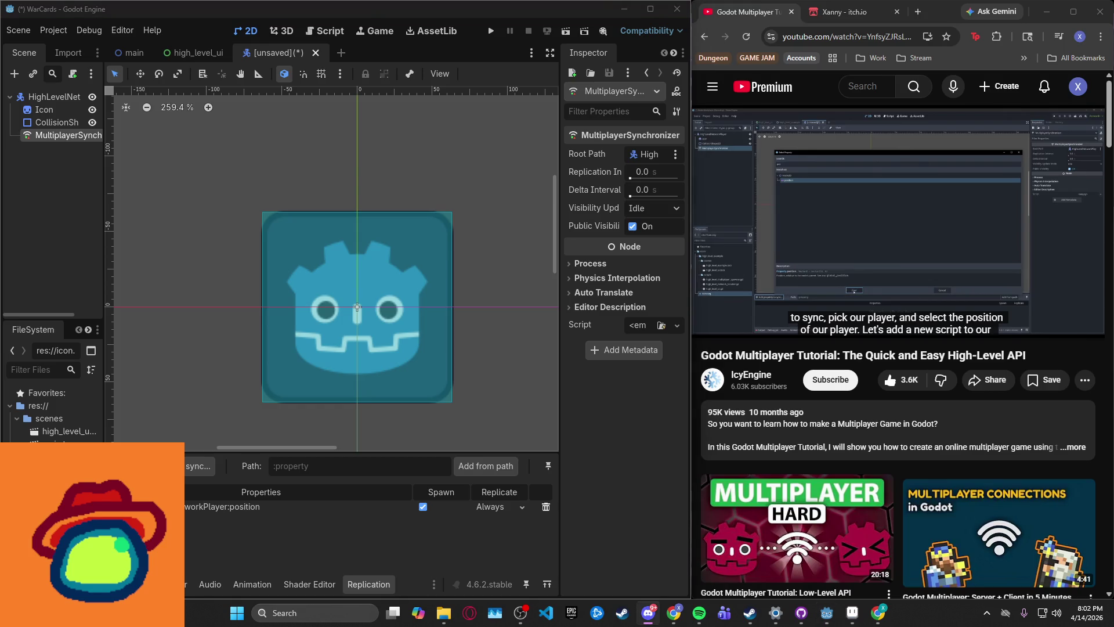
key("alt+Tab")
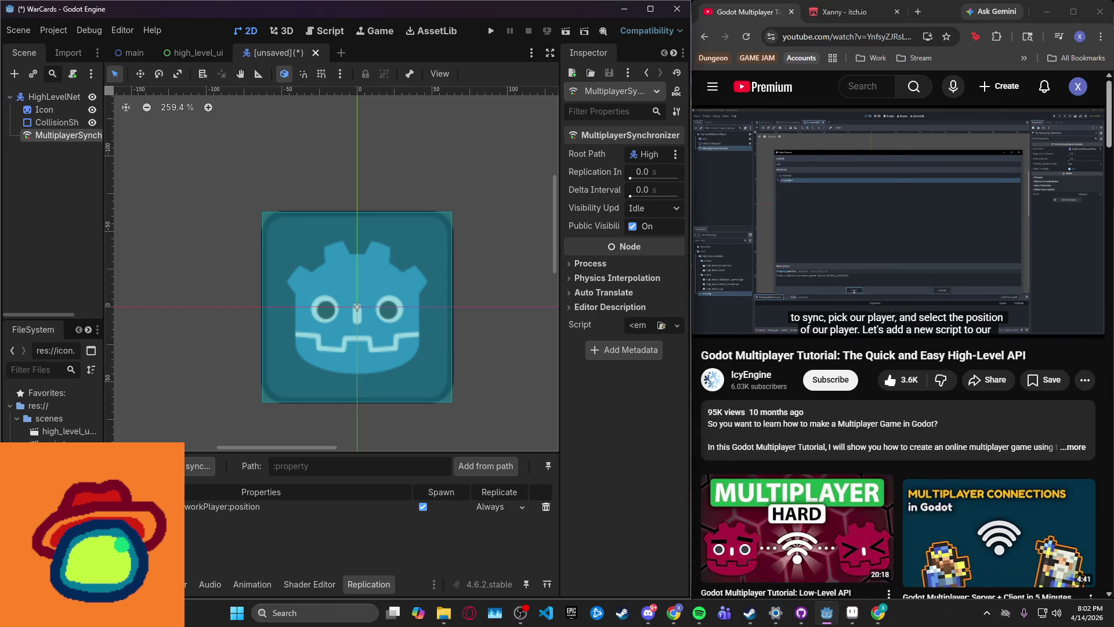
key("alt+Tab")
key("super+Down")
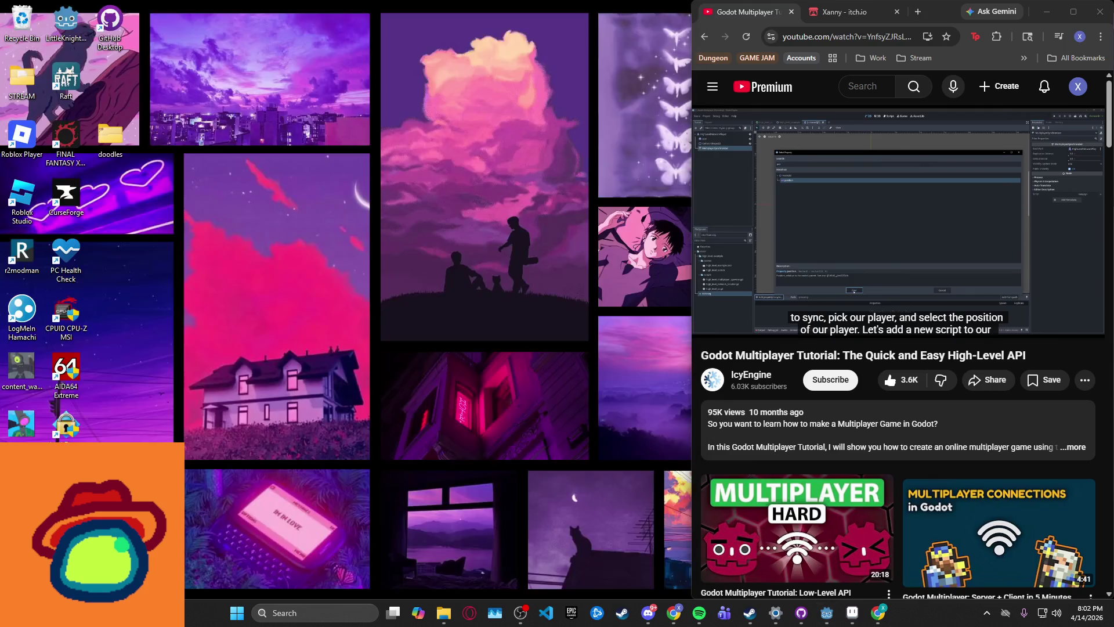
key("super+Down")
key("alt+Tab")
key("super+Down")
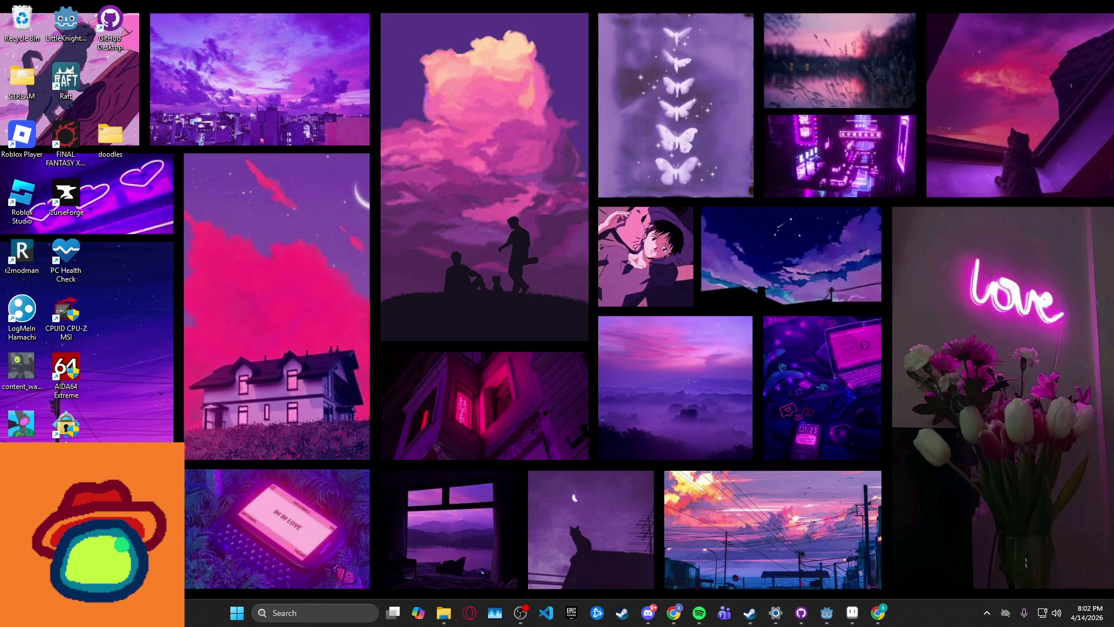
key("super+d")
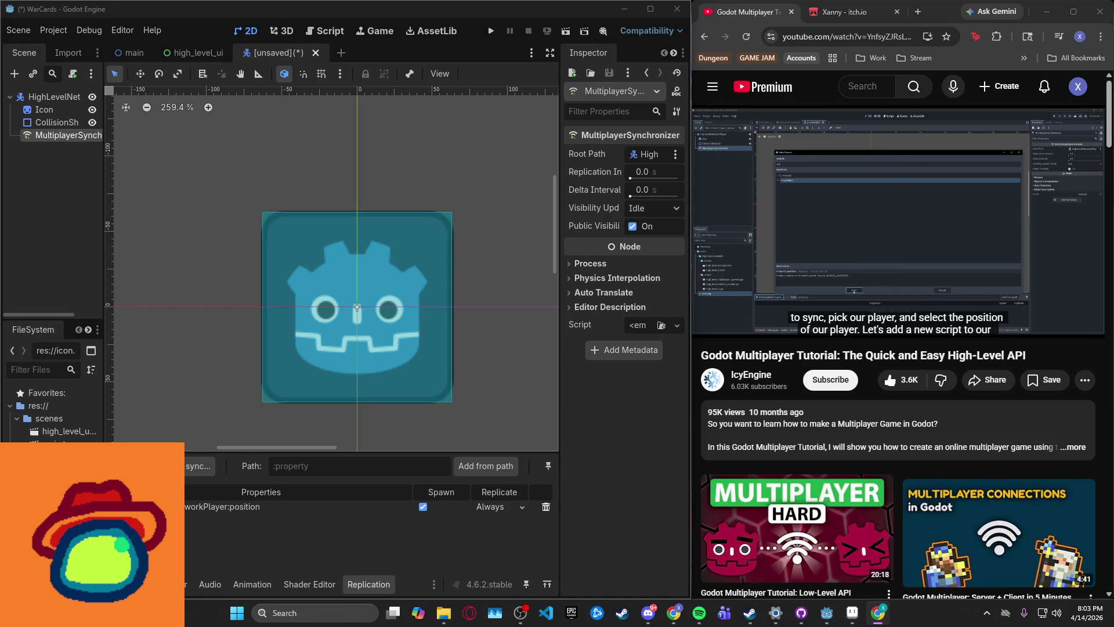
key("alt+Tab")
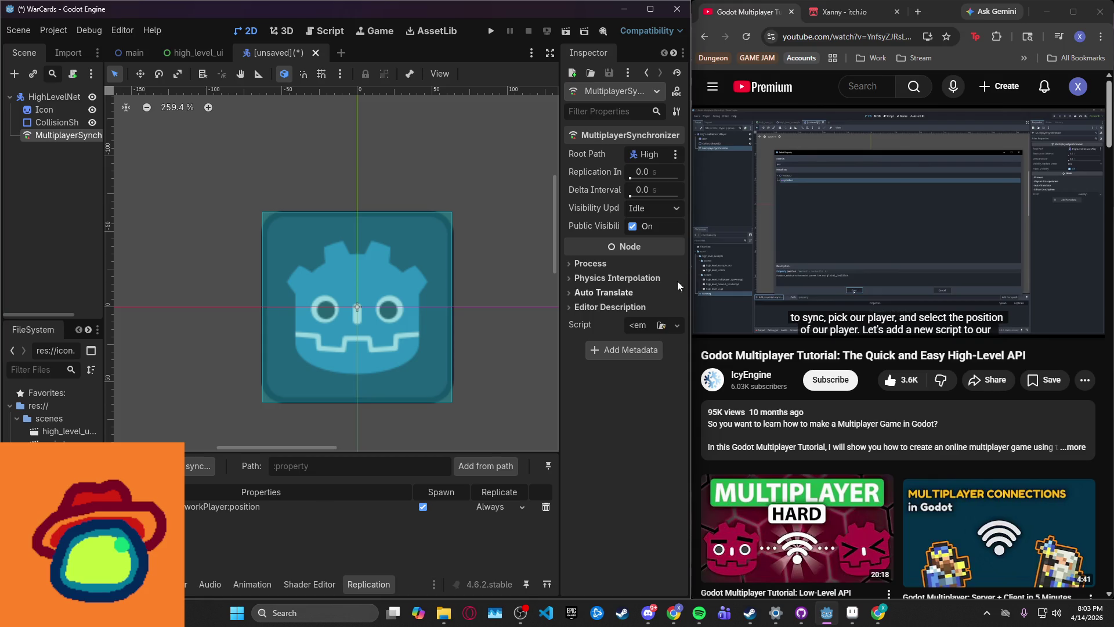
mouse_move(708, 264)
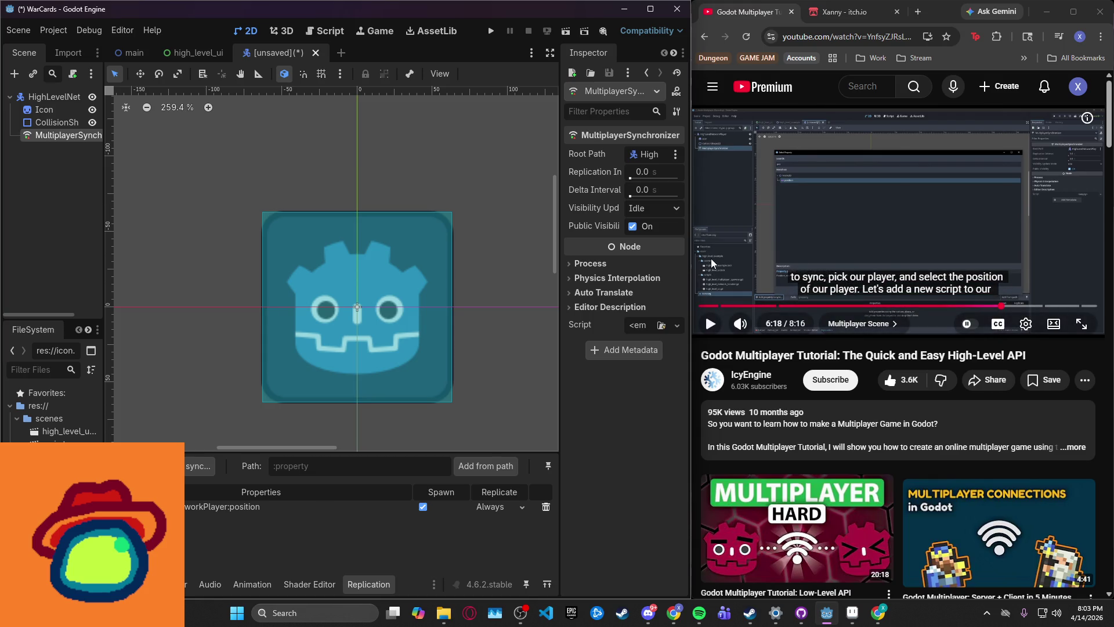
left_click(711, 259)
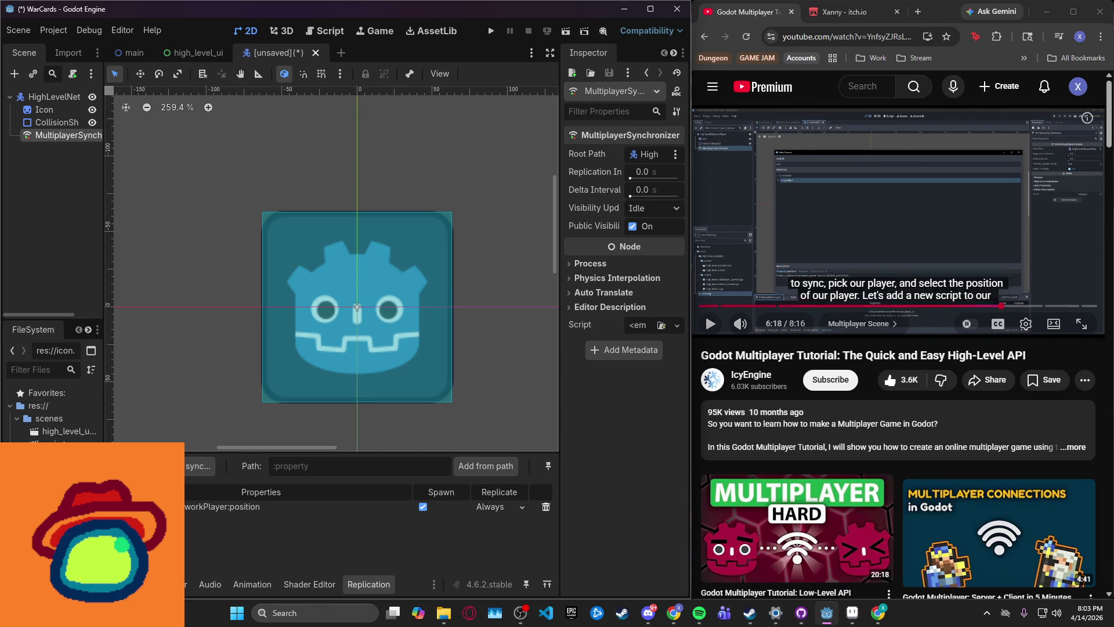
left_click(803, 248)
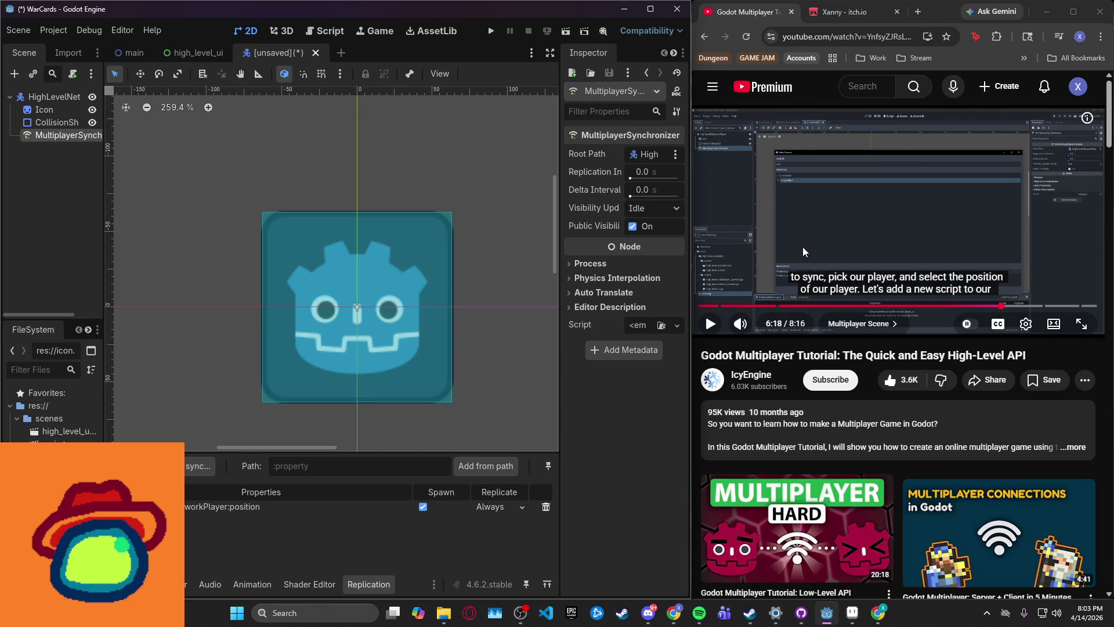
left_click(808, 242)
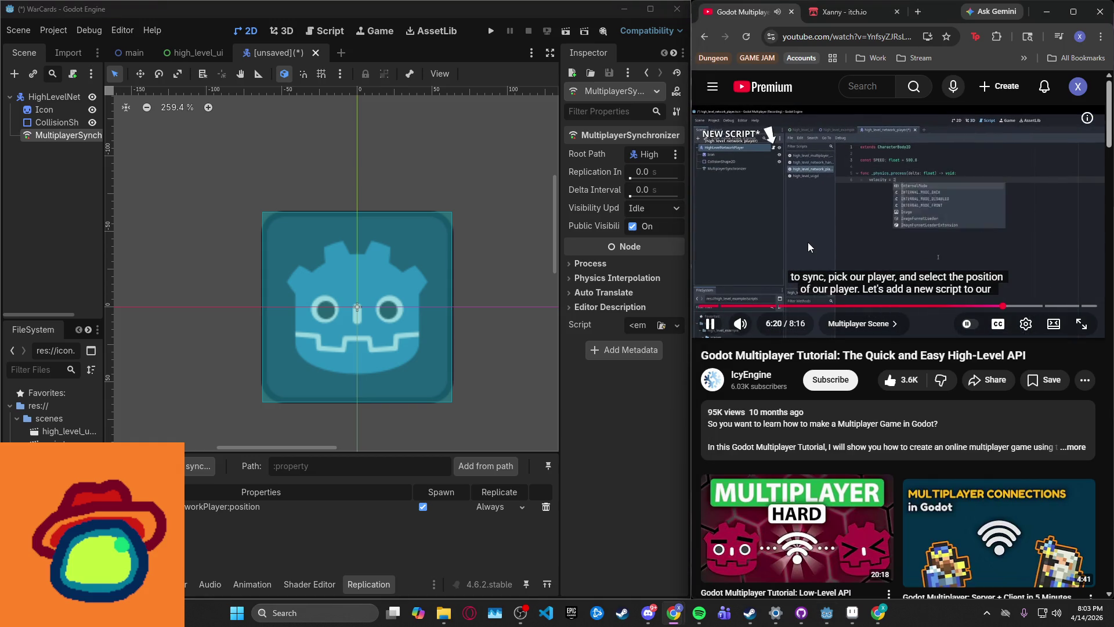
left_click(753, 222)
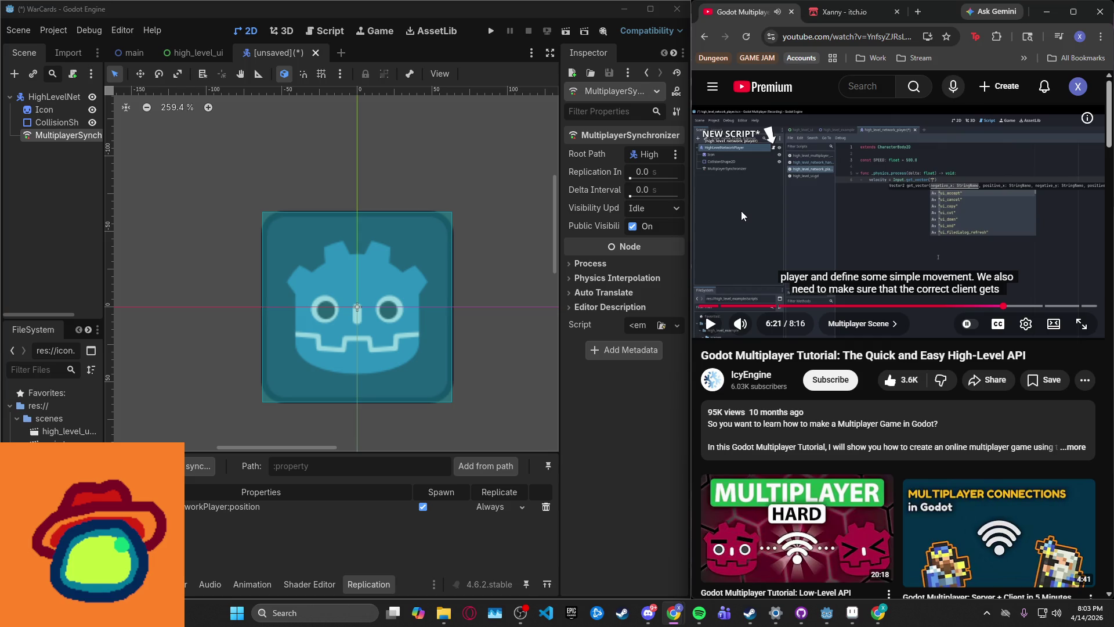
Create a new script named high_level_network_player.gd in the res://scripts folder.
right_click(57, 99)
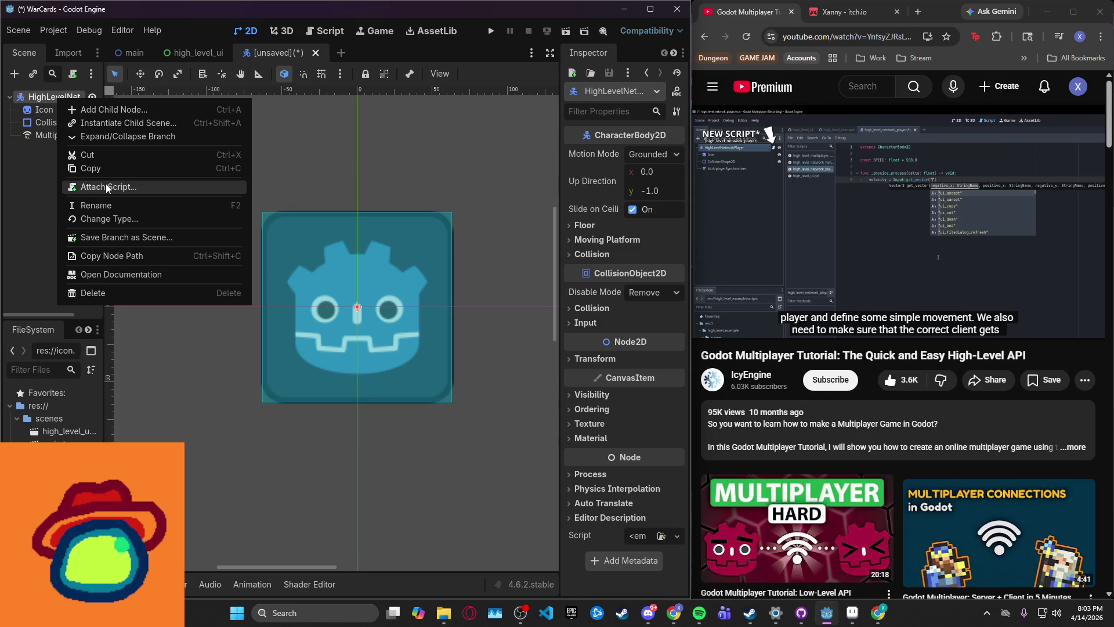
key("Escape")
right_click(48, 443)
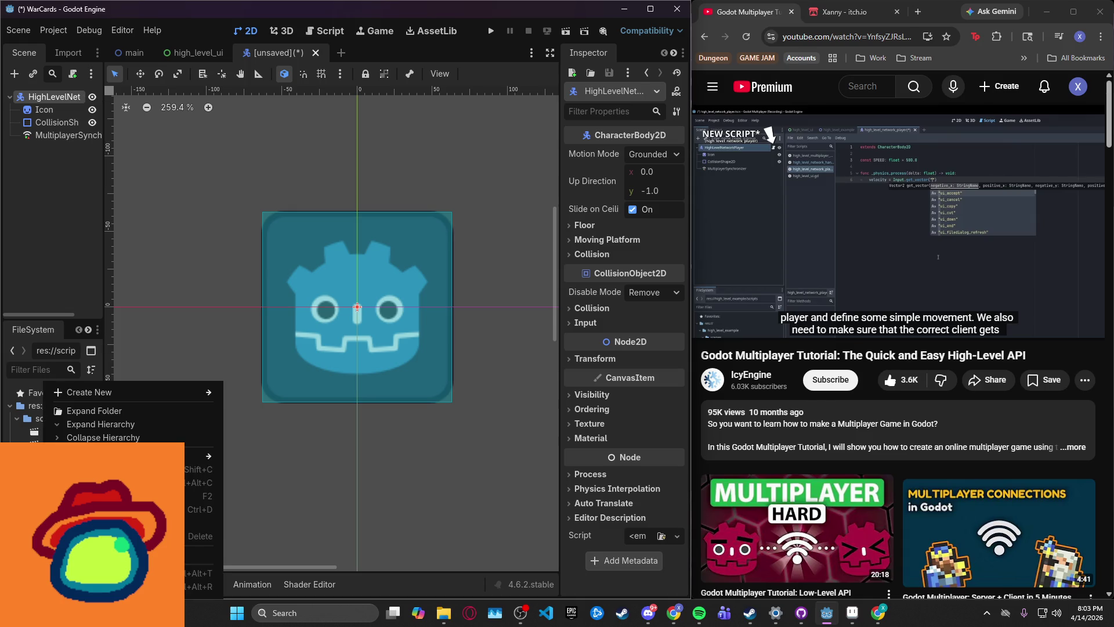
mouse_move(130, 388)
left_click(262, 417)
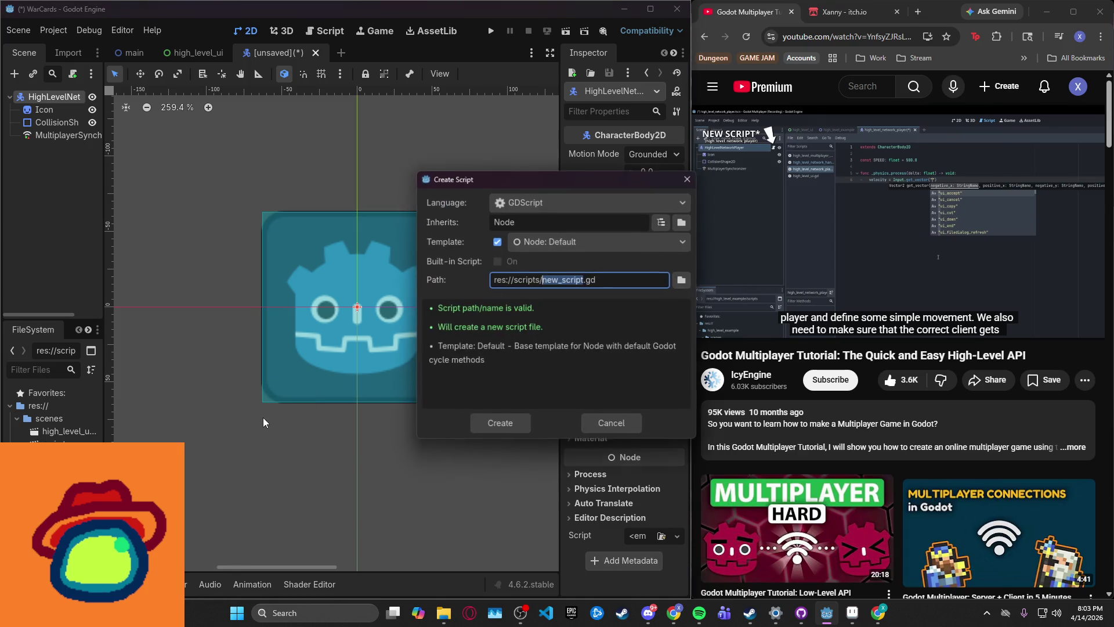
type("high")
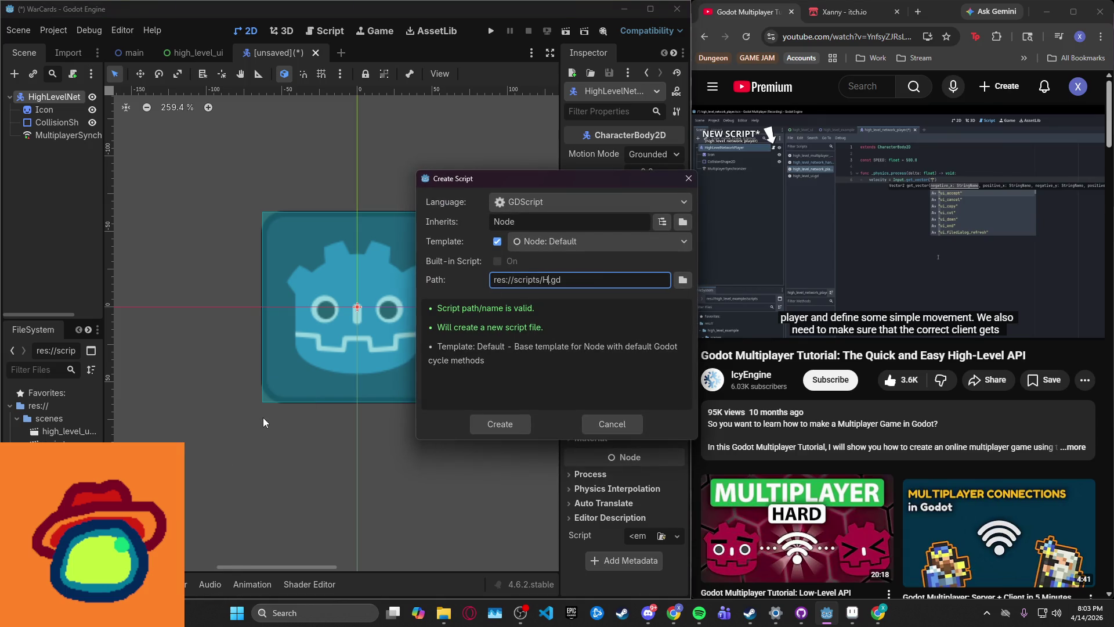
type("_level")
type("_network_player")
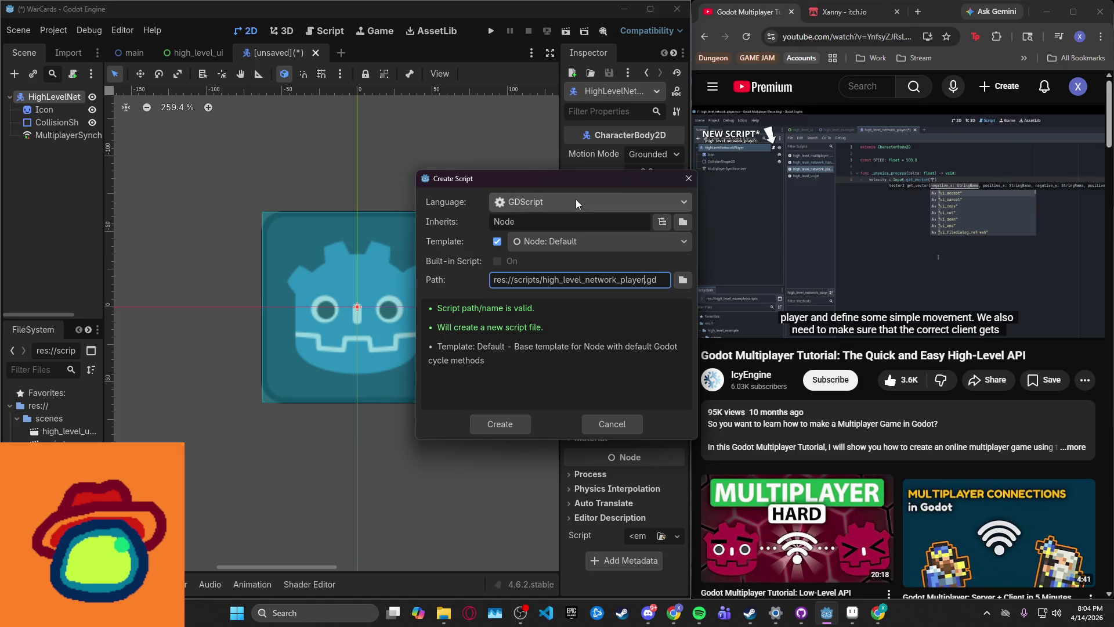
mouse_move(827, 213)
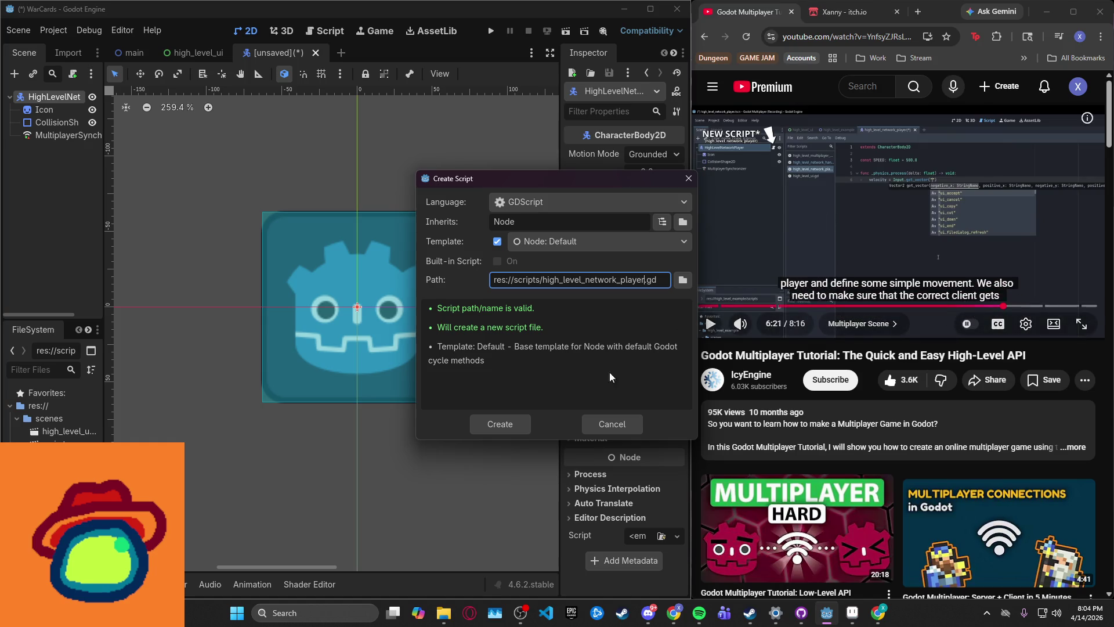
left_click(488, 425)
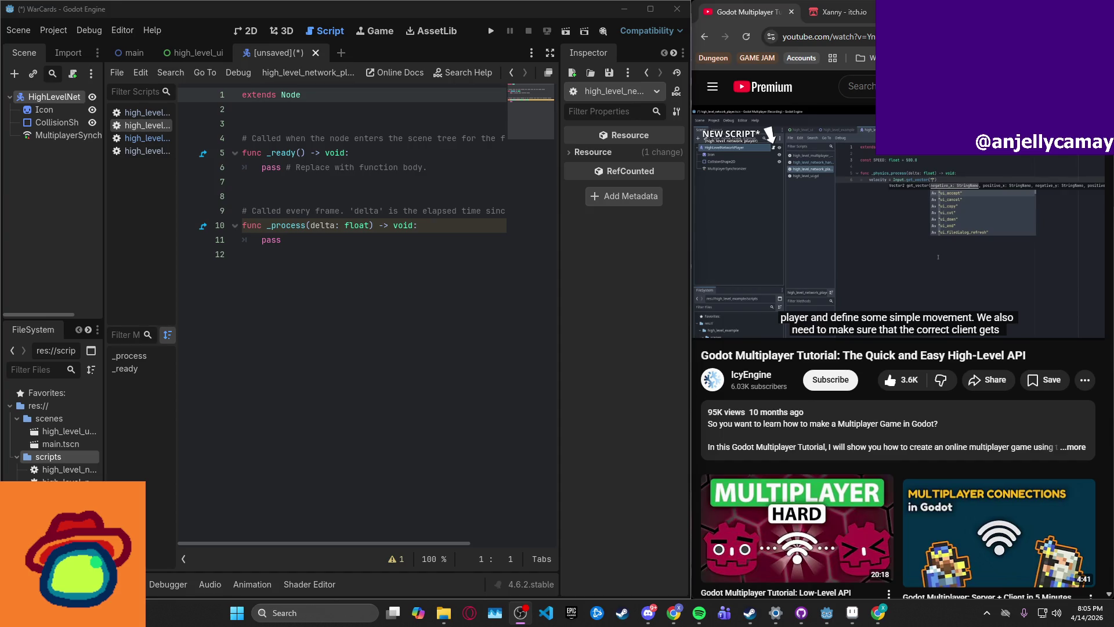
left_click(914, 39)
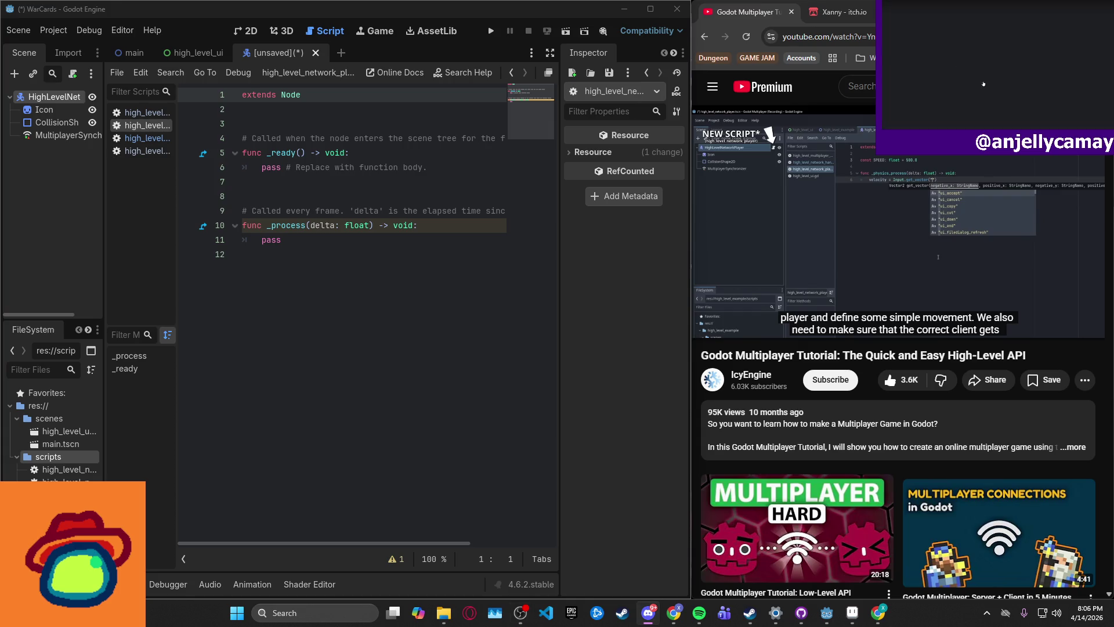
right_click(1028, 73)
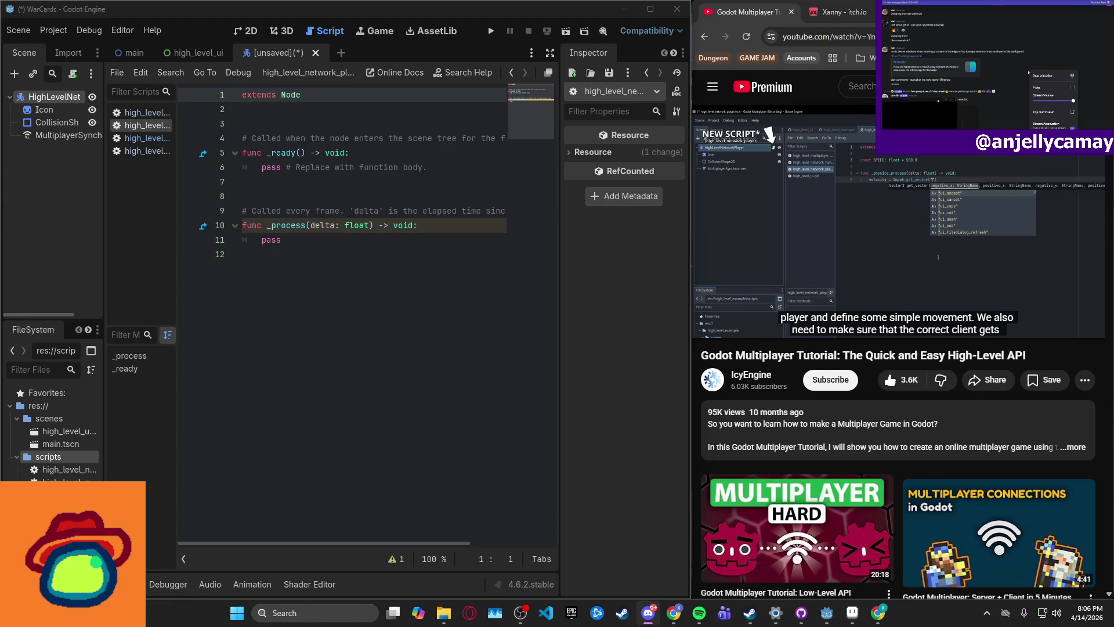
left_click(1060, 89)
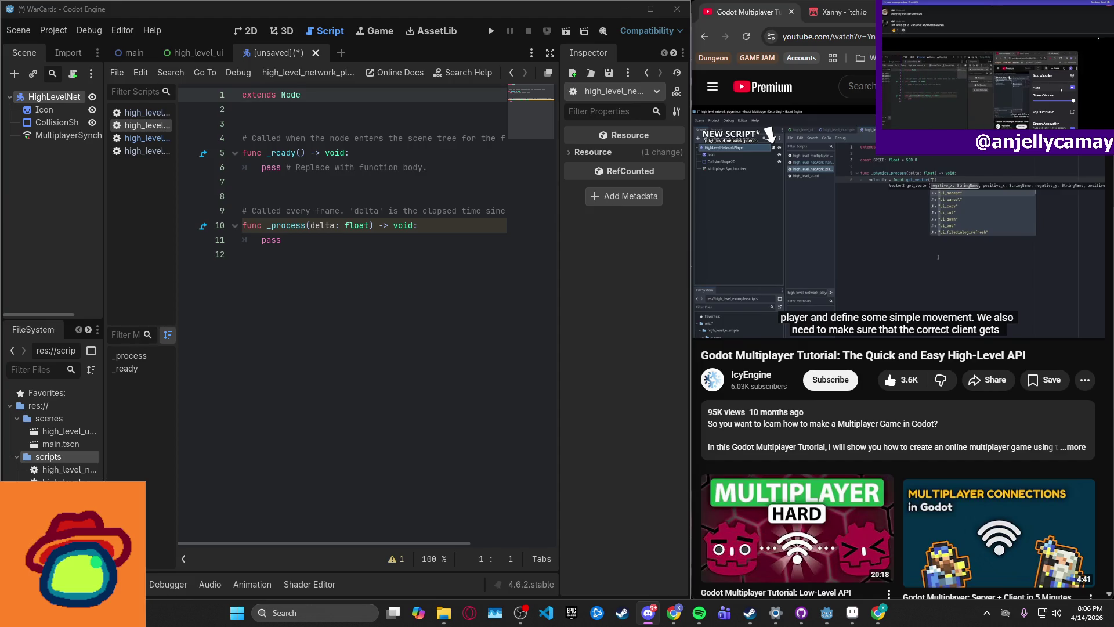
left_click(1060, 89)
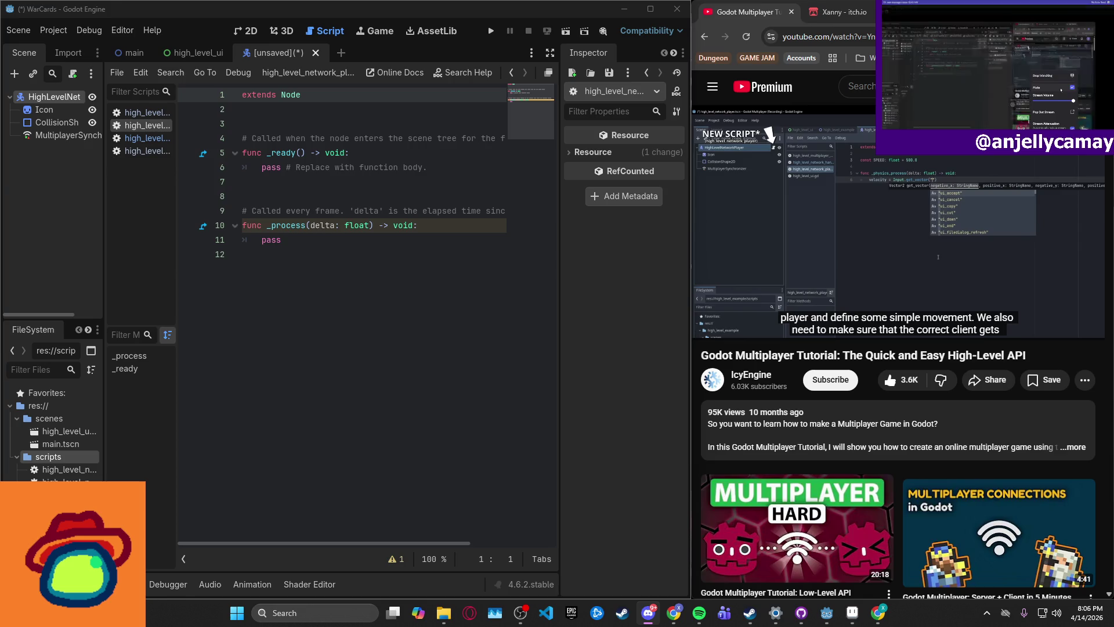
left_click(1060, 89)
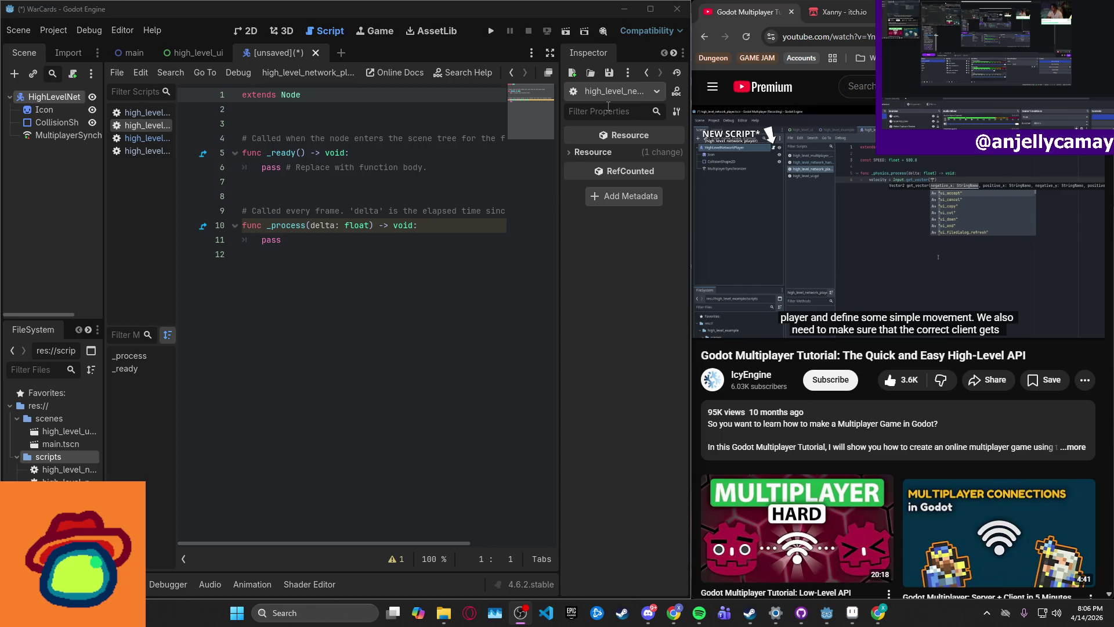
mouse_move(808, 230)
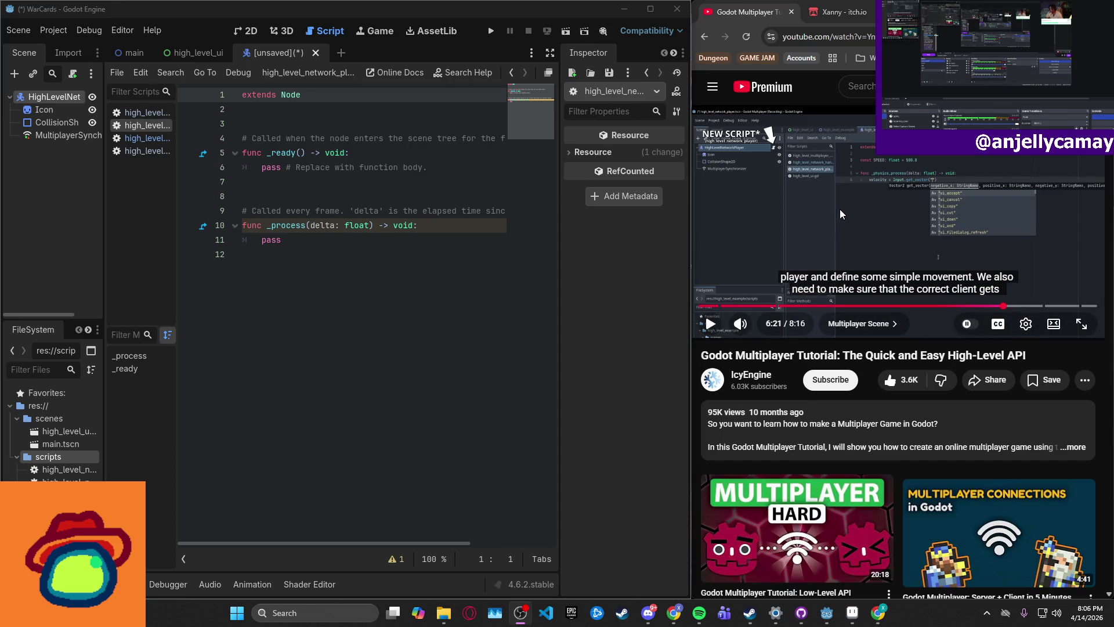
Change the script's base class from Node to CharacterBody2D.
left_click(770, 240)
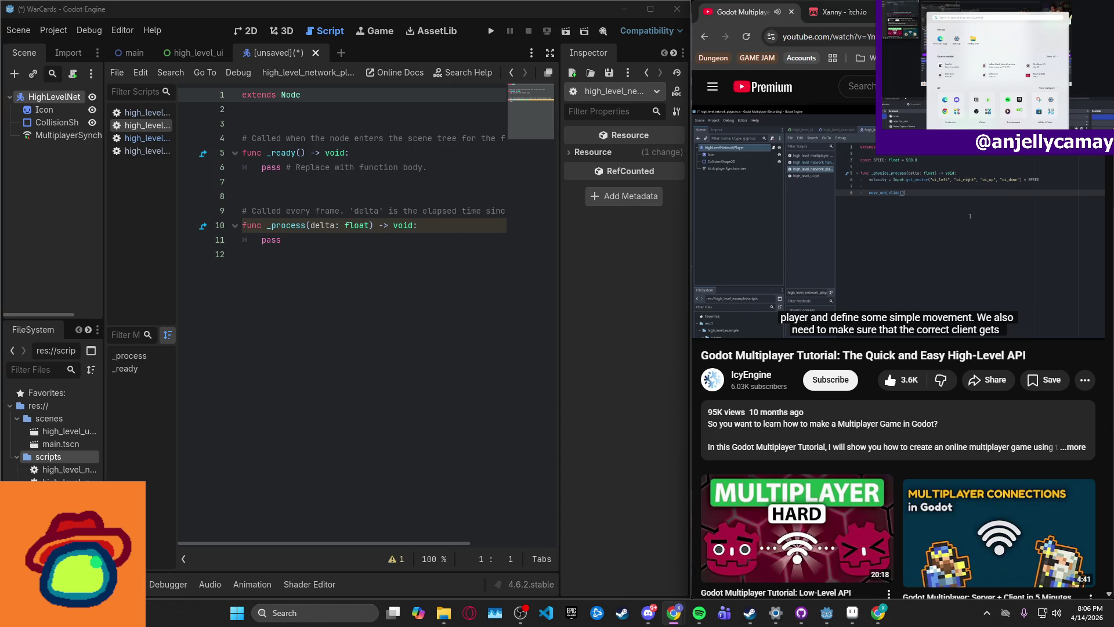
left_click(769, 238)
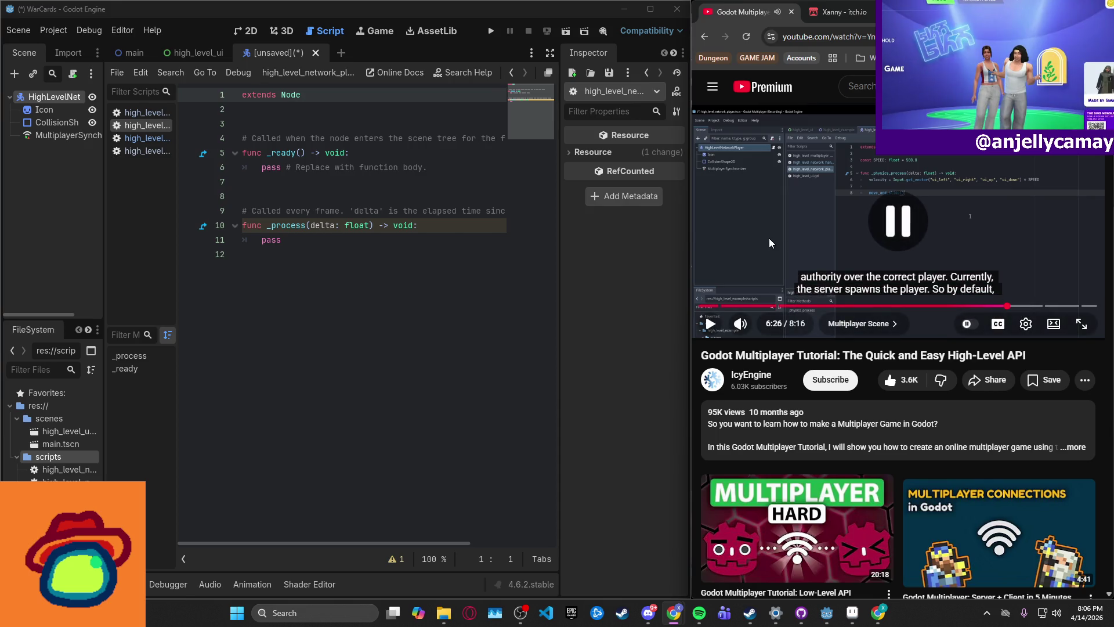
double_click(287, 93)
type("Chara")
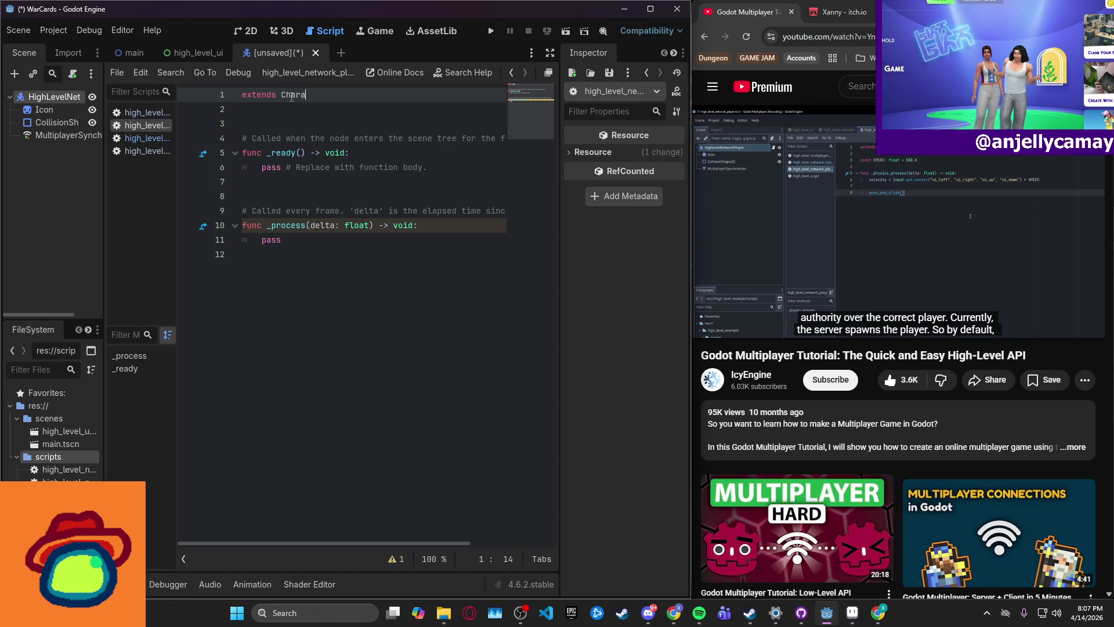
type("cter")
key("Return")
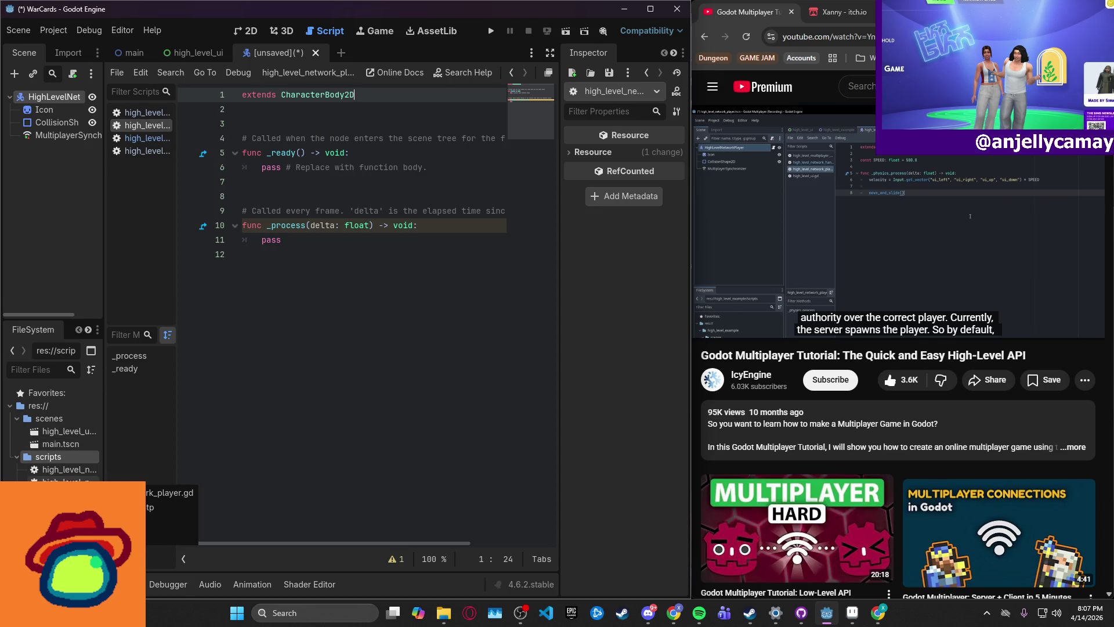
Attach the script to HighLevelNetworkPlayer and select the template functions for replacement.
mouse_move(63, 469)
left_mouse_down()
mouse_move(231, 444)
mouse_move(99, 139)
mouse_move(49, 102)
left_mouse_up()
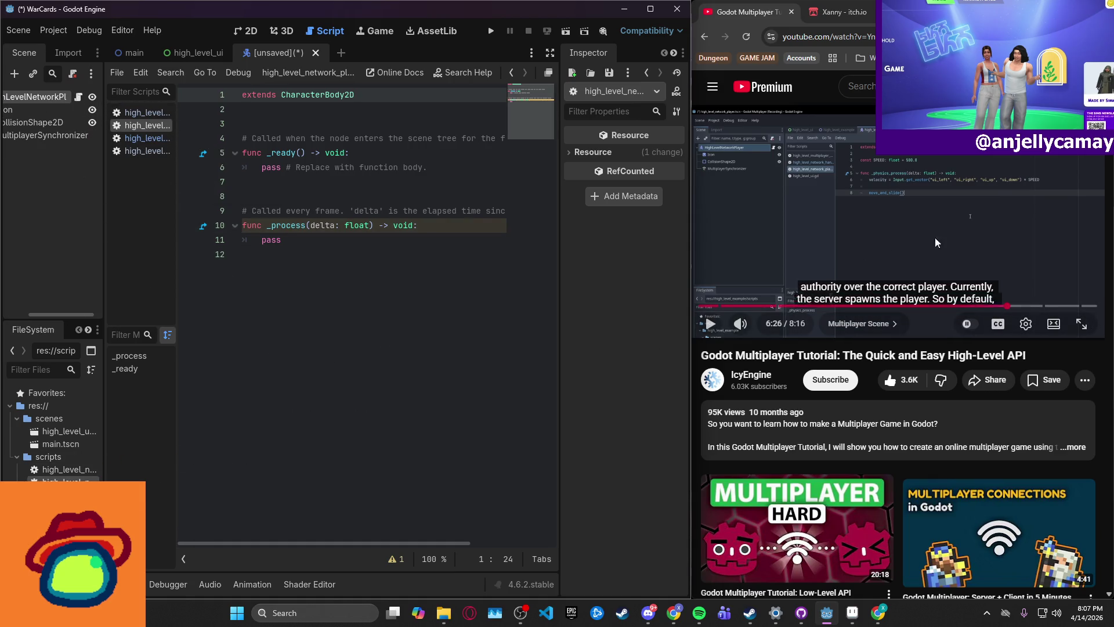
left_click(903, 227)
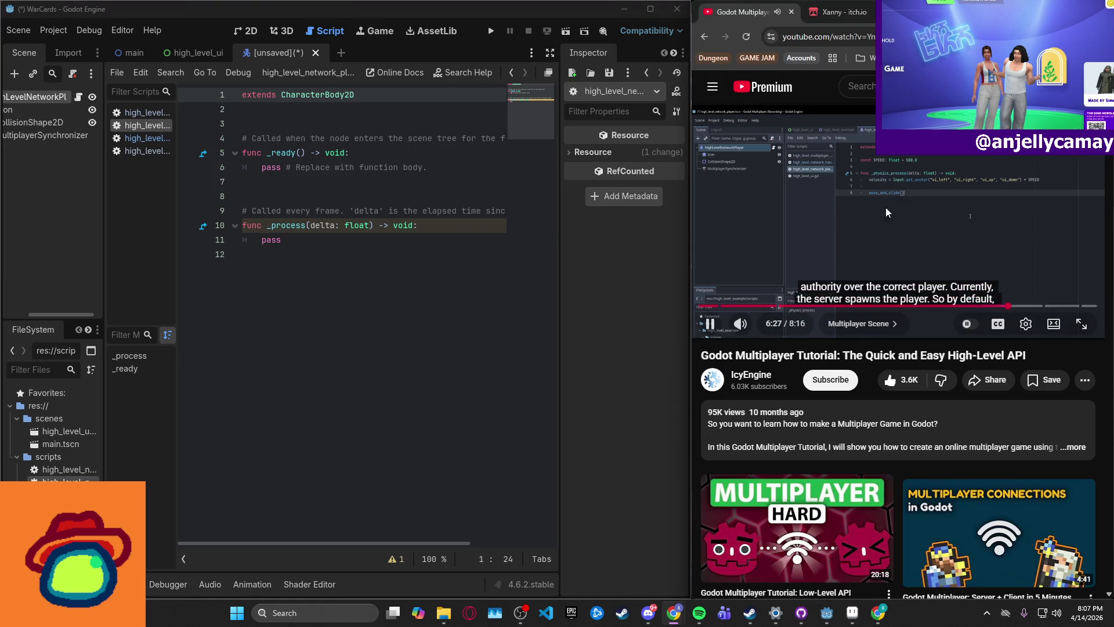
left_click(955, 203)
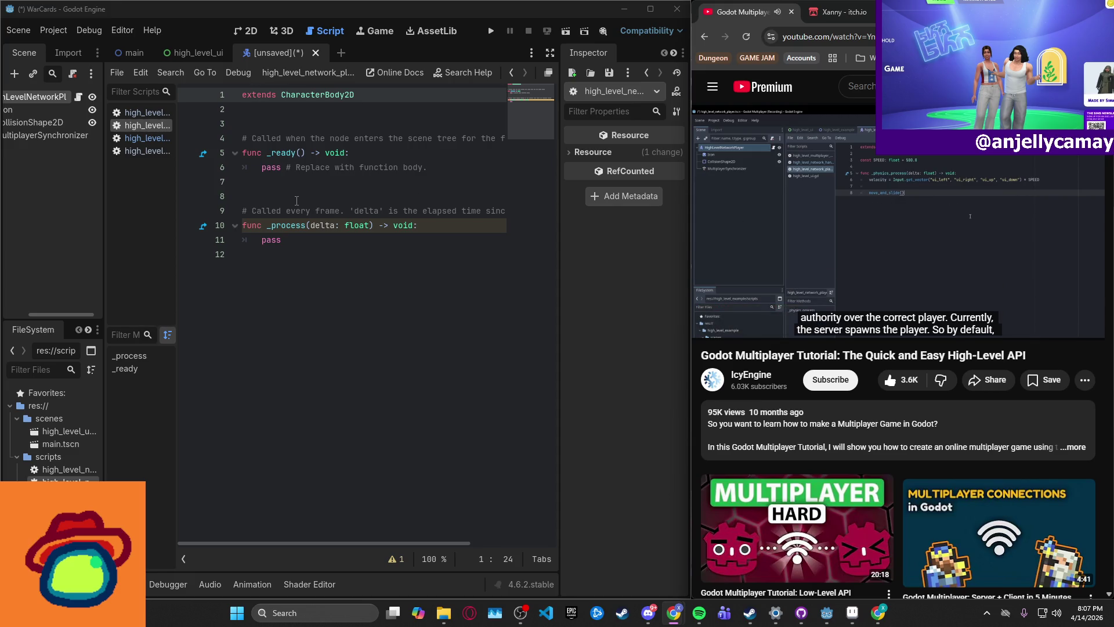
mouse_move(336, 239)
left_mouse_down()
mouse_move(255, 211)
mouse_move(243, 139)
mouse_move(220, 125)
mouse_move(215, 142)
left_mouse_up()
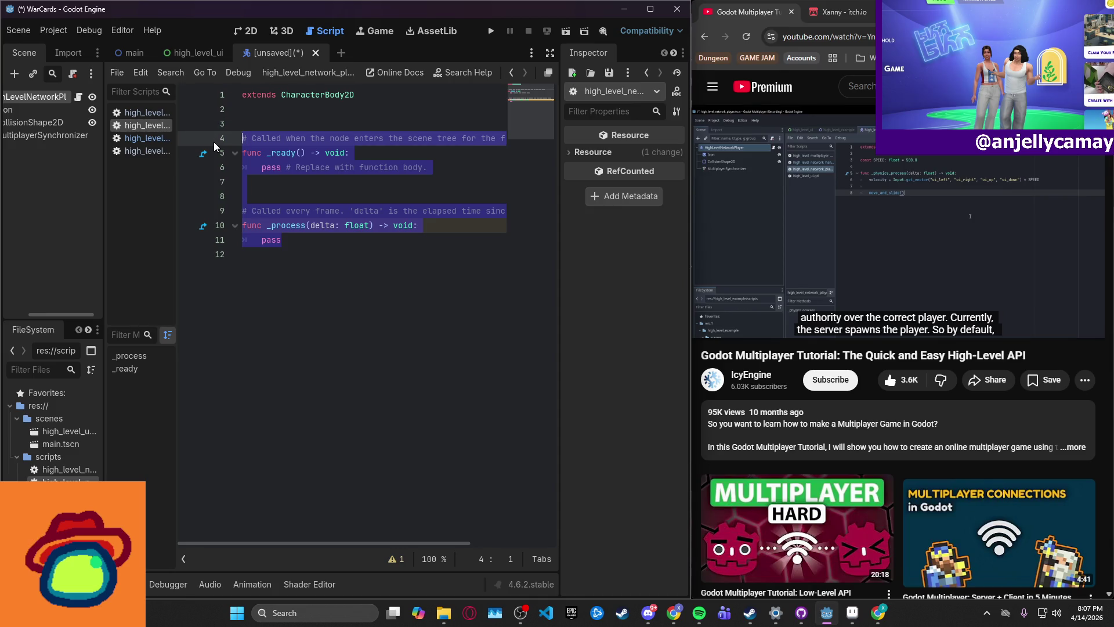
Add const SPEED: float = 500.0 and declare a _physics_process function.
type("const SPEED")
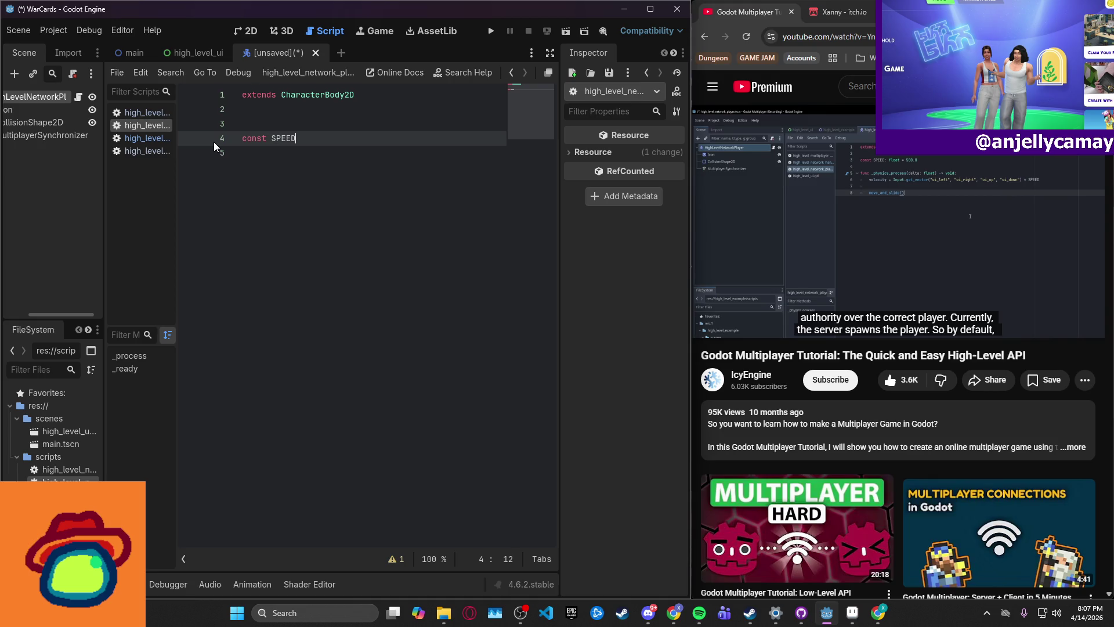
key("BackSpace")
type(": float ")
type("= 50")
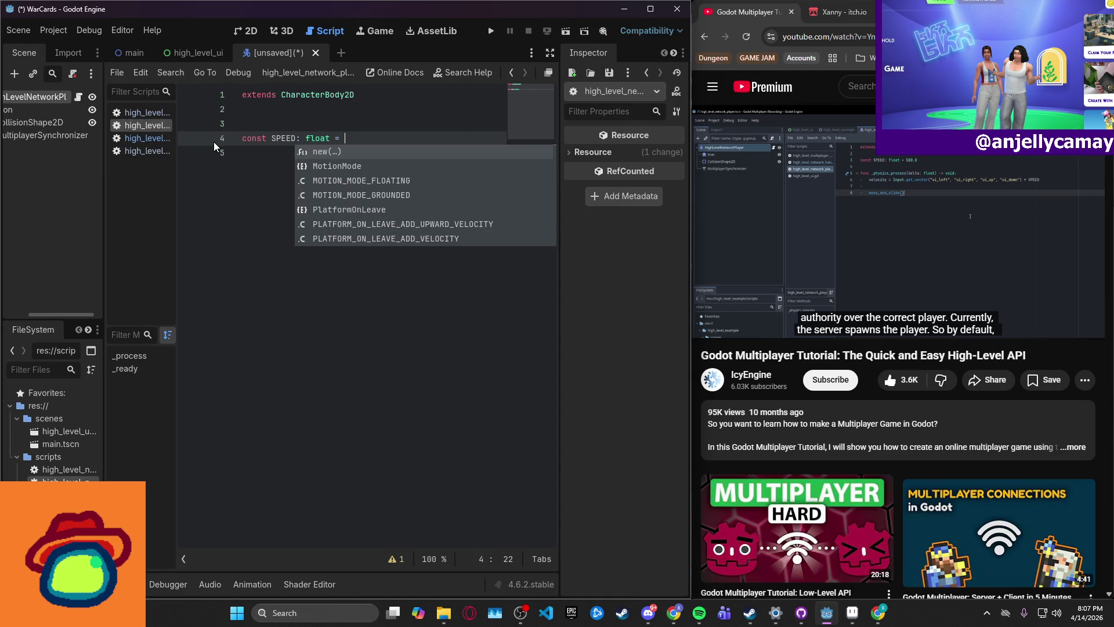
type("0.0")
key("Return")
key("Return")
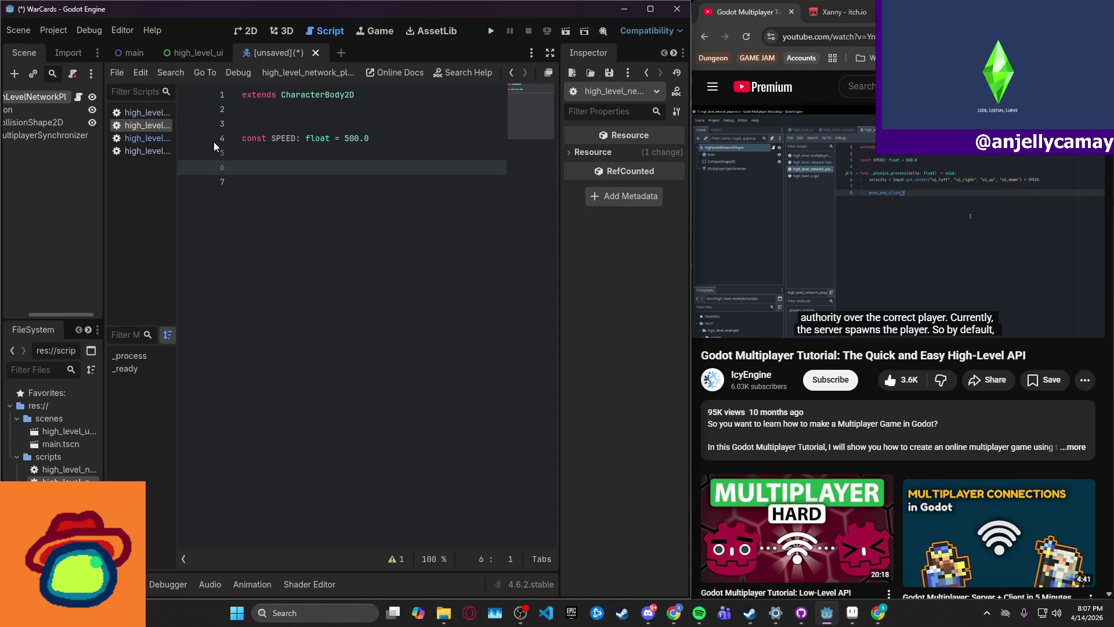
type("func _")
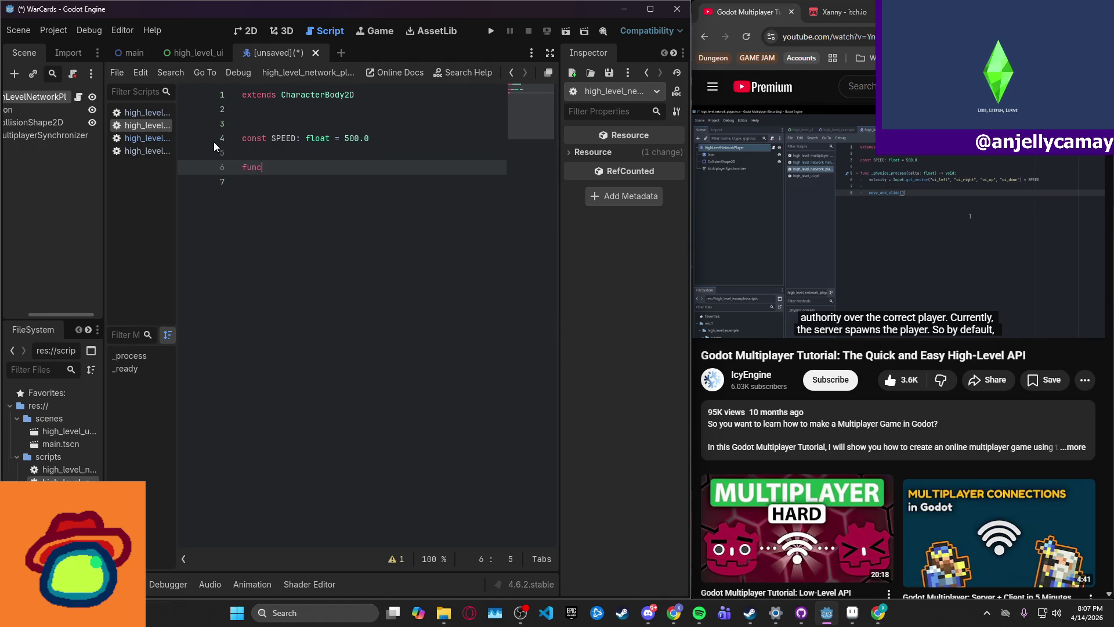
type("phsyc")
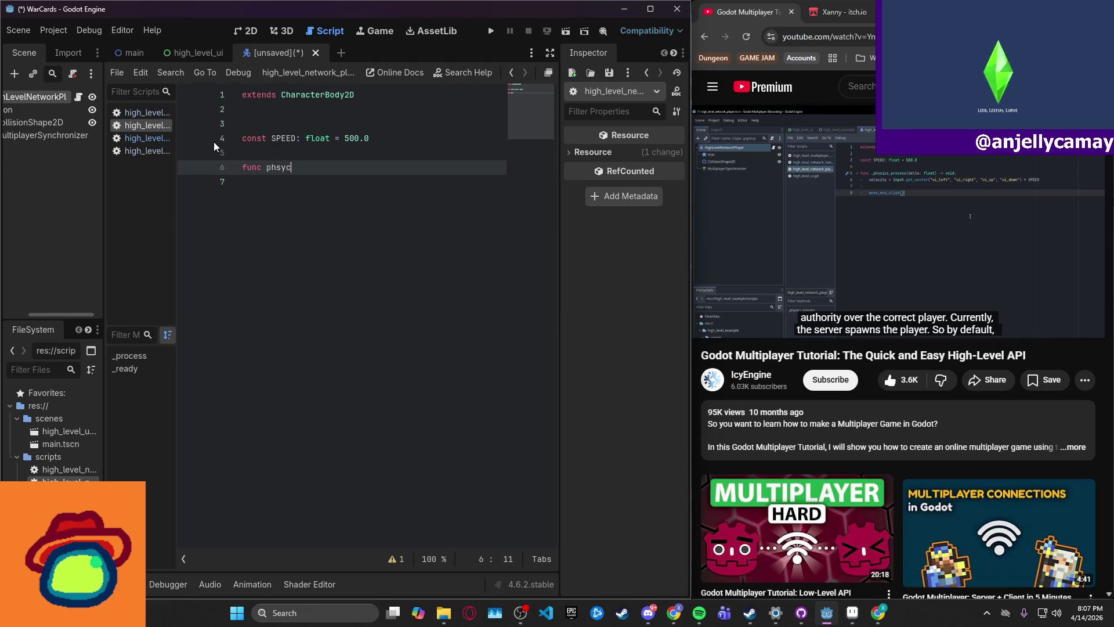
type("y")
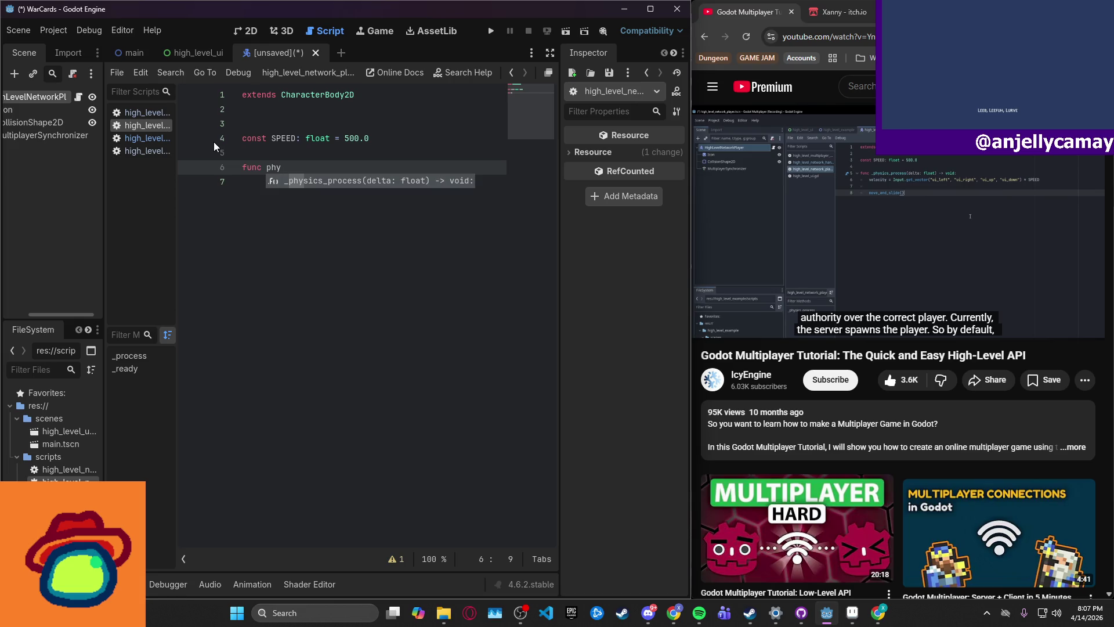
key("Return")
Set velocity = Input.get_vector("ui_left", "ui_right", "ui_up", "ui_down") * SPEED in _physics_process.
key("Return")
type("velo")
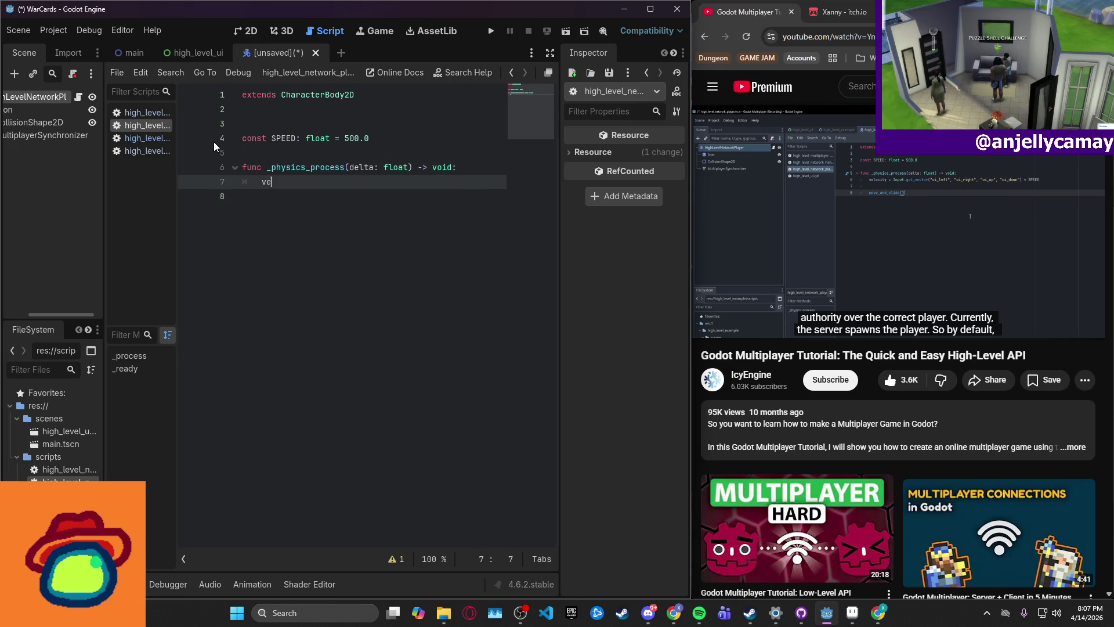
key("Return")
type("= Input.")
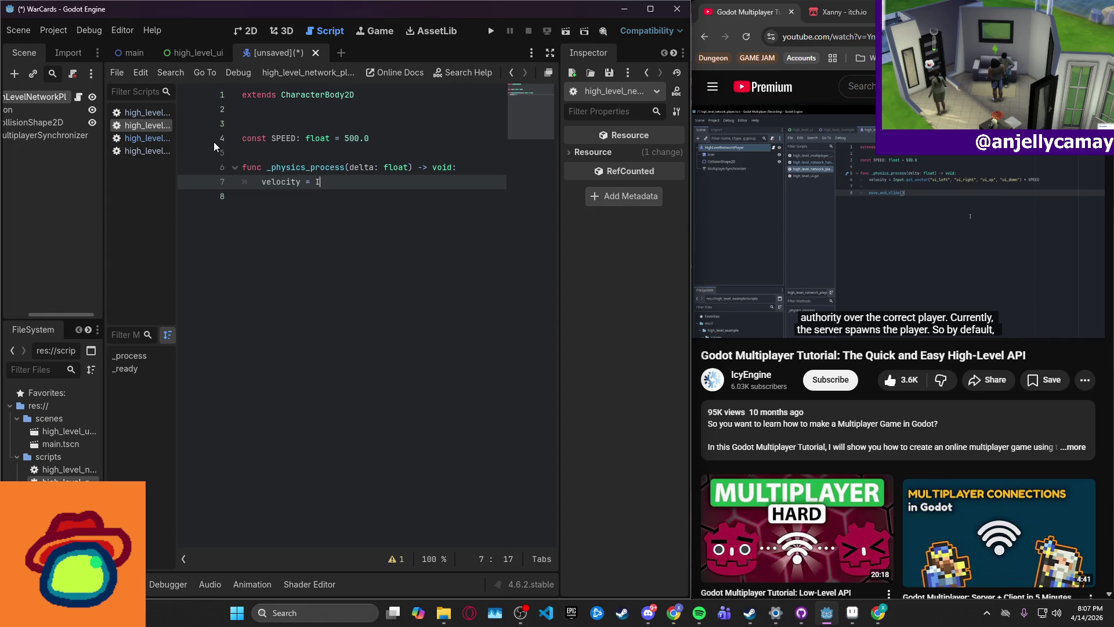
type("get")
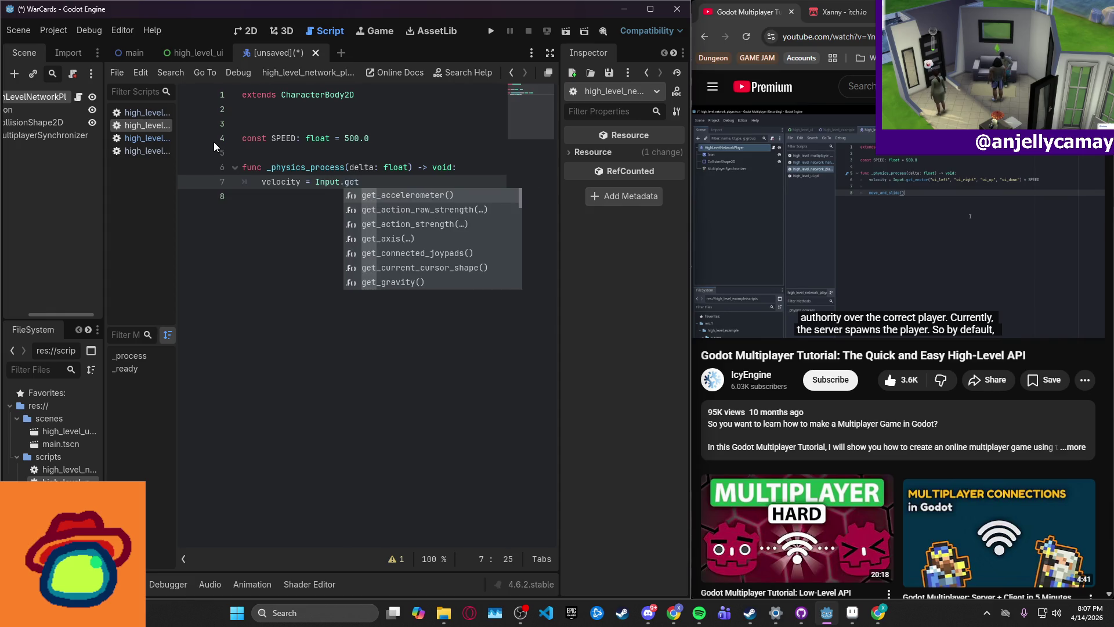
type("_v")
key("Return")
type("\"ui_")
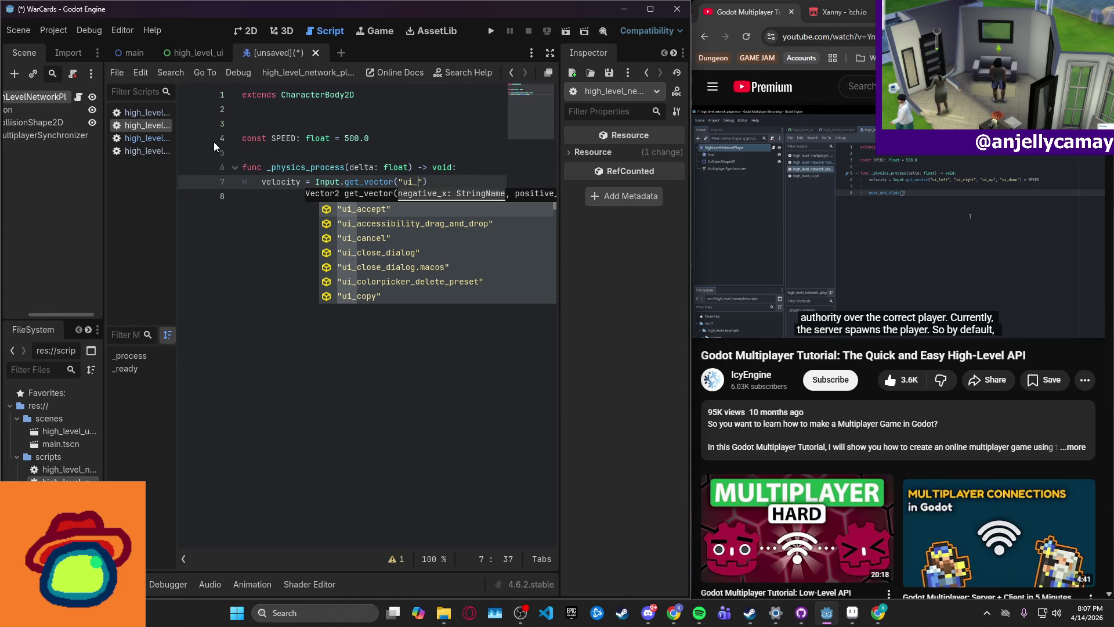
type("left")
key("Return")
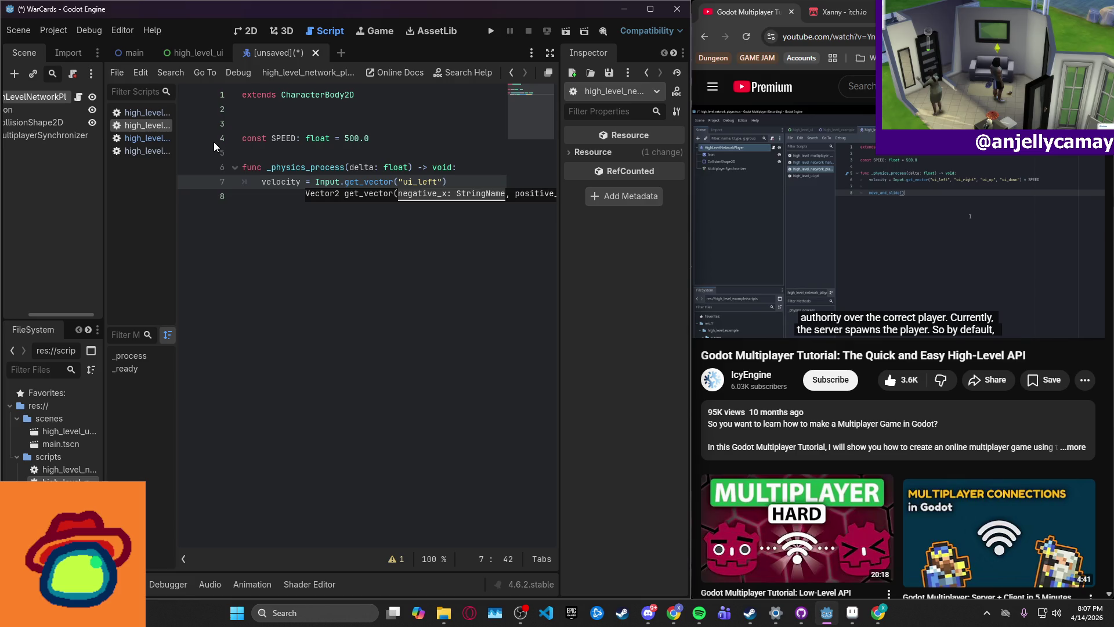
type(", \"")
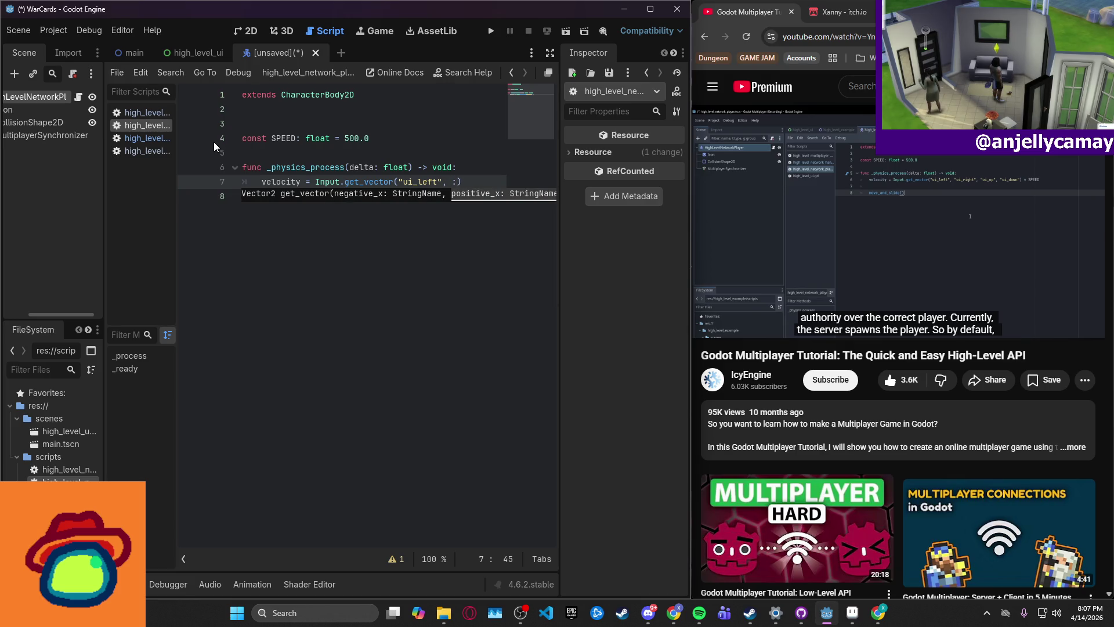
type("ui_right")
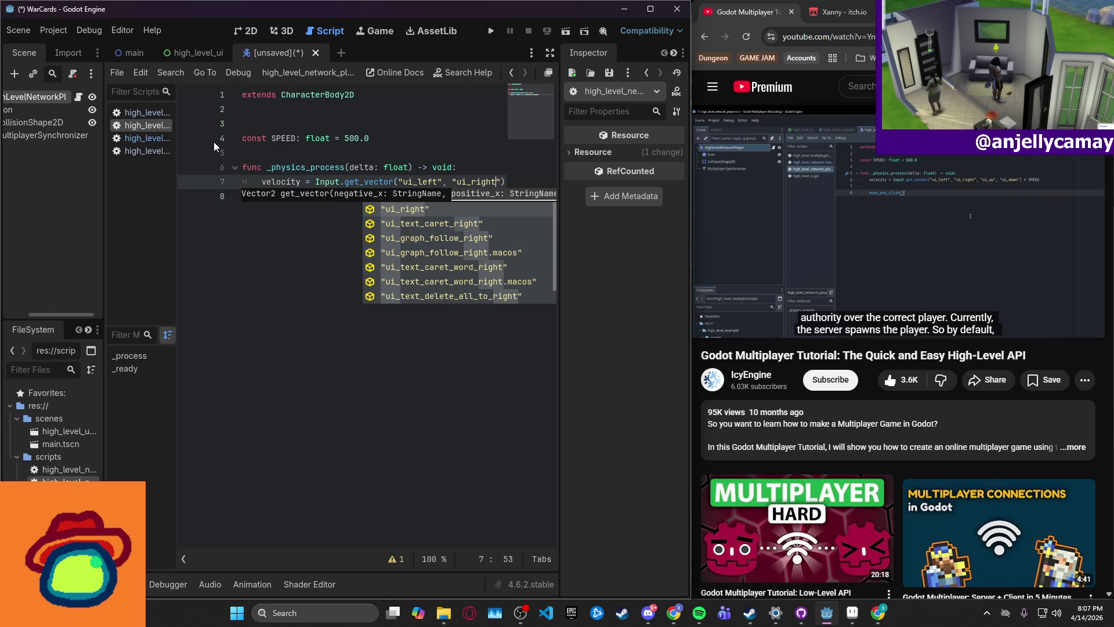
key("Return")
type(", \"")
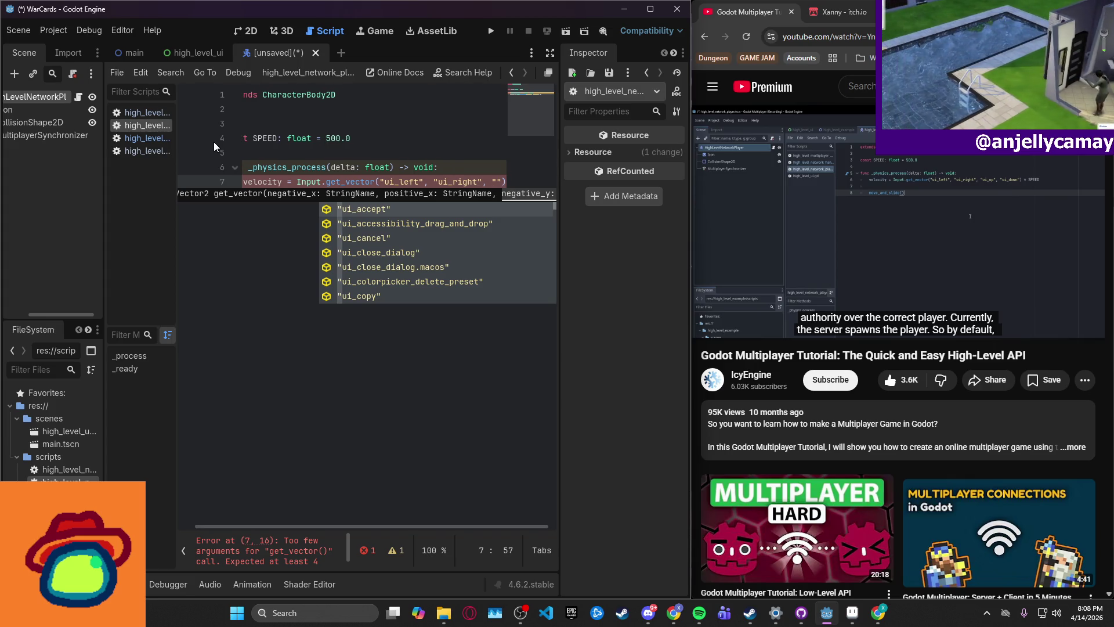
type("ui")
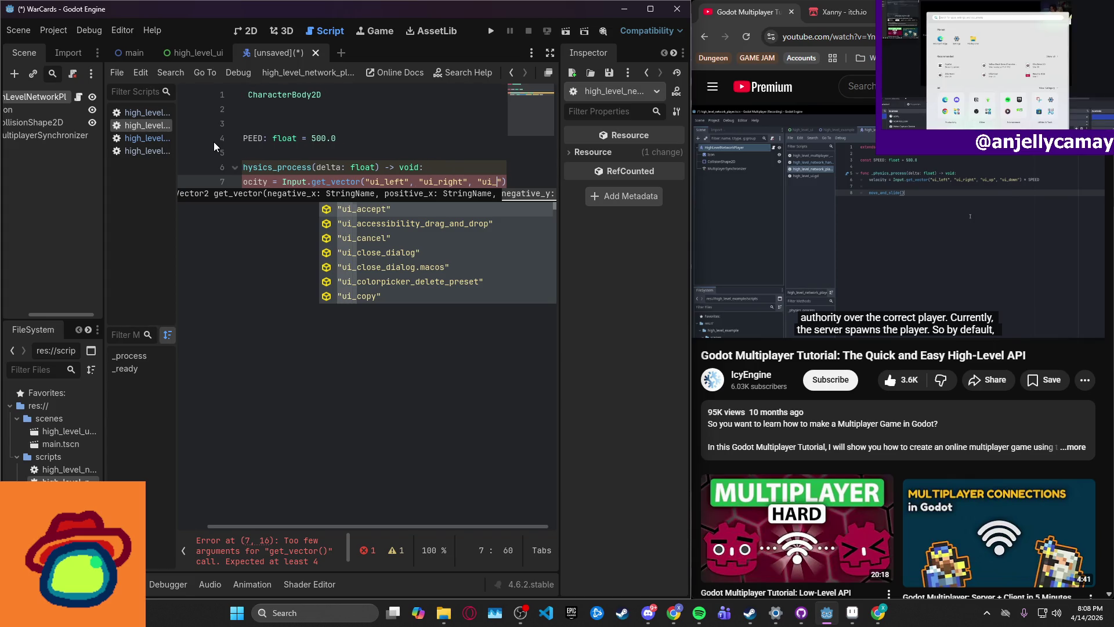
type("_up")
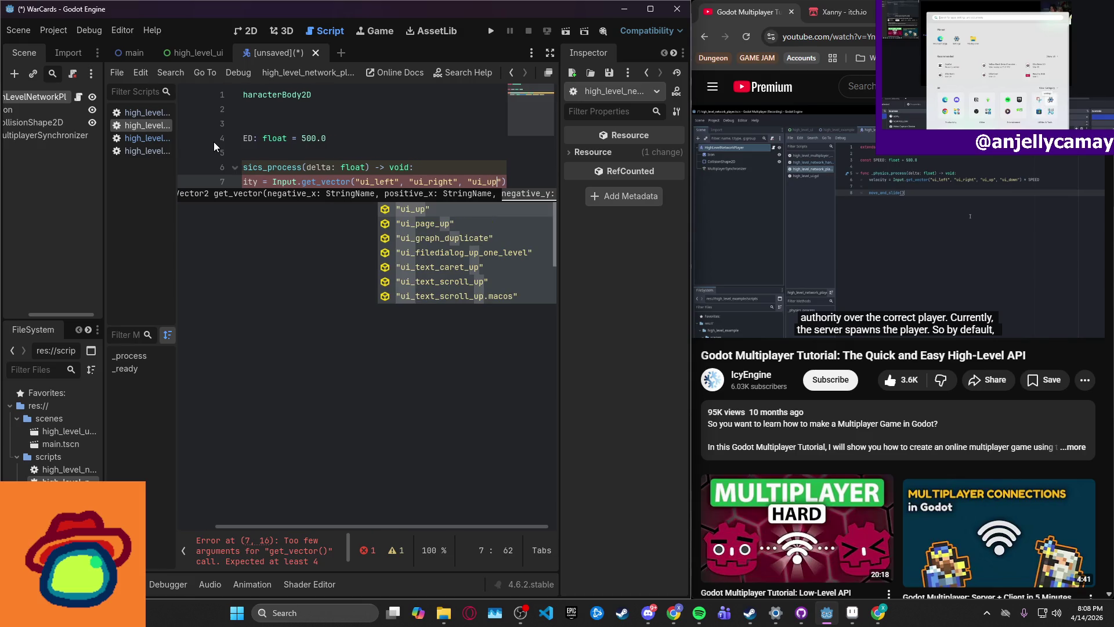
type("\", ")
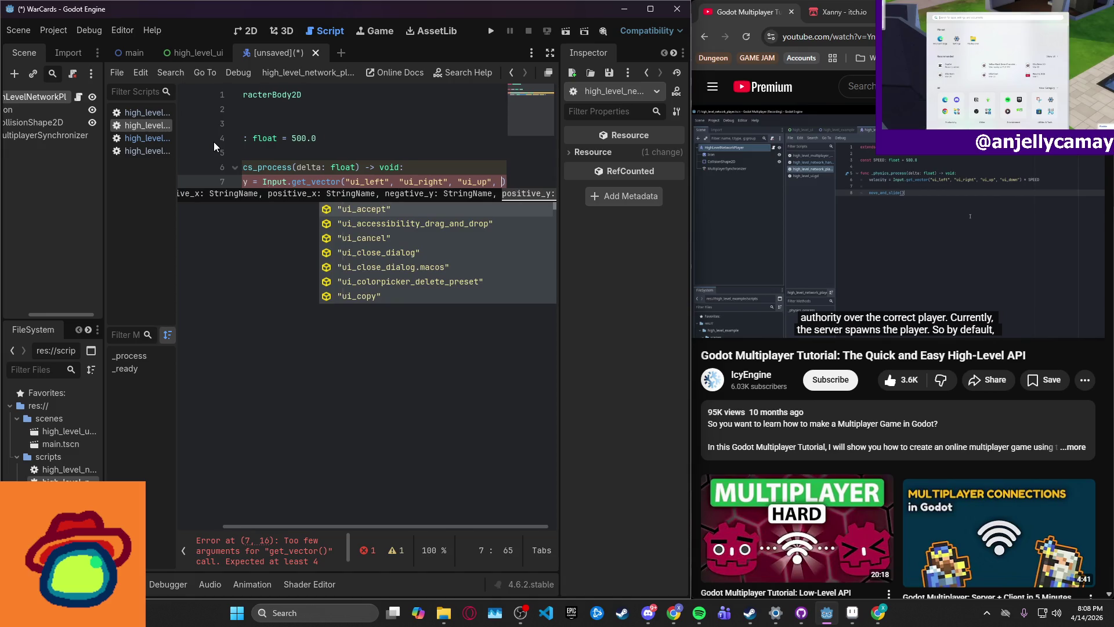
type("\"")
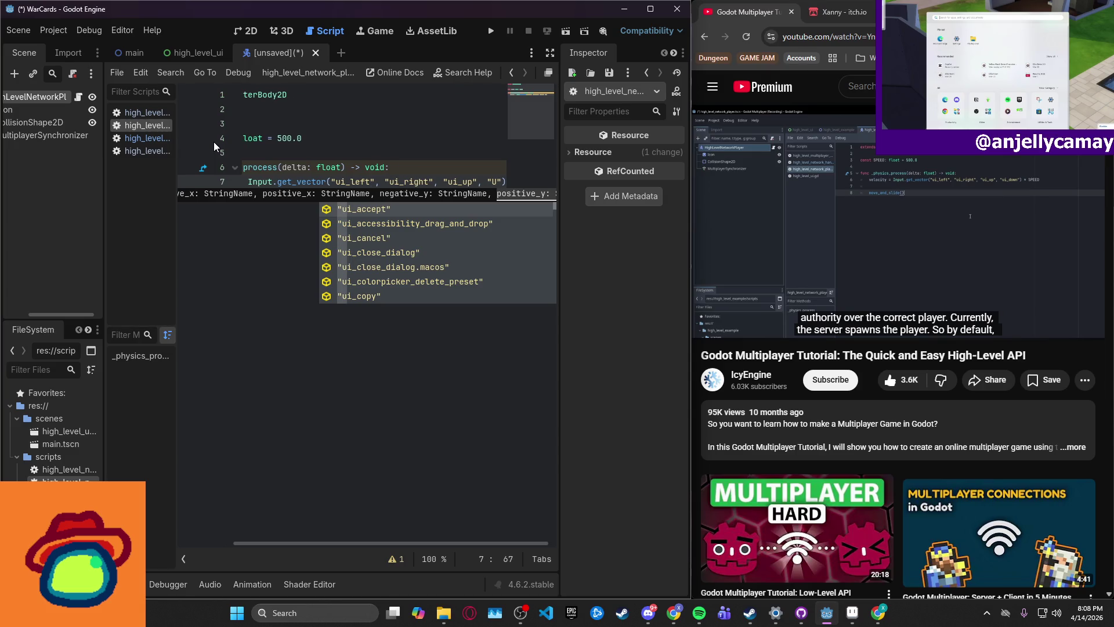
type("ui_d")
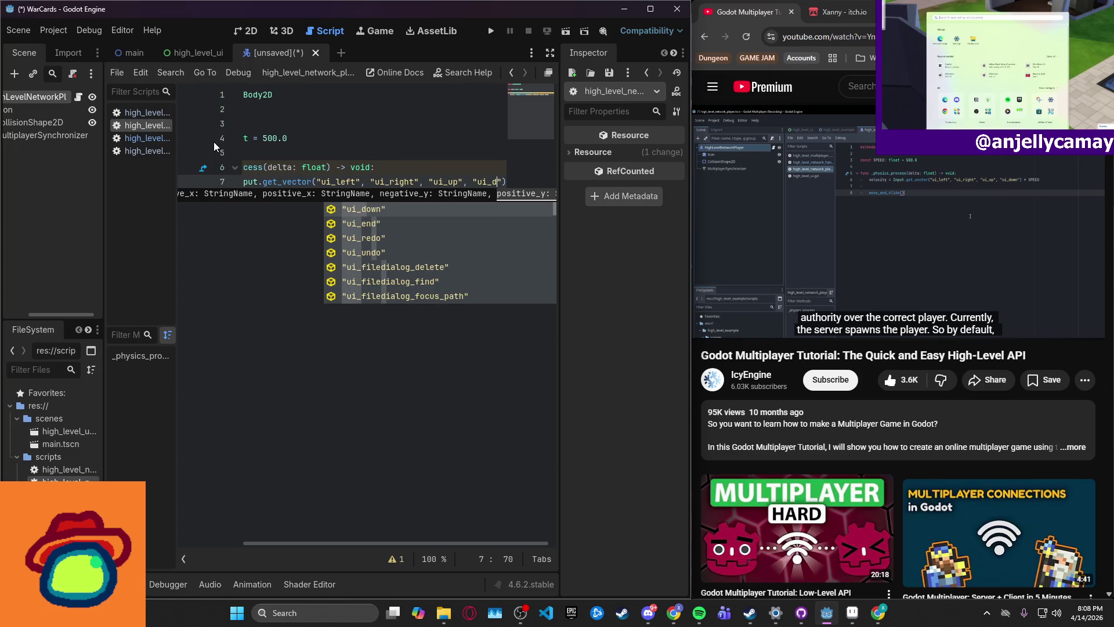
type("own")
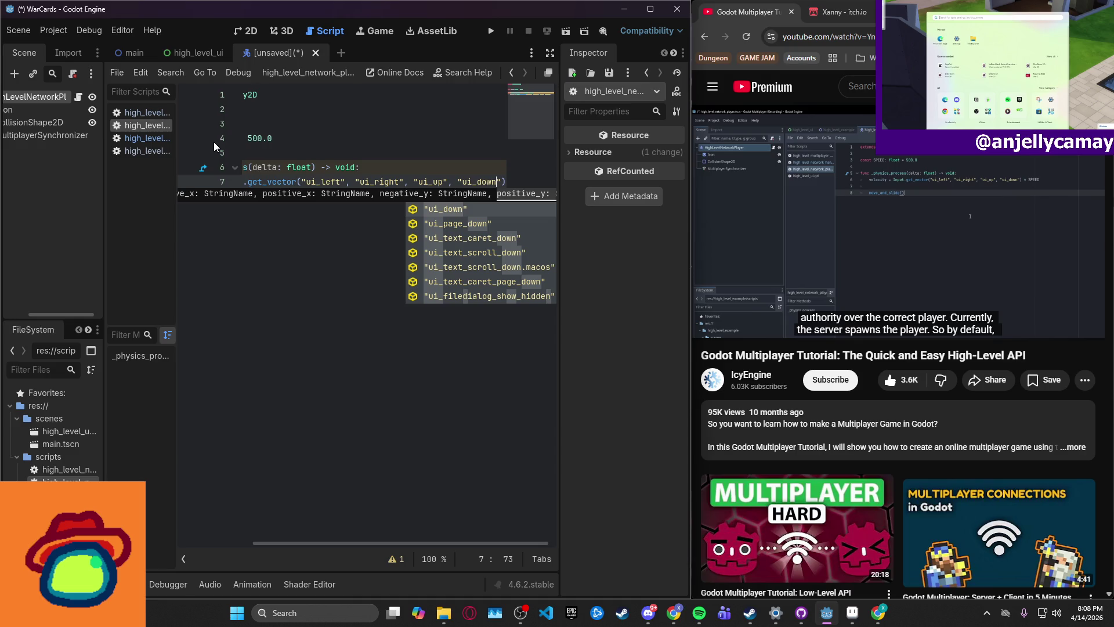
type("\") ")
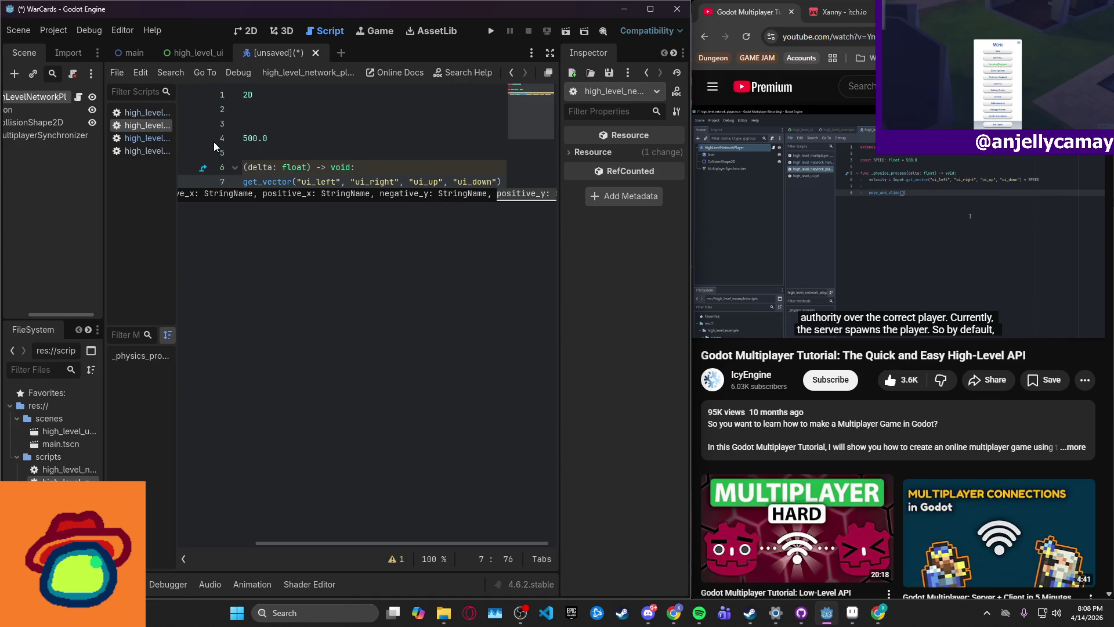
type("* SP")
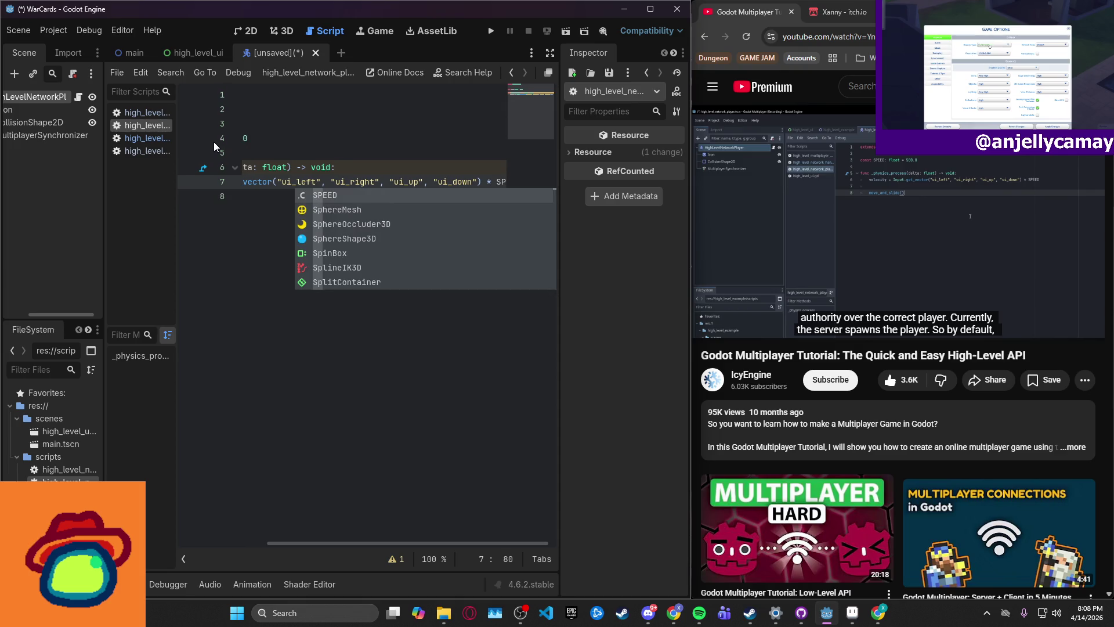
key("Return")
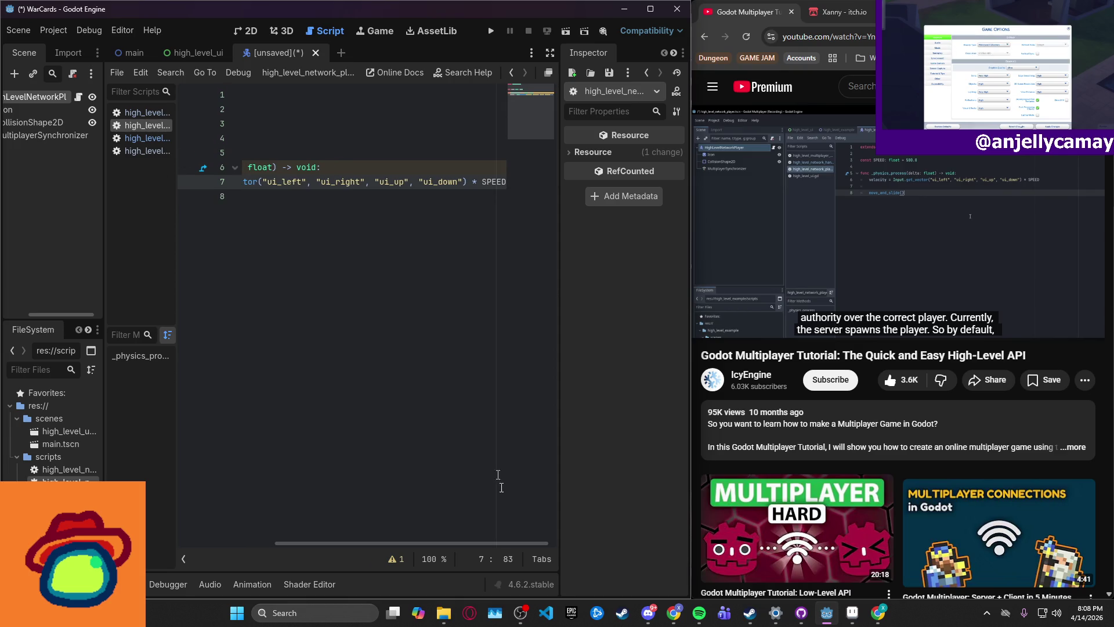
left_click_drag(471, 544, 374, 545)
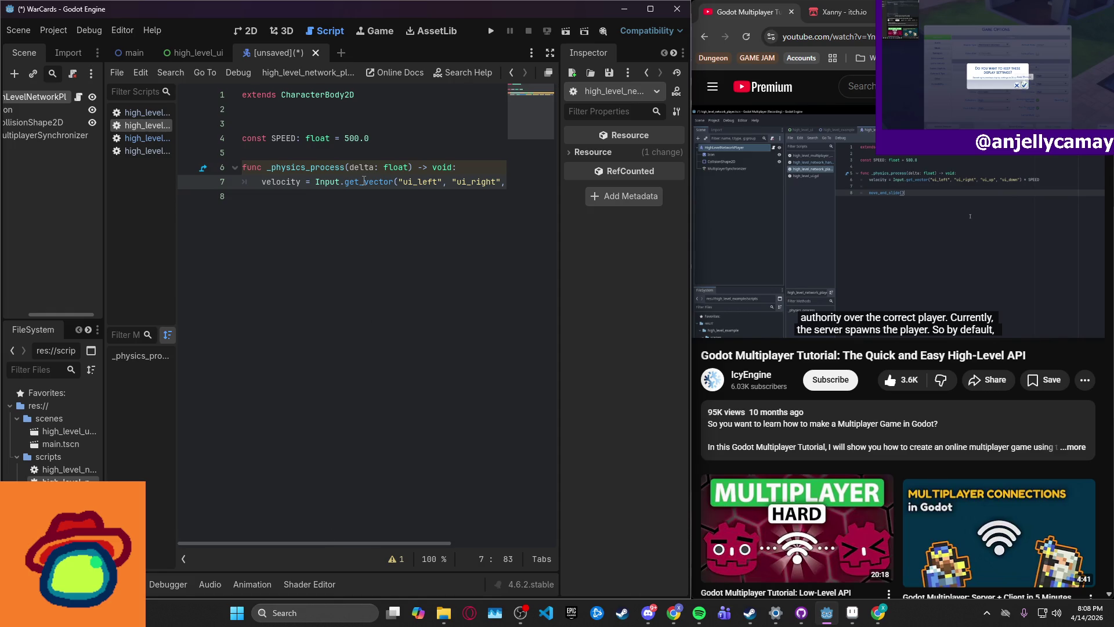
mouse_move(364, 180)
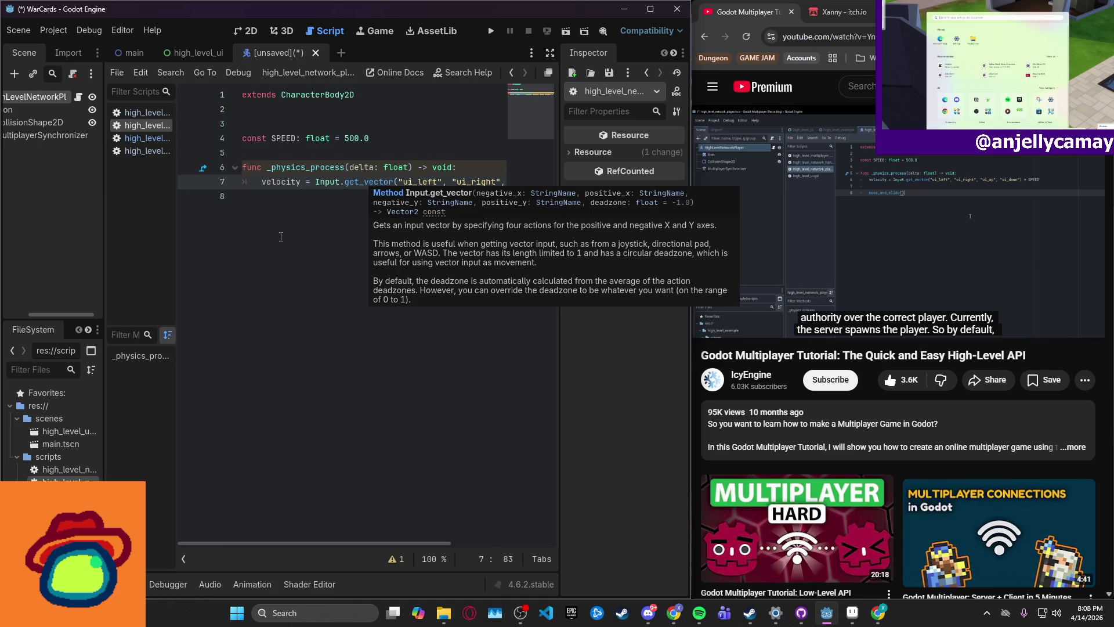
Add a move_and_slide() call on the line after the velocity assignment.
left_click(297, 195)
key("Return")
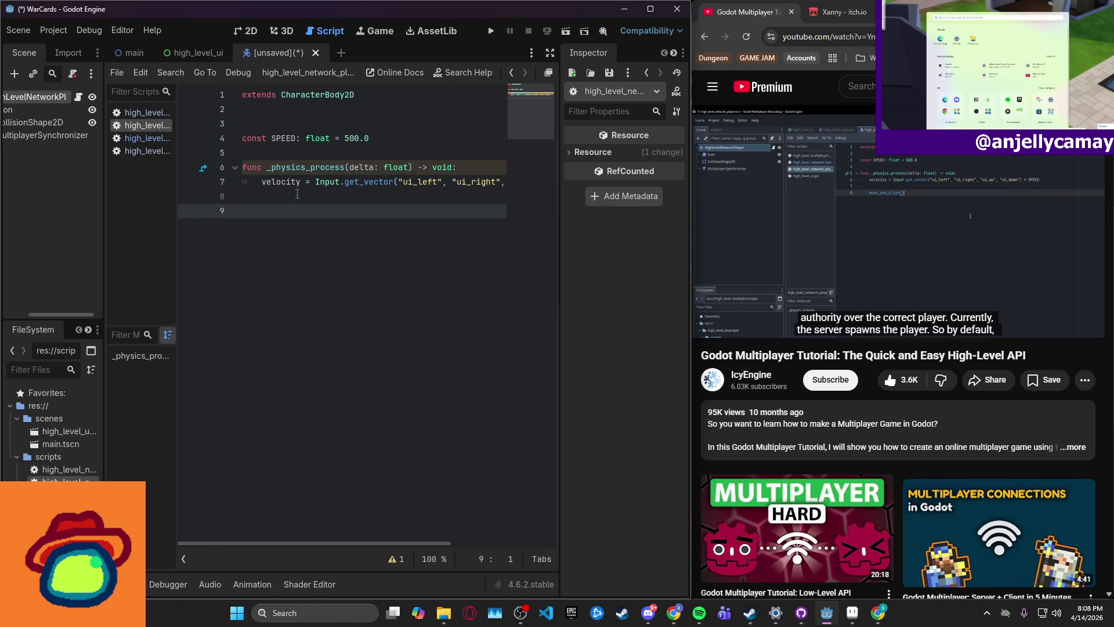
type("ov")
key("Return")
mouse_move(917, 263)
left_click(896, 216)
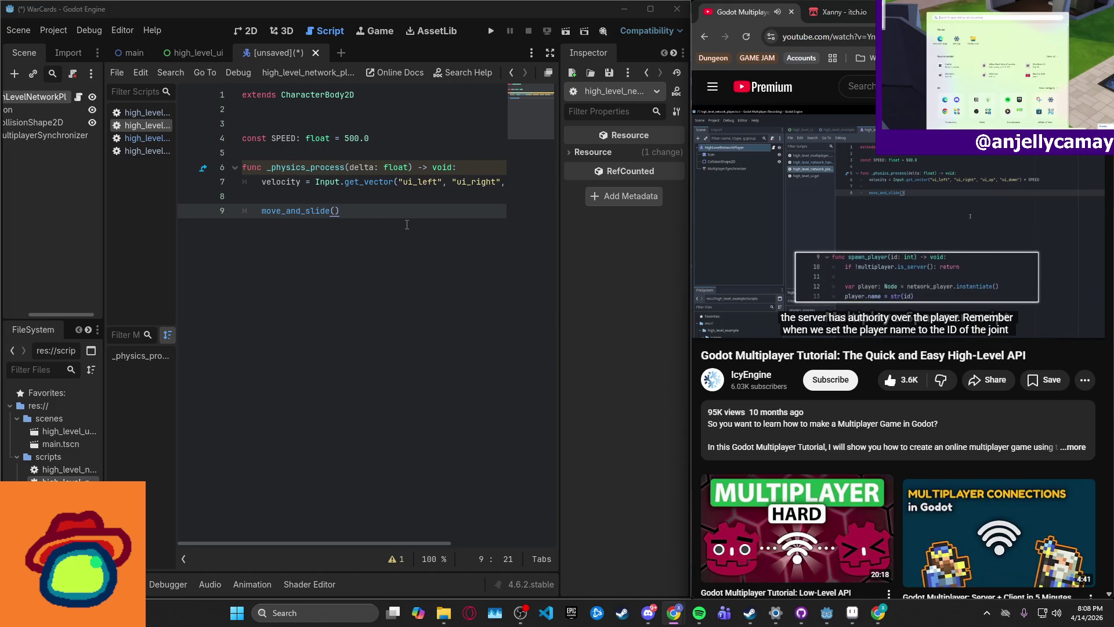
mouse_move(809, 228)
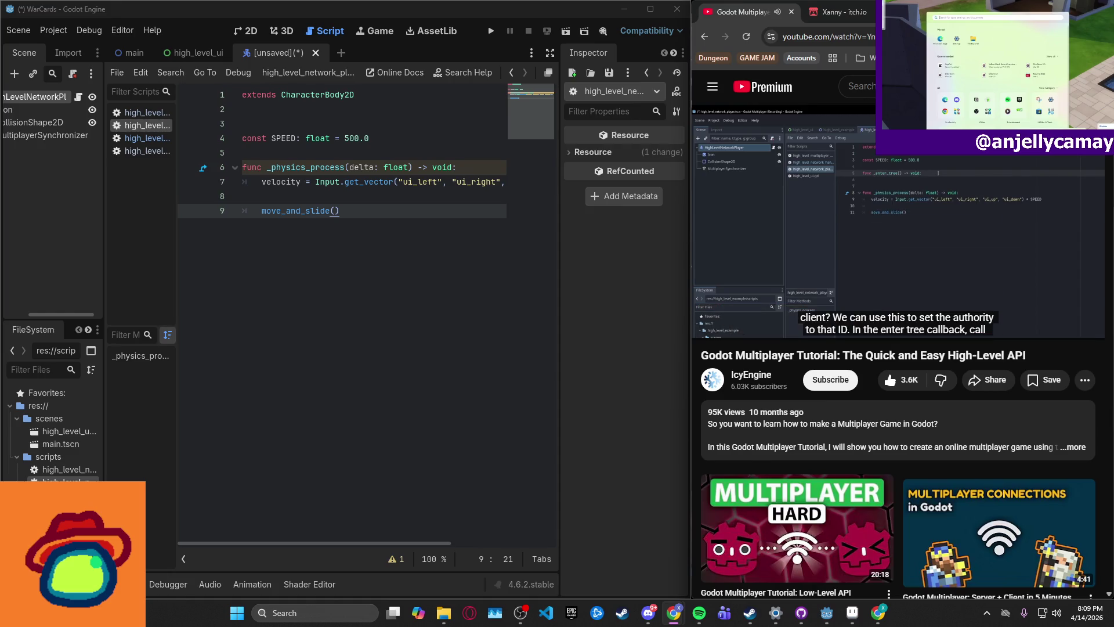
Below the SPEED constant, add func _enter_tree() calling set_multiplayer_authority(name.to_int()).
left_click(746, 219)
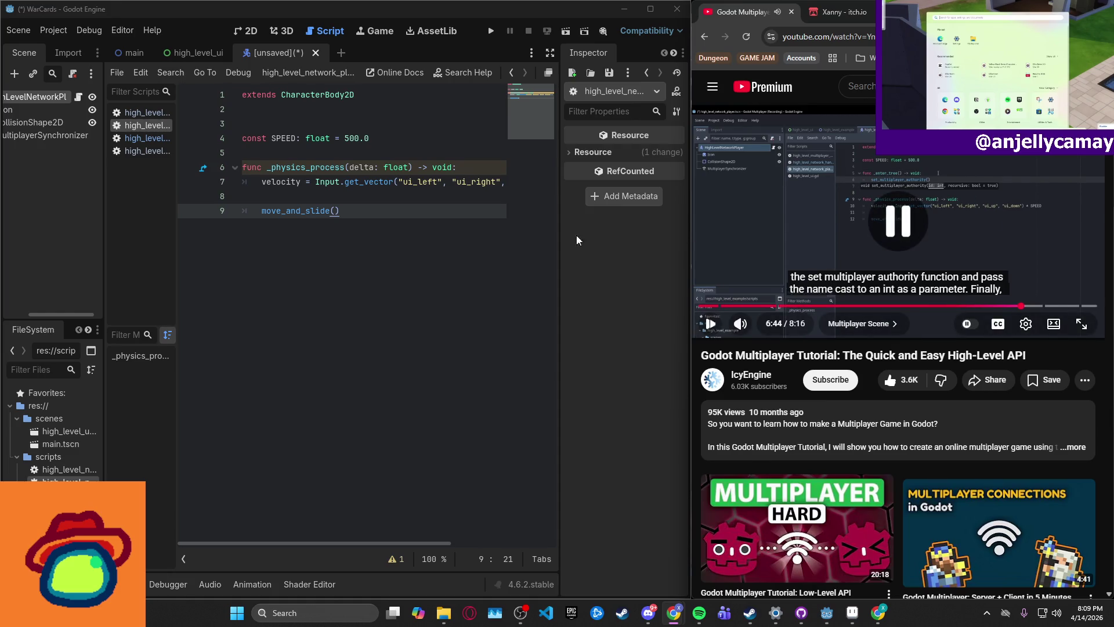
left_click(734, 244)
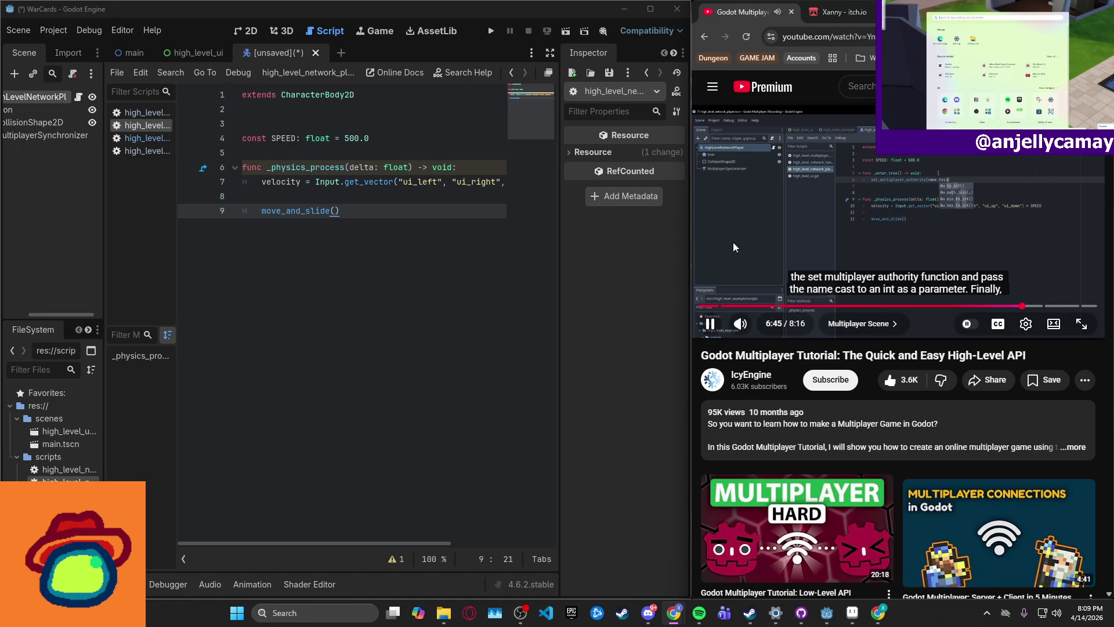
left_click(733, 246)
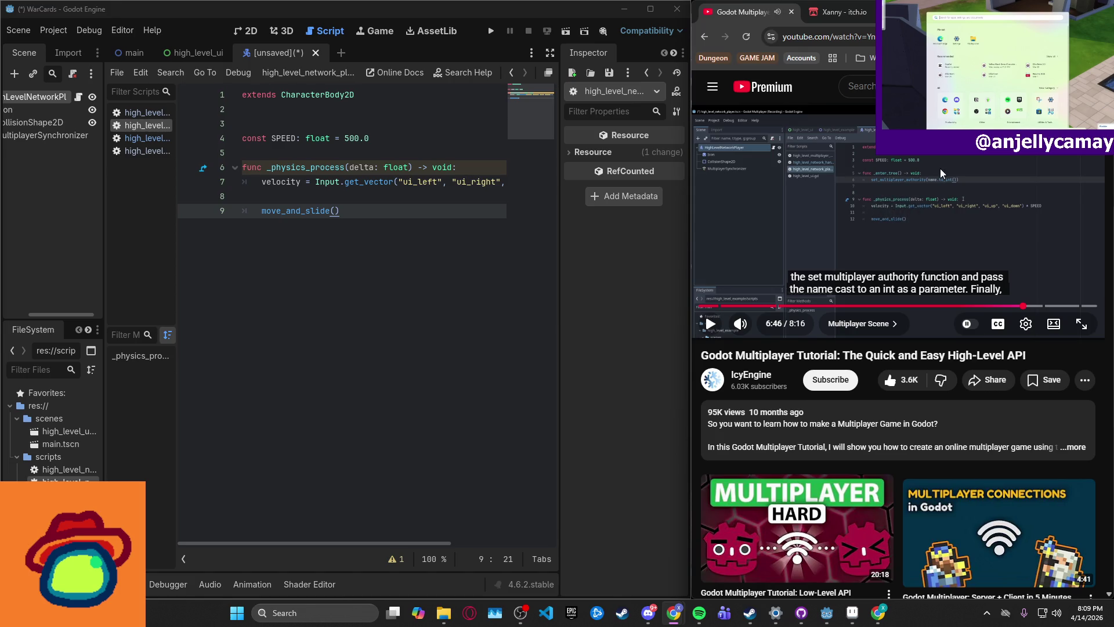
left_click(422, 140)
key("Return")
key("Return")
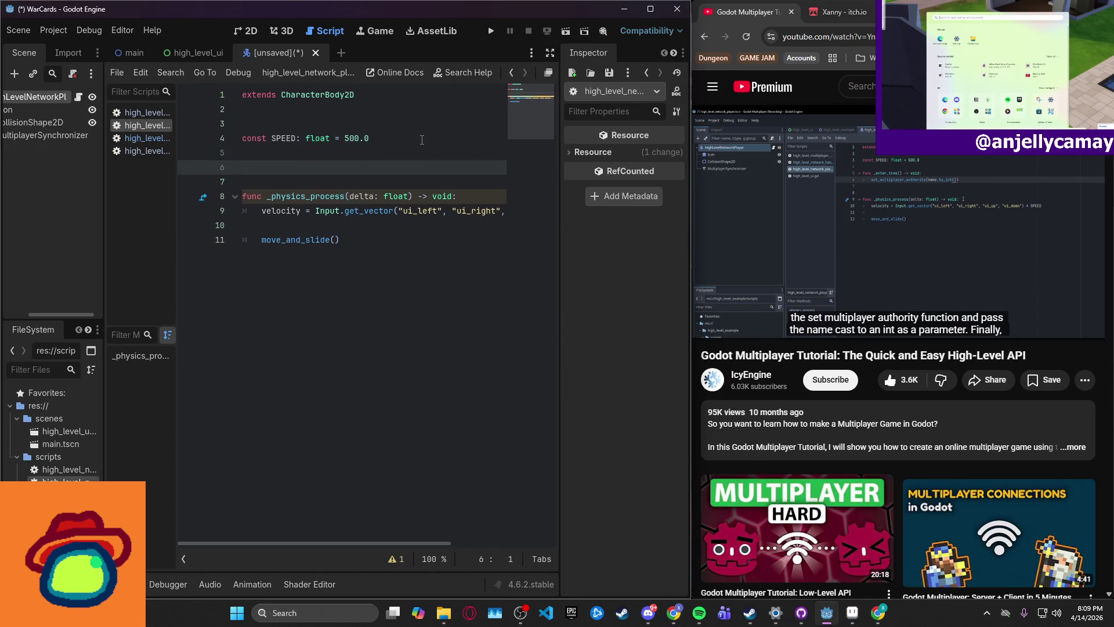
type("nc ent")
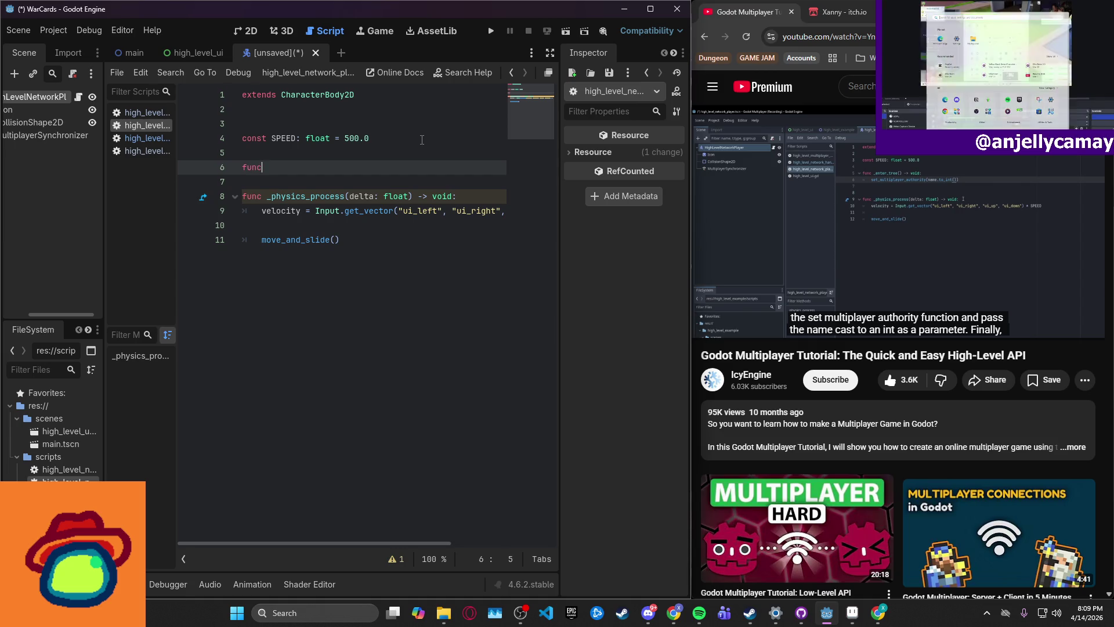
key("Return")
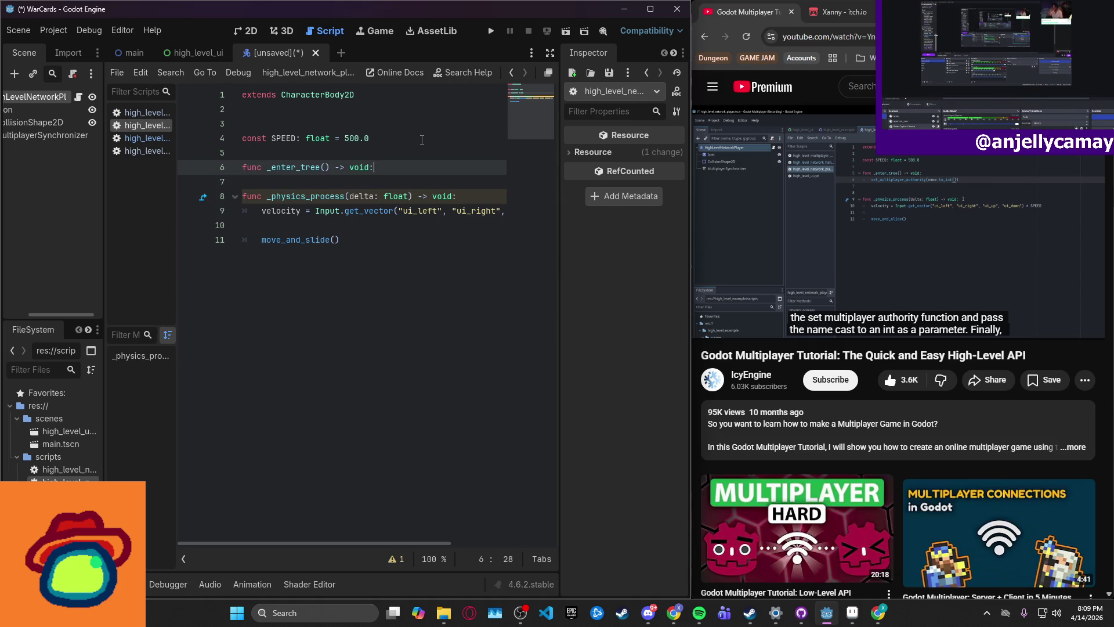
key("Return")
type("mul")
key("Return")
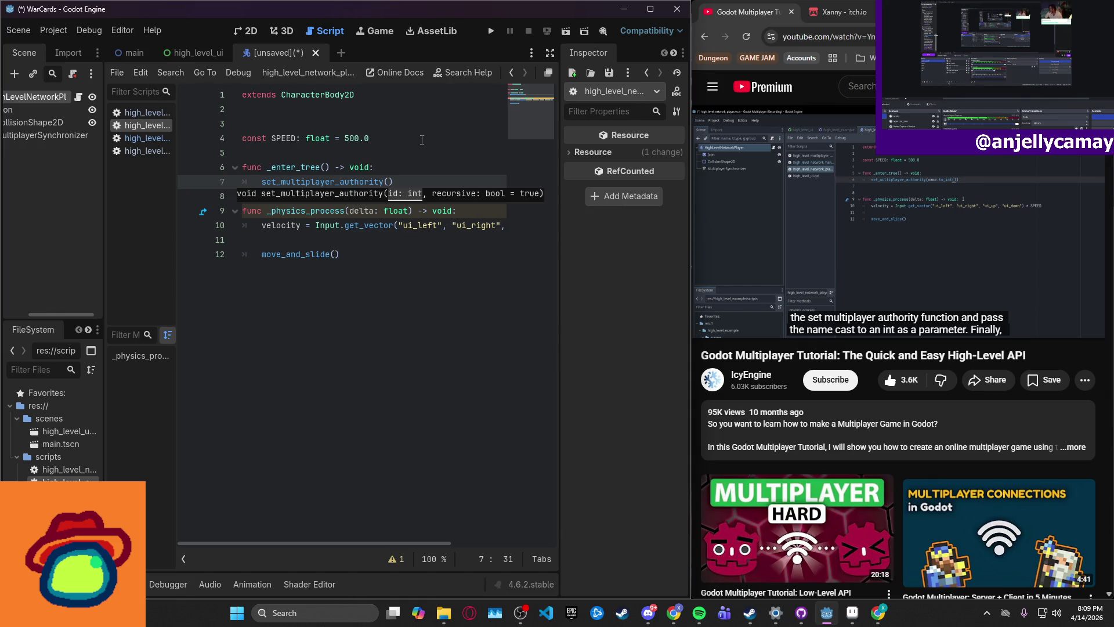
type("name.to_")
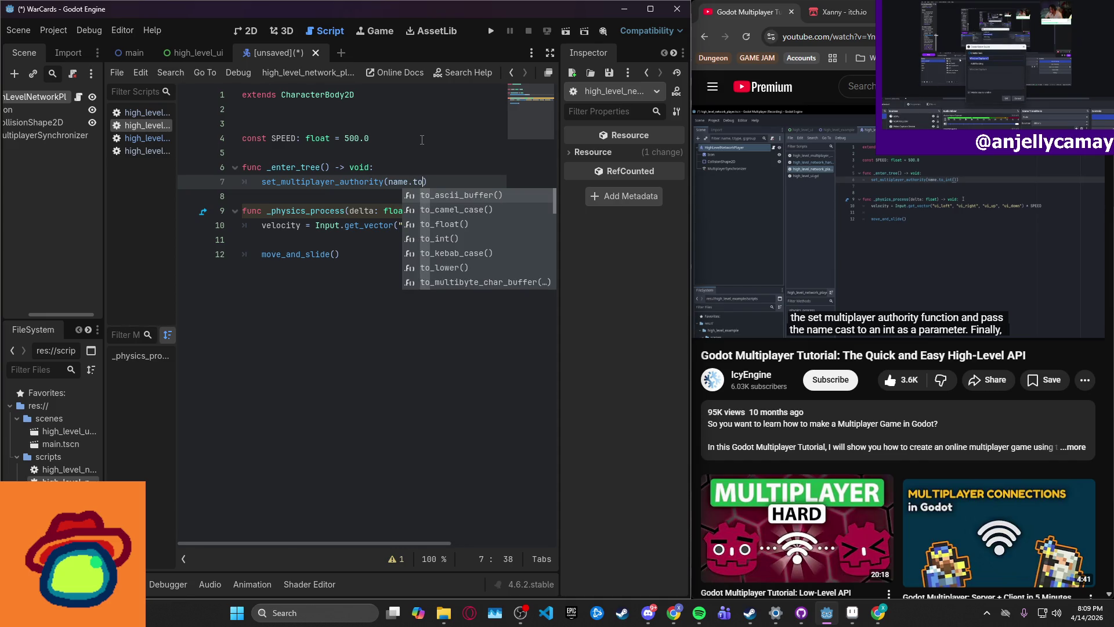
type("in")
key("Return")
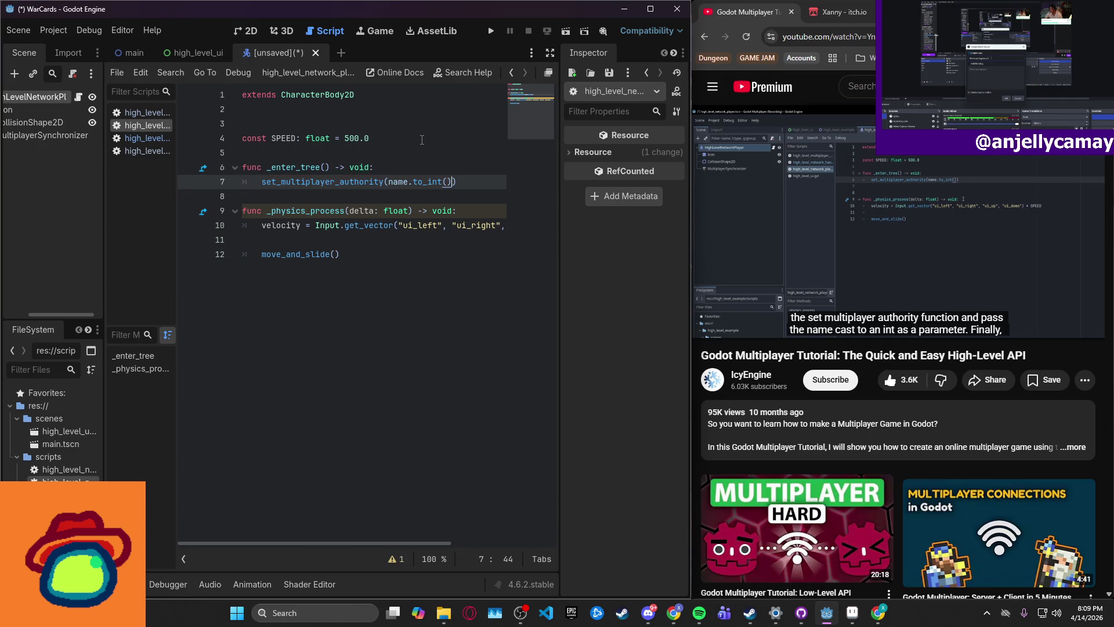
Check the set_multiplayer_authority docs and flip between the network handler, player and spawner scripts.
left_click(285, 181, "ctrl")
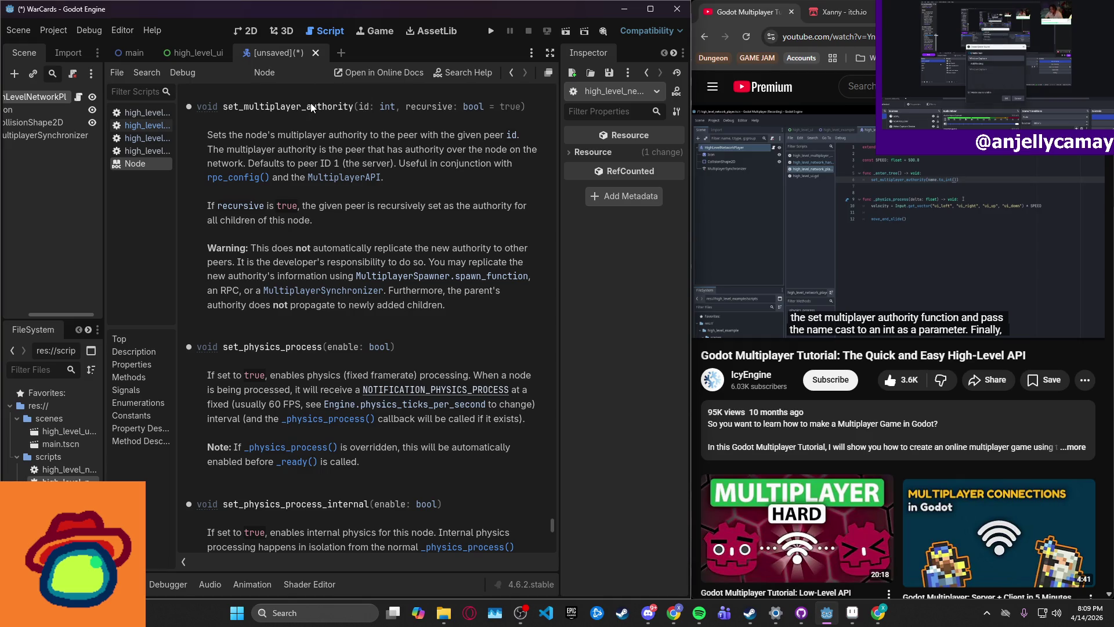
left_click(149, 114)
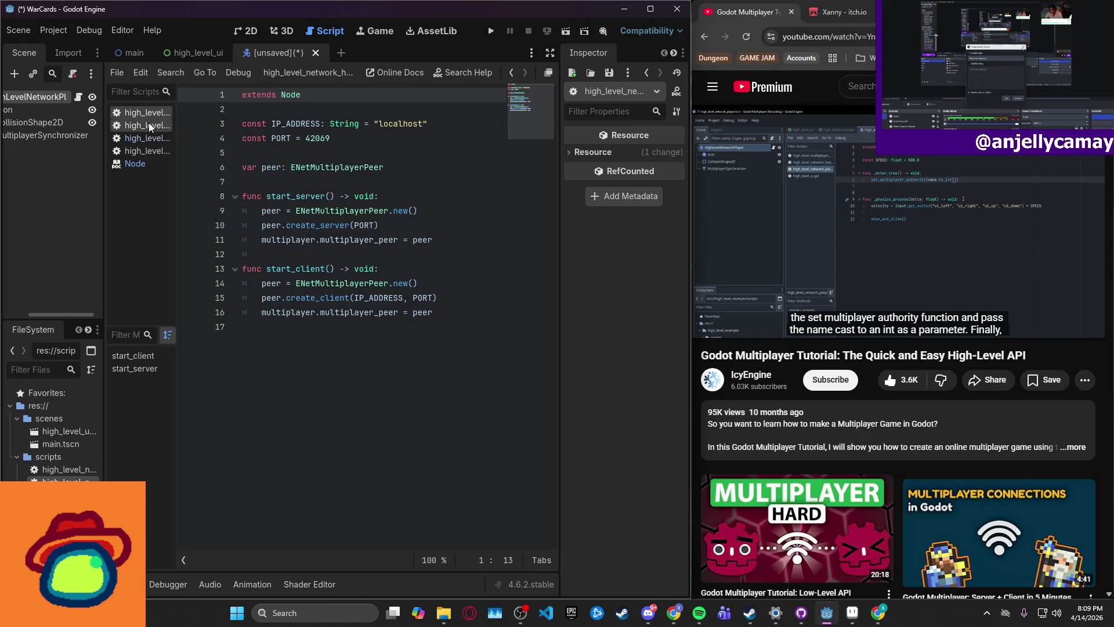
left_click(147, 127)
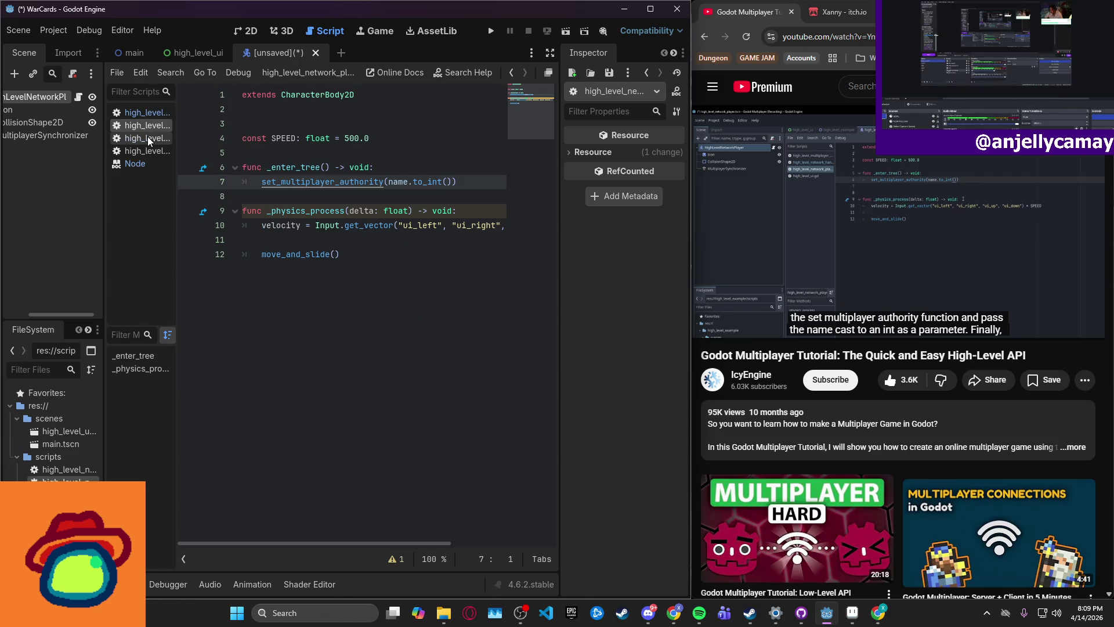
left_click(147, 137)
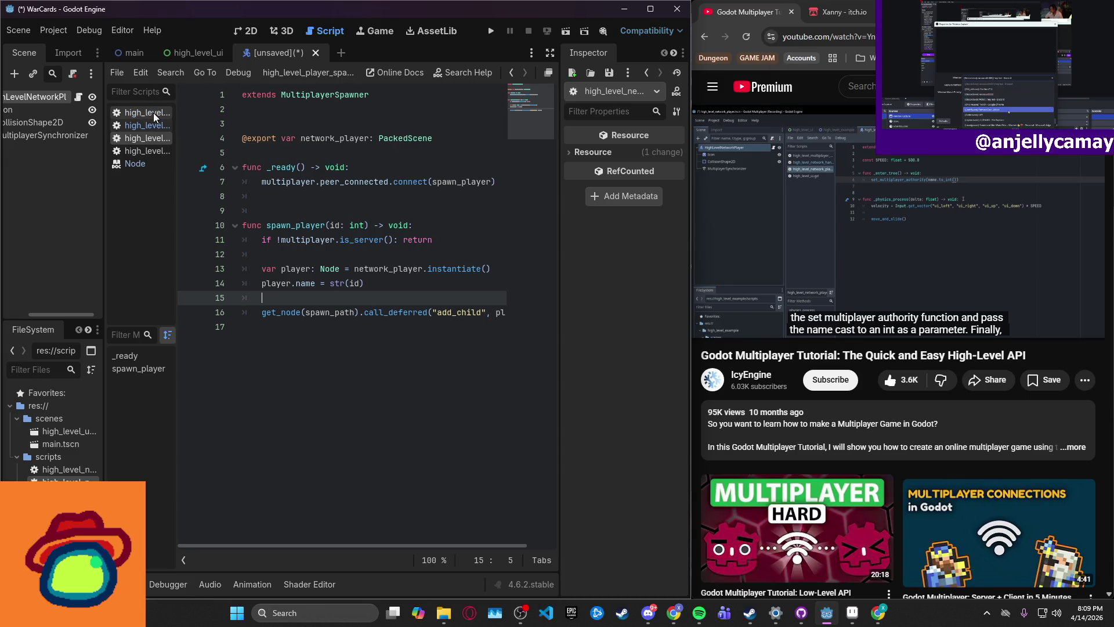
left_click(153, 112)
left_click(151, 122)
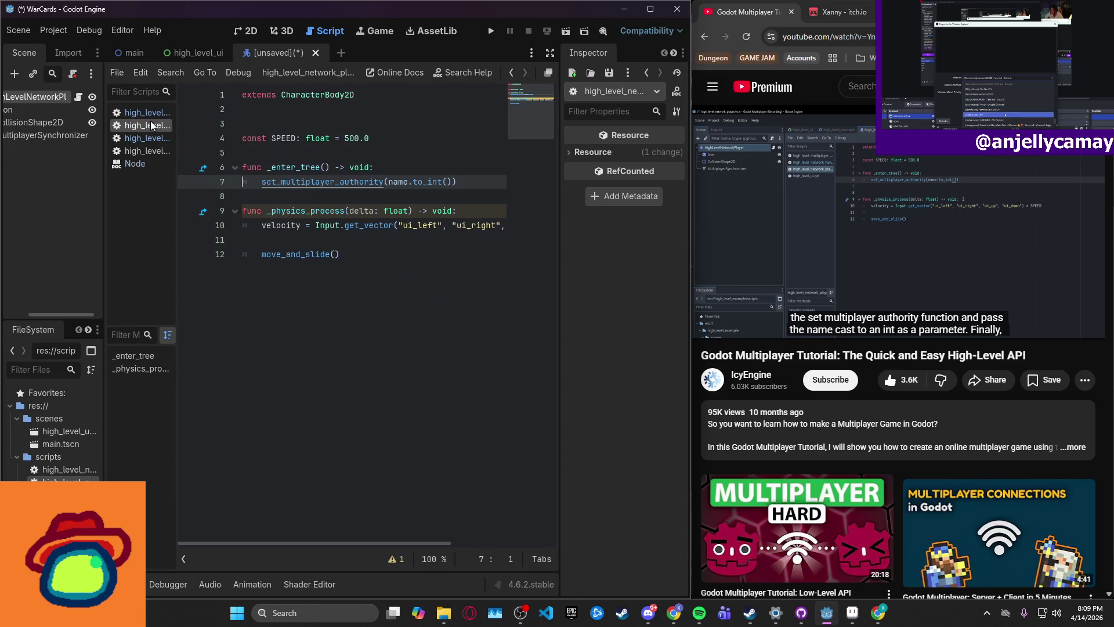
left_click(141, 137)
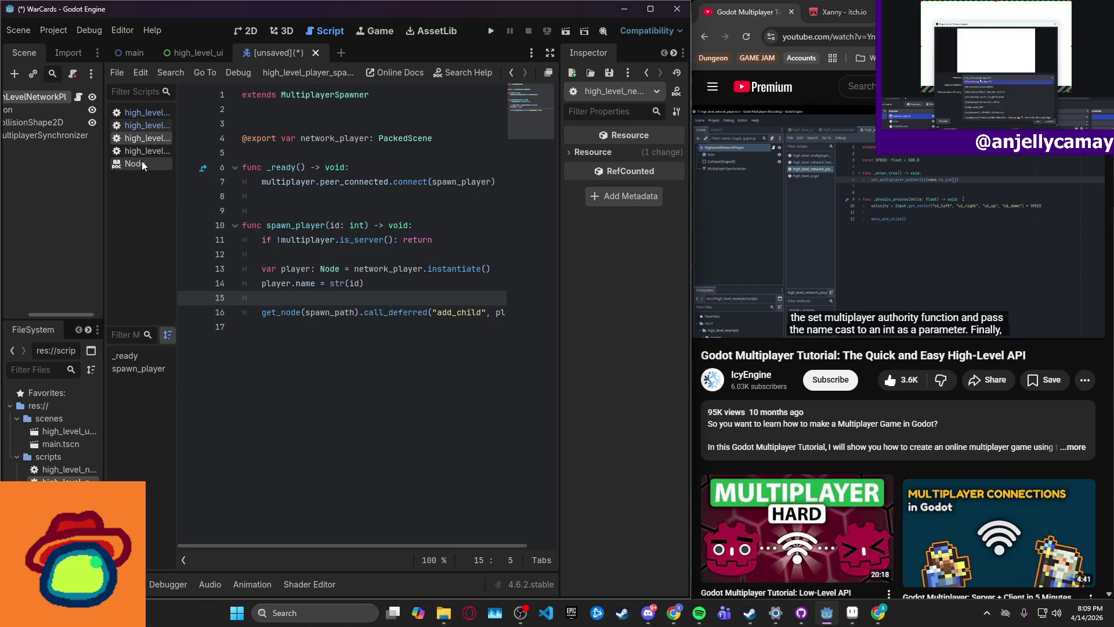
Cycle through high_level_ui.gd and the other scripts, settling on high_level_network_player.gd.
left_click(143, 151)
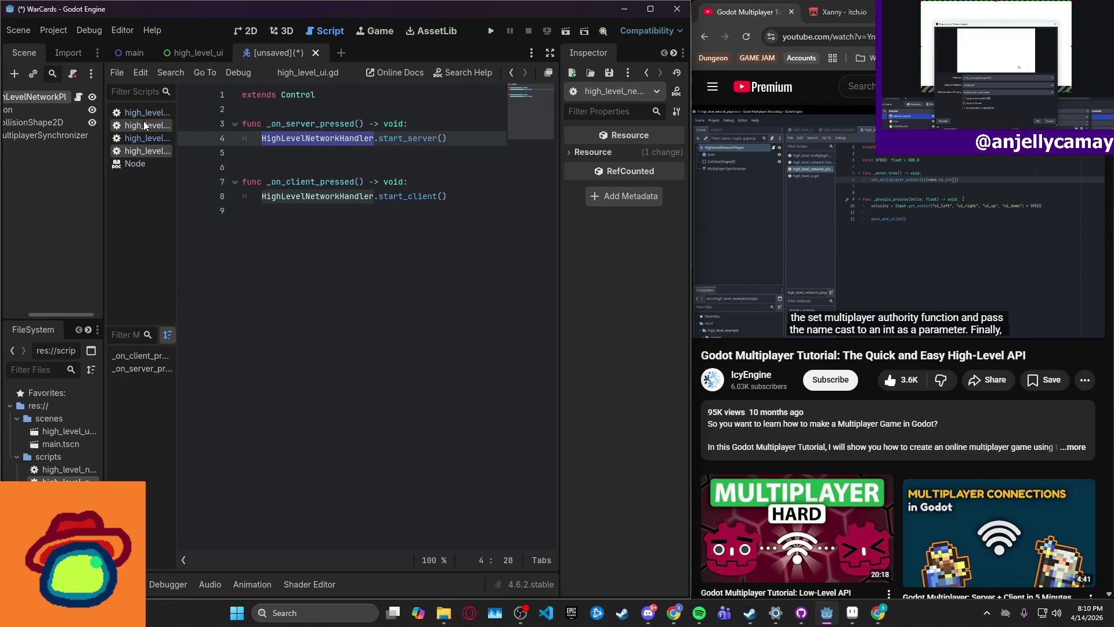
left_click(142, 124)
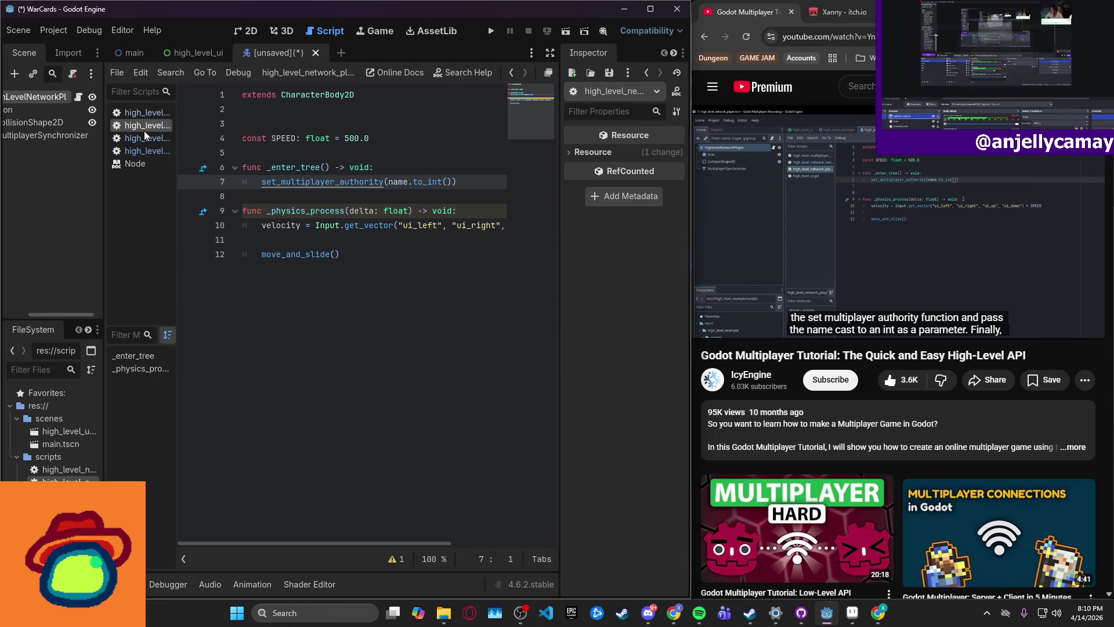
left_click(143, 135)
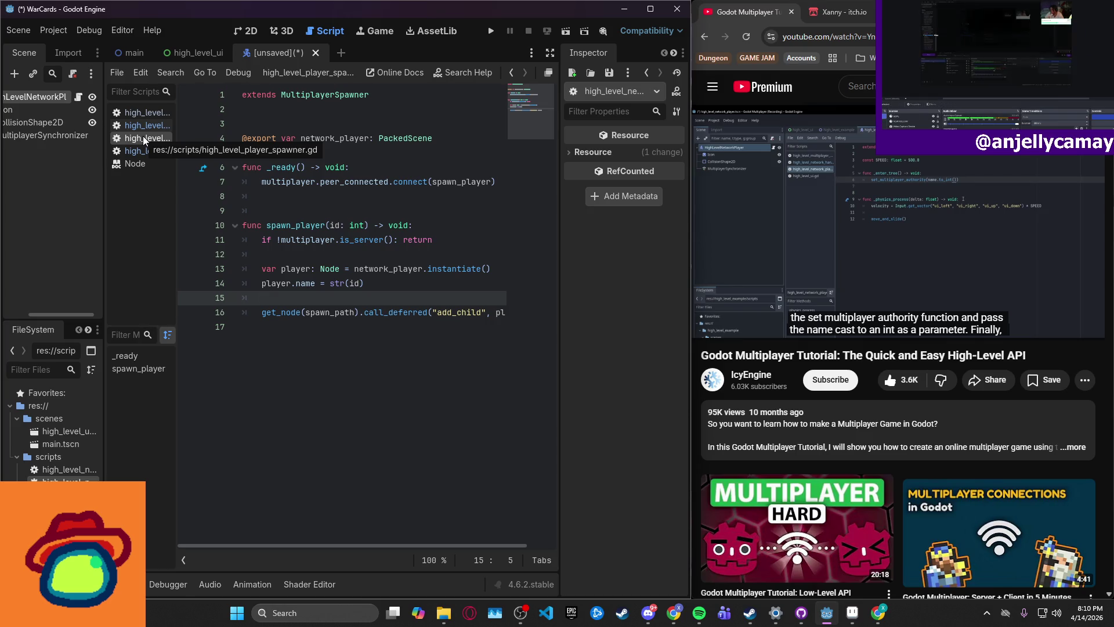
left_click(153, 113)
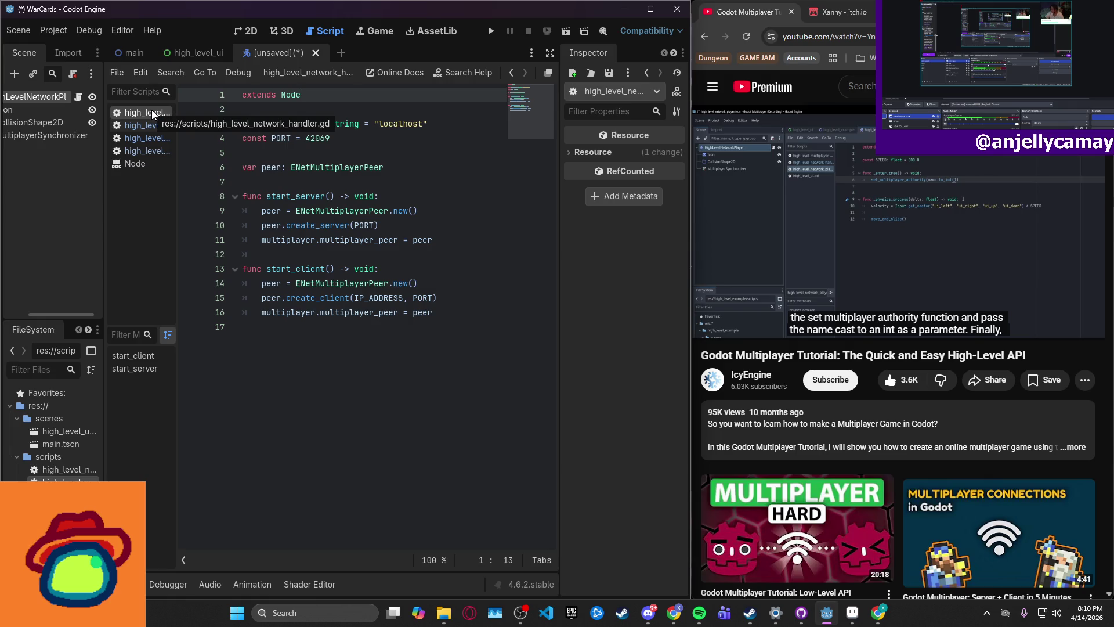
left_click(145, 125)
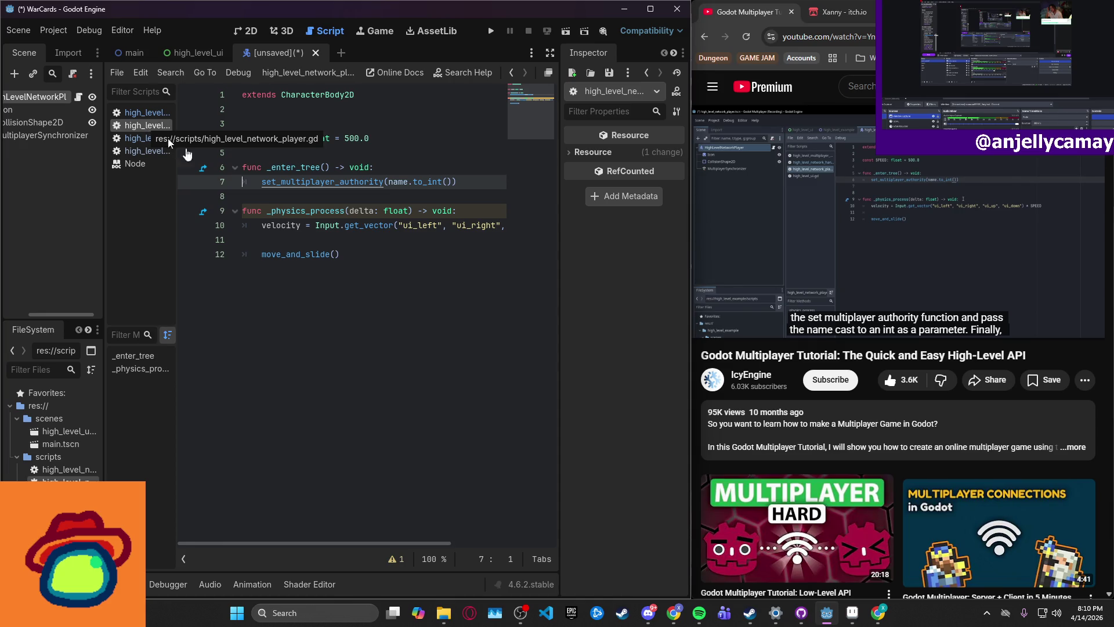
left_click(818, 210)
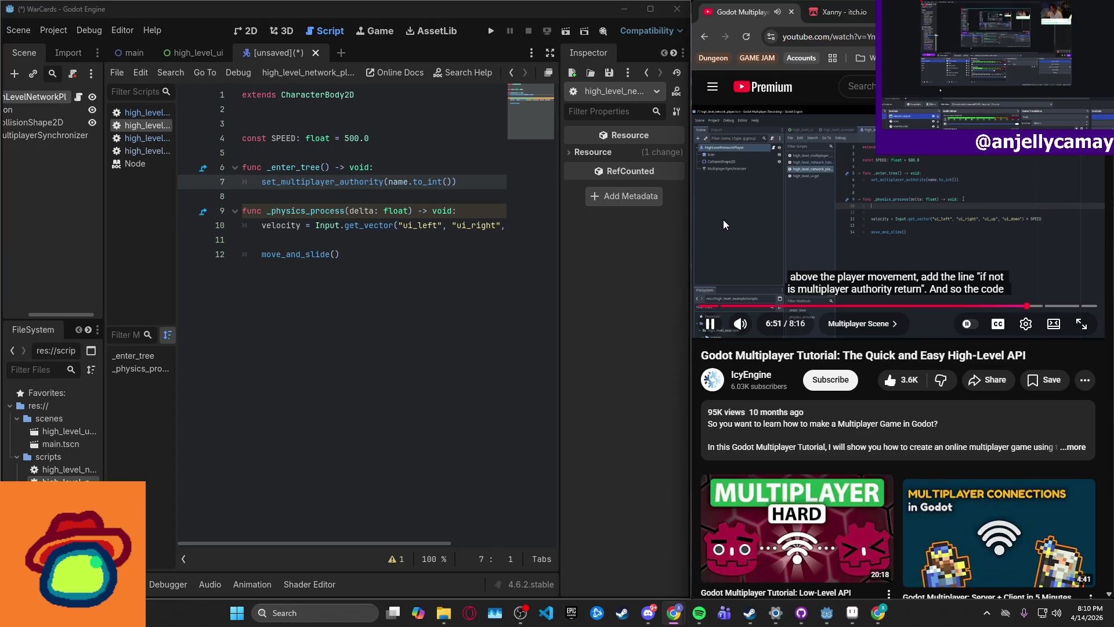
left_click(769, 225)
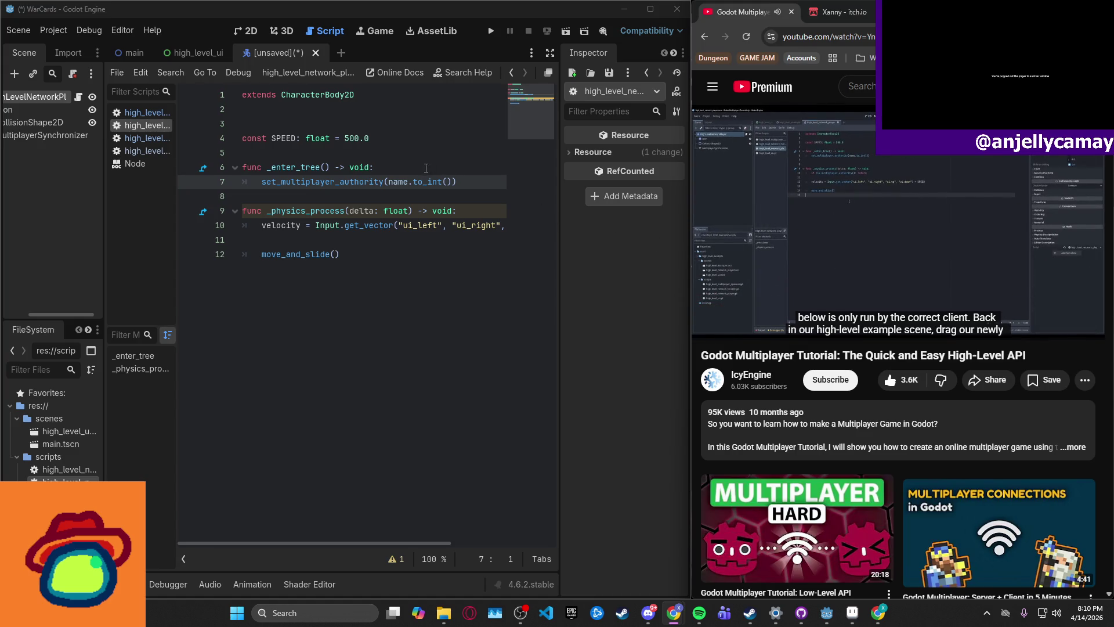
Declare a new move_by_input() function below the move_and_slide() line.
left_click(489, 207)
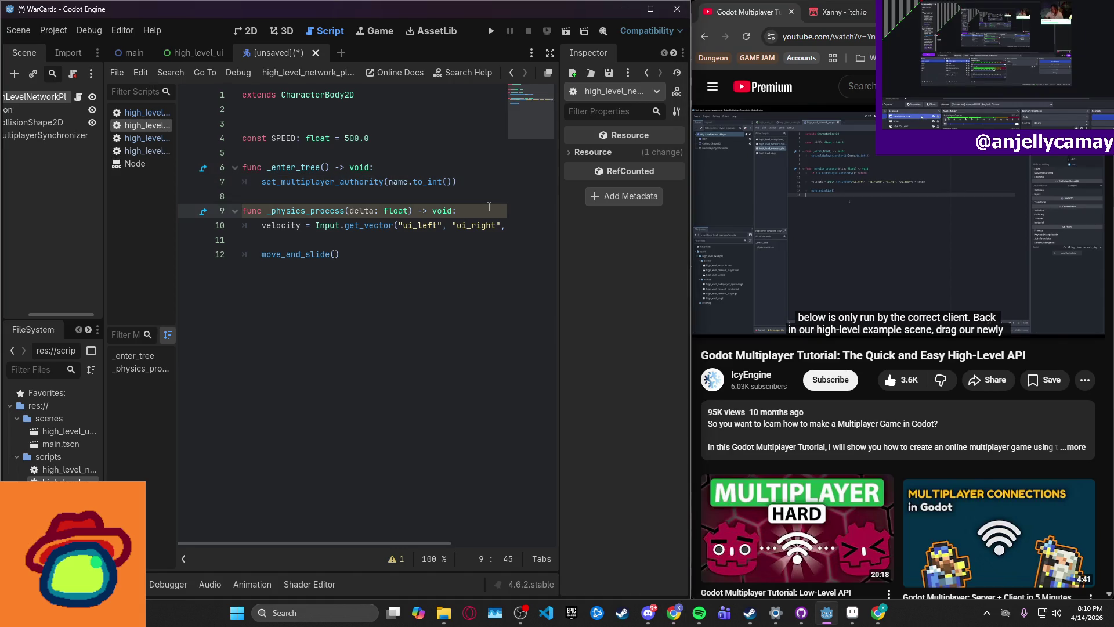
key("Return")
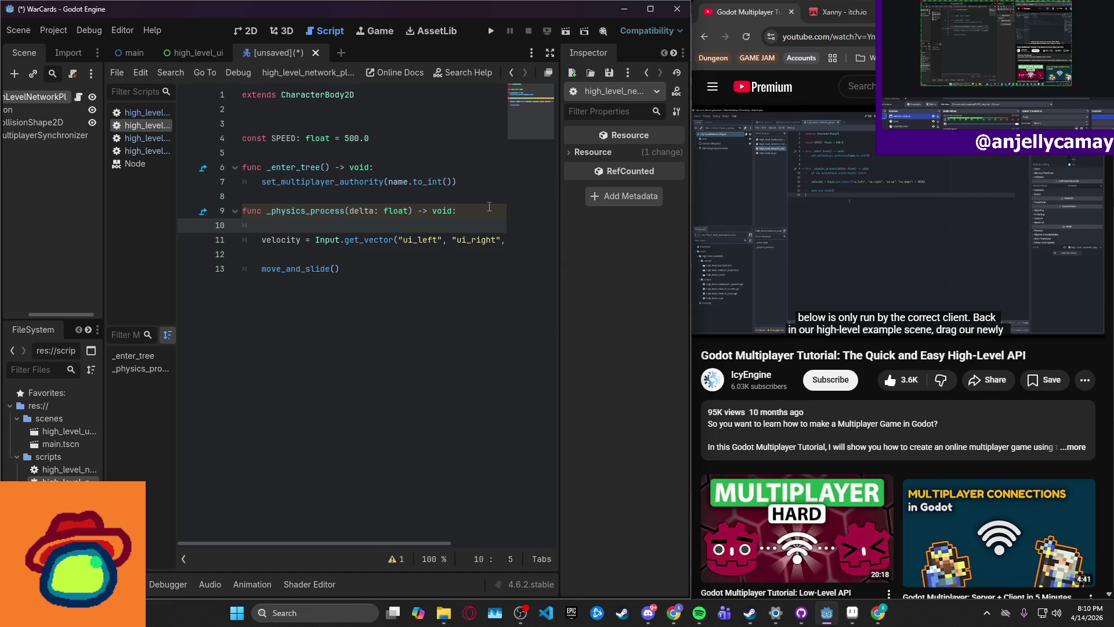
left_click(372, 288)
key("Return")
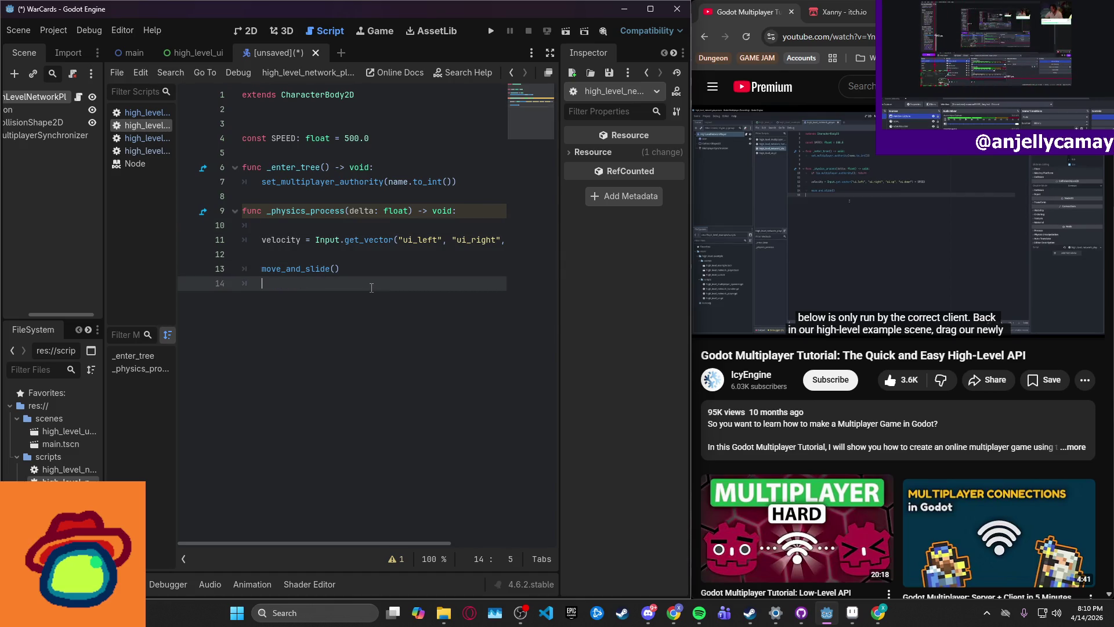
key("Return")
key("BackSpace")
type("unc move_")
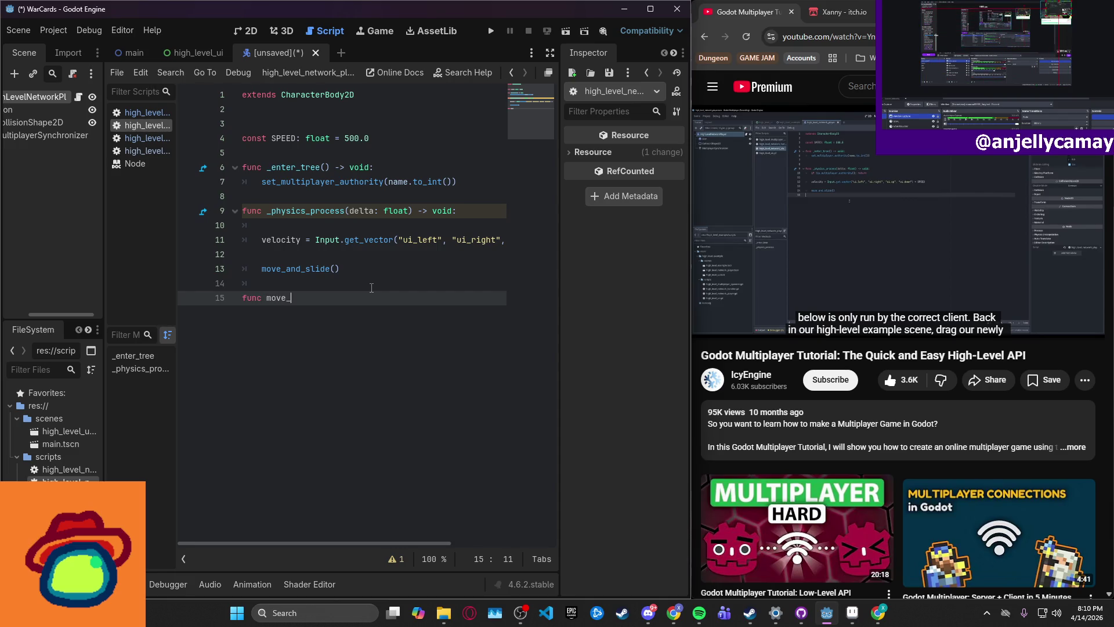
type("(")
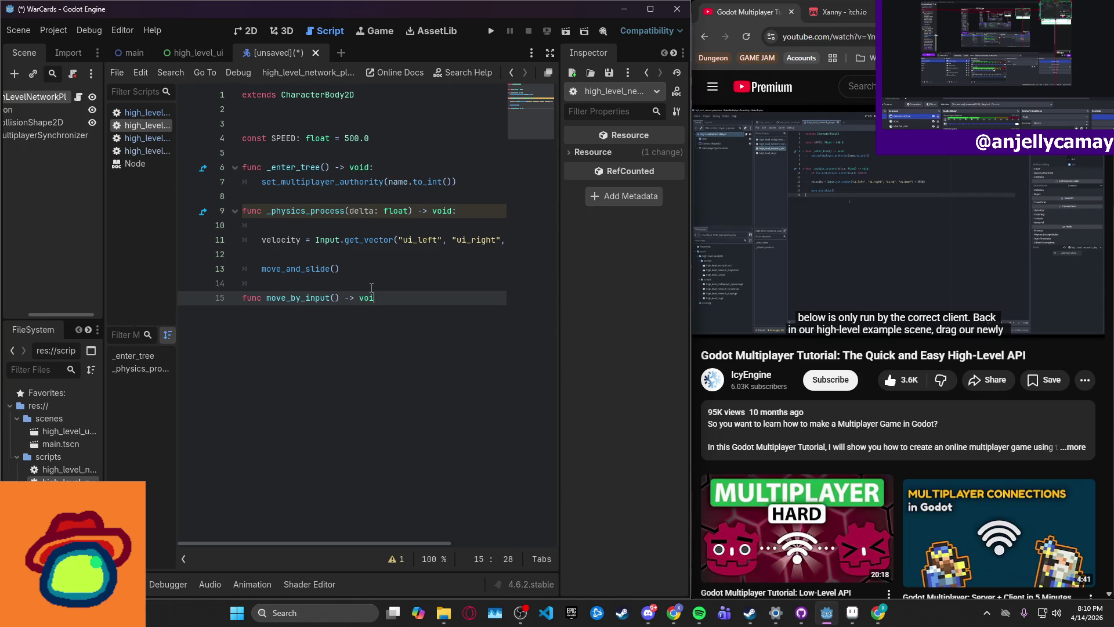
key("Return")
Copy the velocity and move_and_slide() lines into move_by_input() and fix their indentation.
left_click_drag(342, 268, 220, 239)
key("ctrl+c")
left_click(351, 333)
key("ctrl+v")
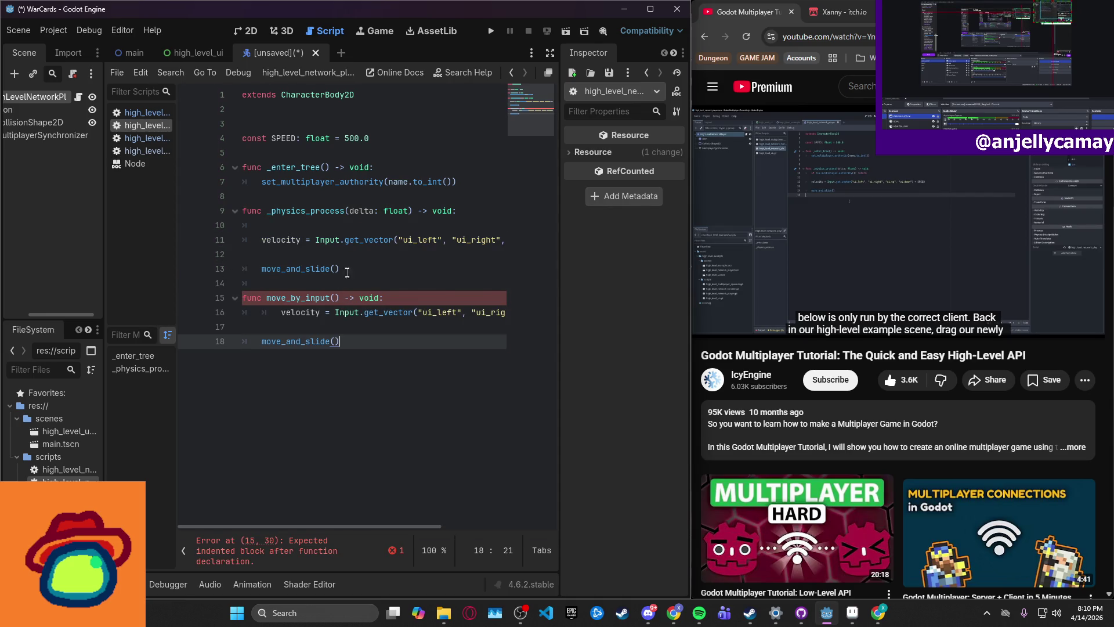
left_click(280, 314)
key("BackSpace")
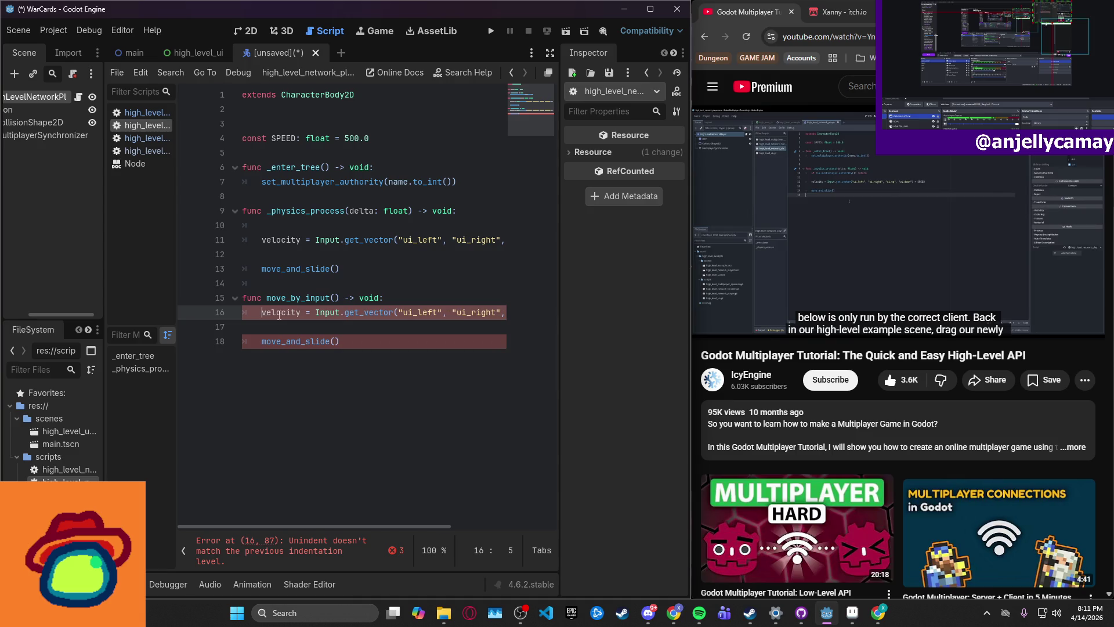
Replace the original movement lines in _physics_process with a move_by_input() call.
left_click_drag(340, 268, 262, 239)
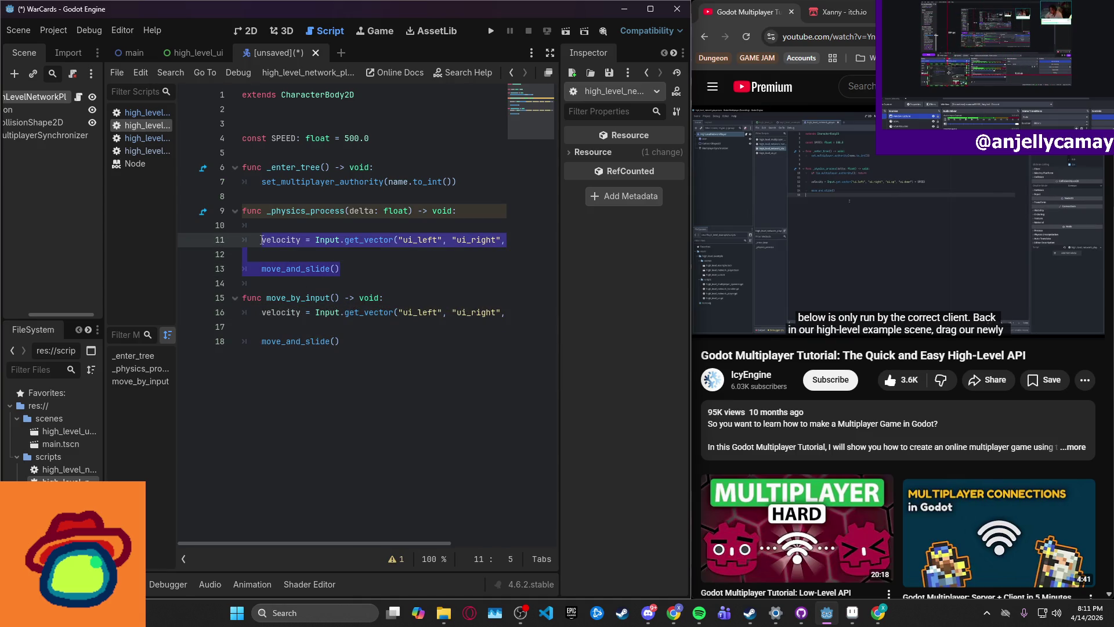
key("BackSpace")
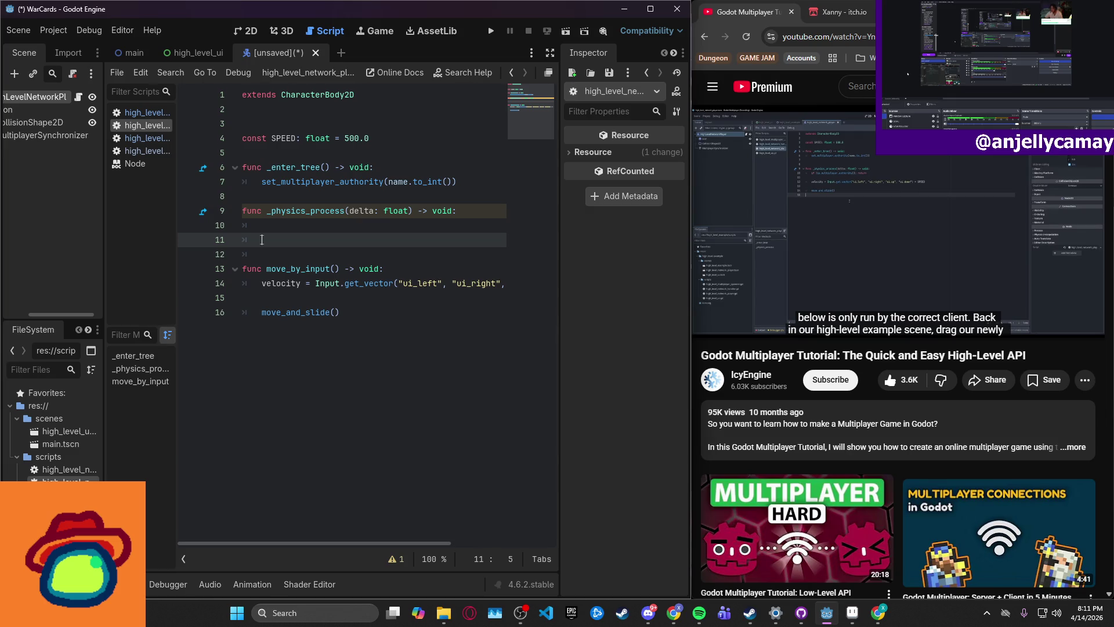
key("BackSpace")
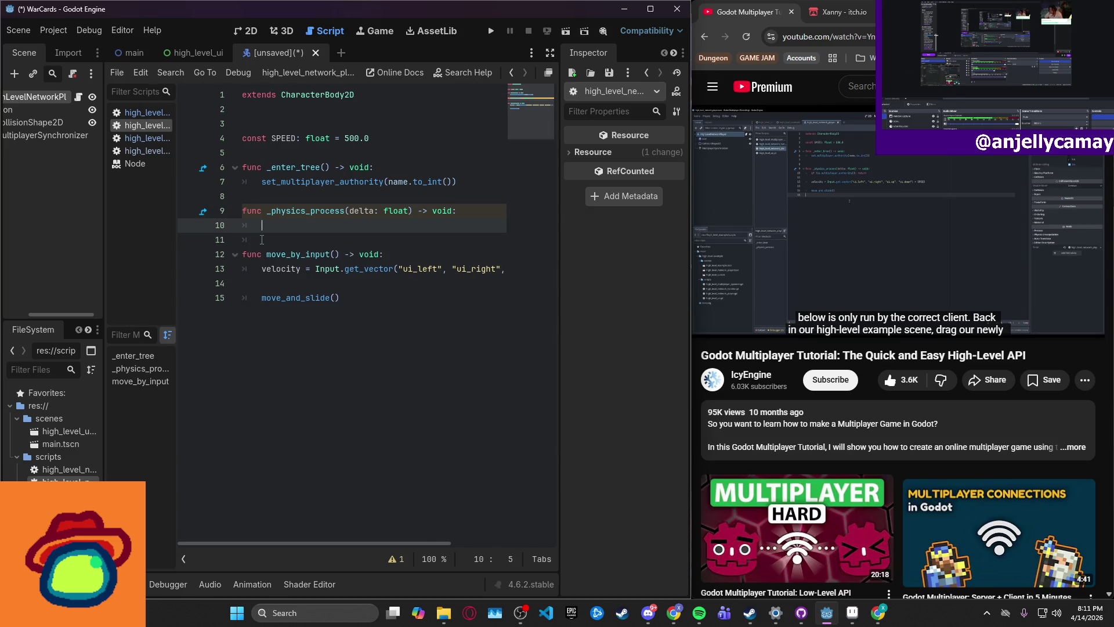
type("move")
key("Return")
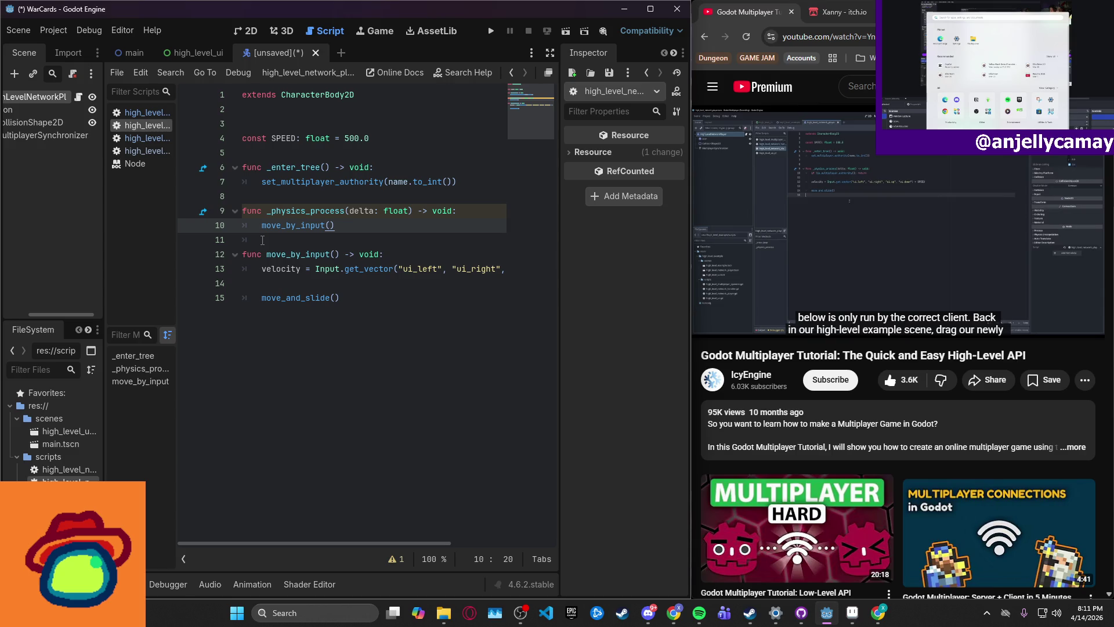
left_click(389, 253)
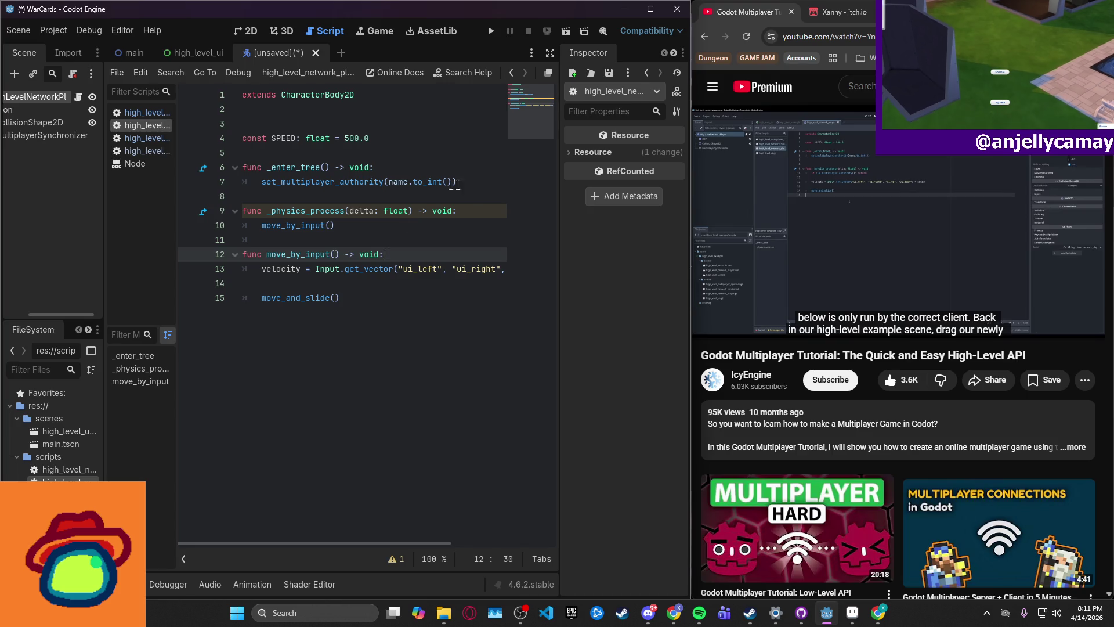
left_click(483, 210)
key("Return")
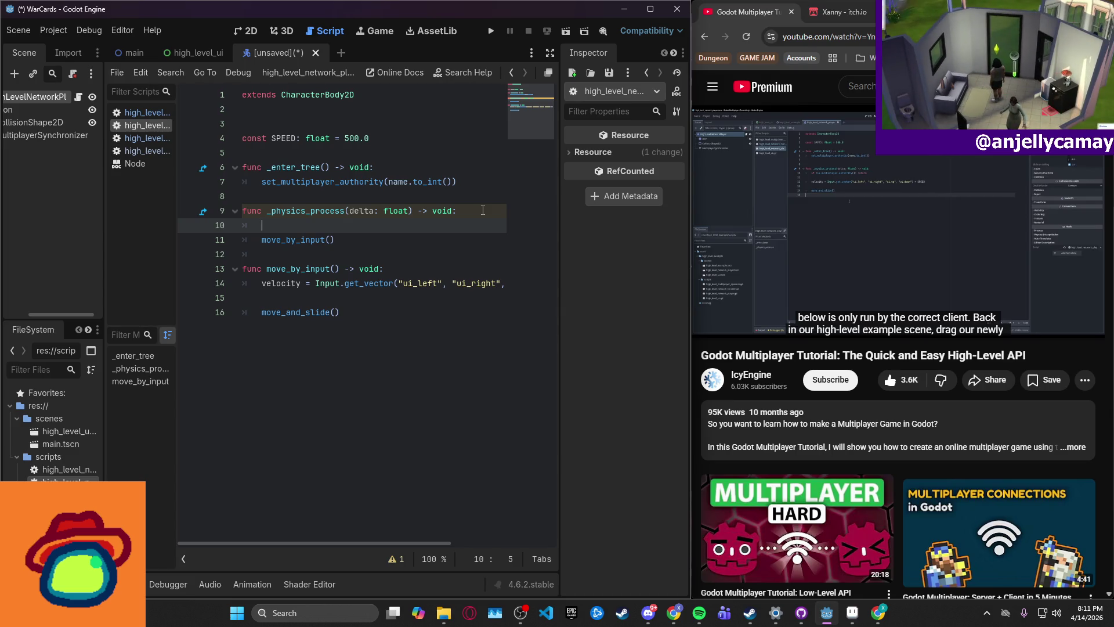
Add 'if !is_multiplayer_authority(): return' at the start of _physics_process.
type("if !is")
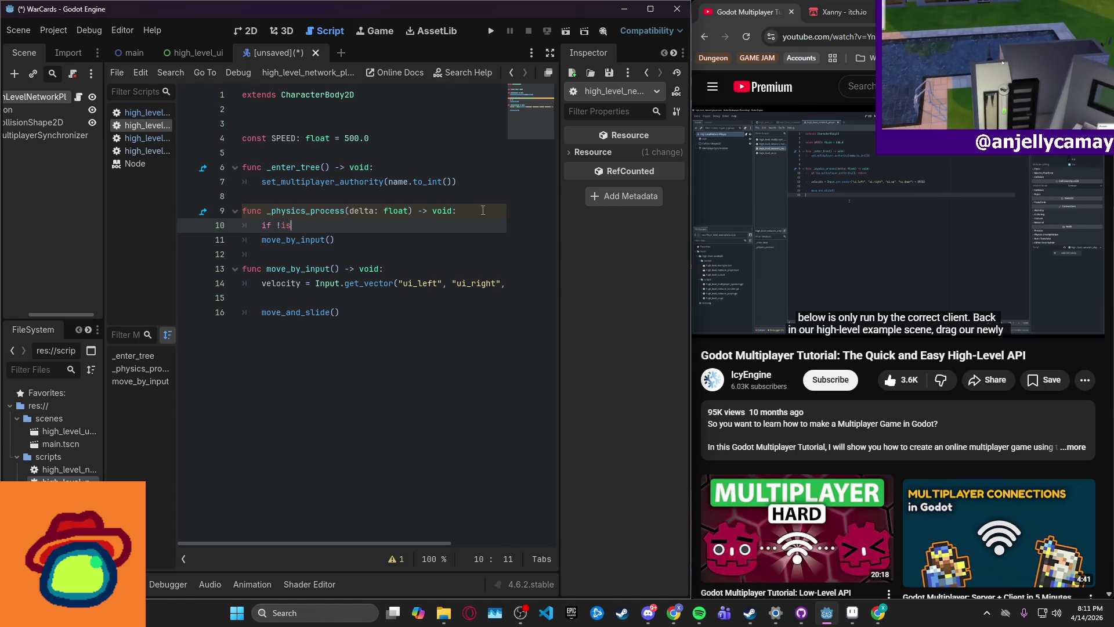
type("m")
key("BackSpace")
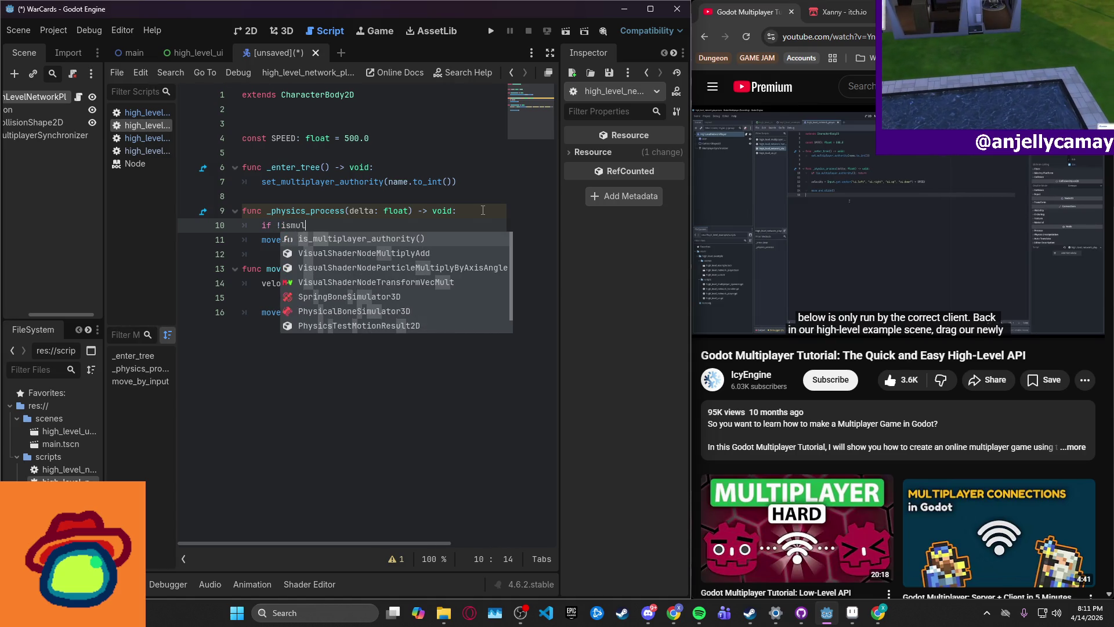
type("_")
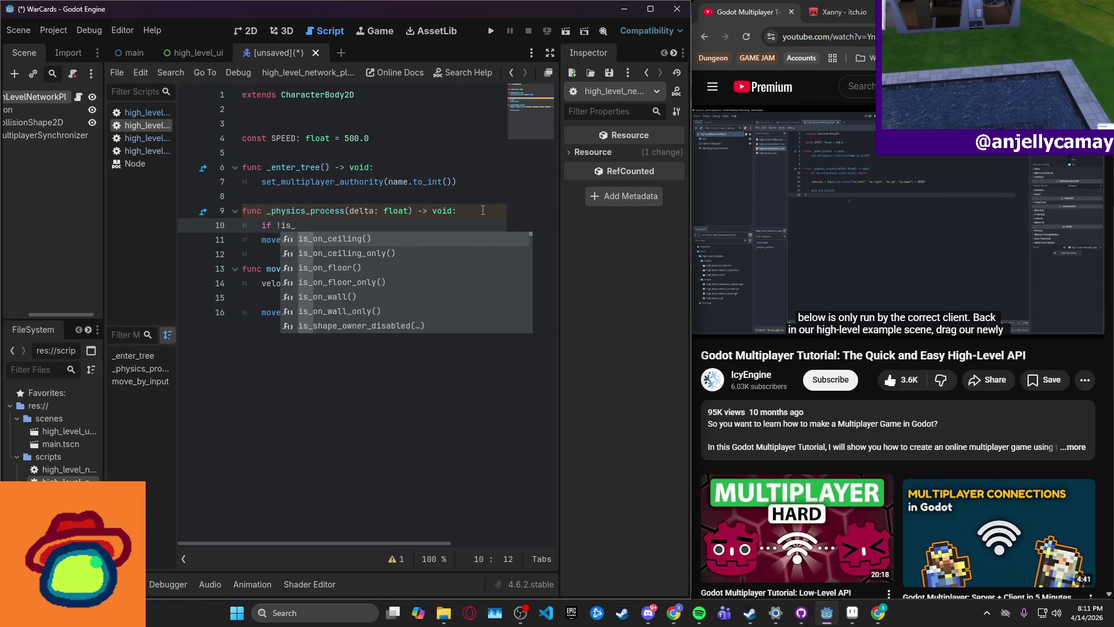
type("mul")
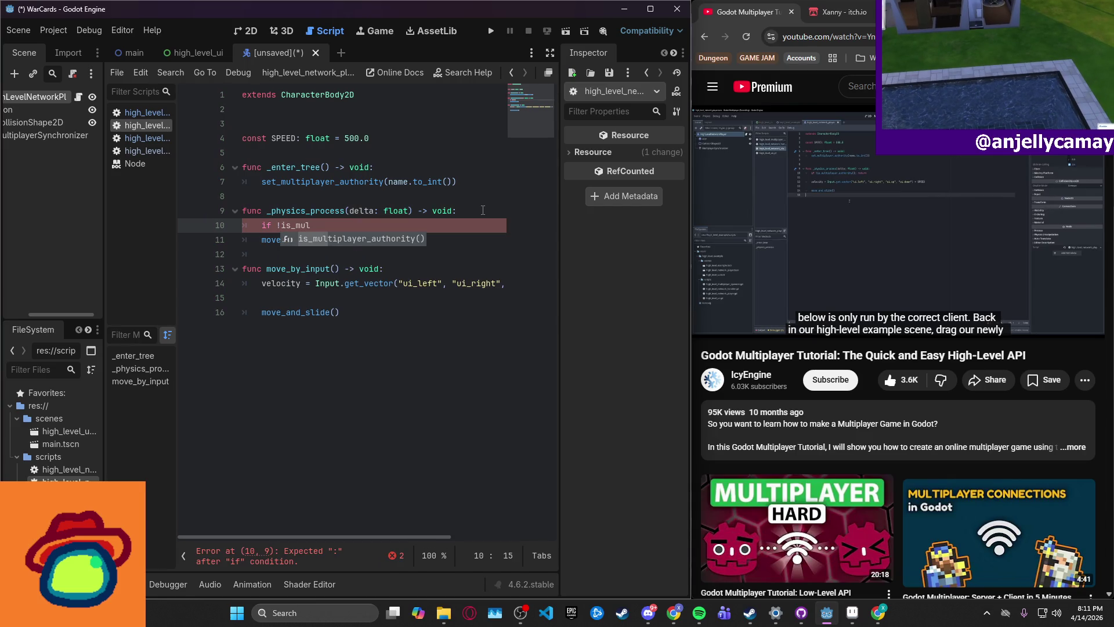
key("Return")
type(".")
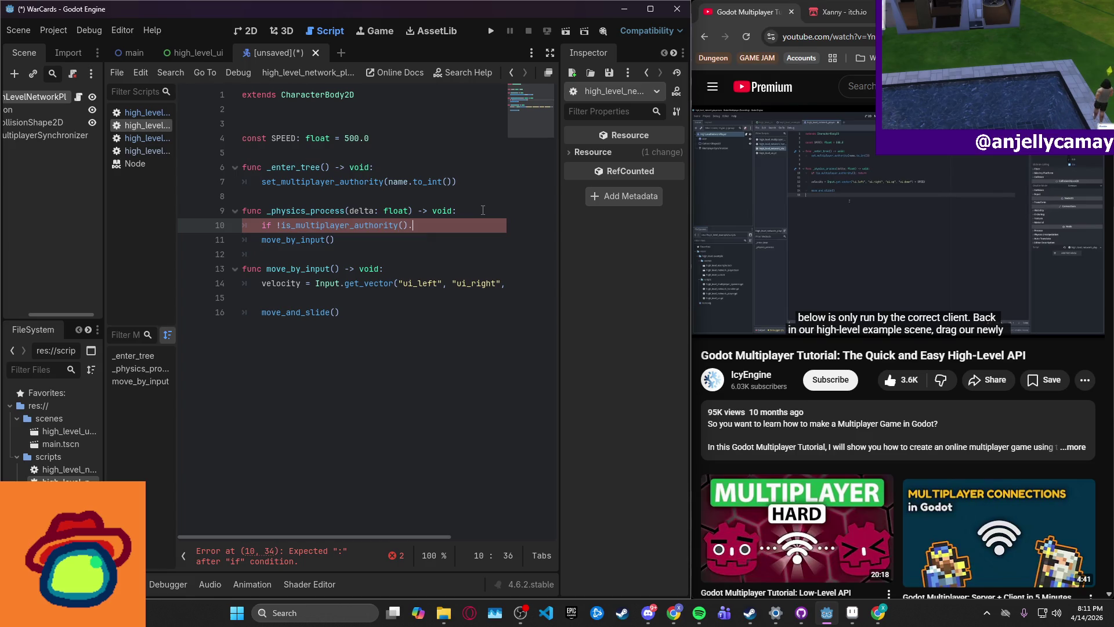
type("author")
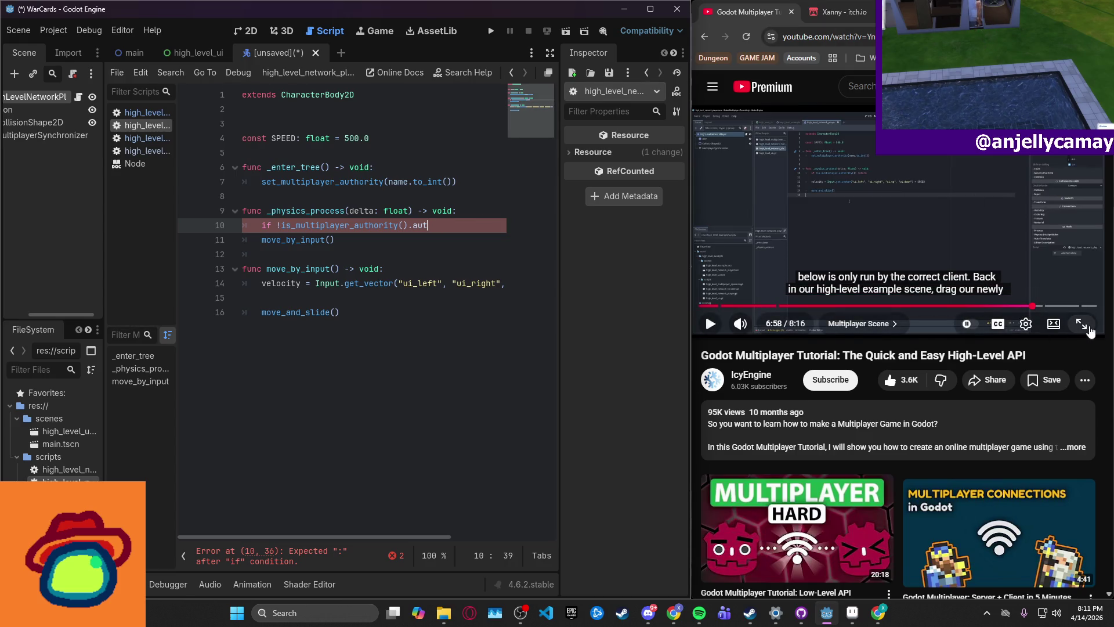
left_click(1086, 328)
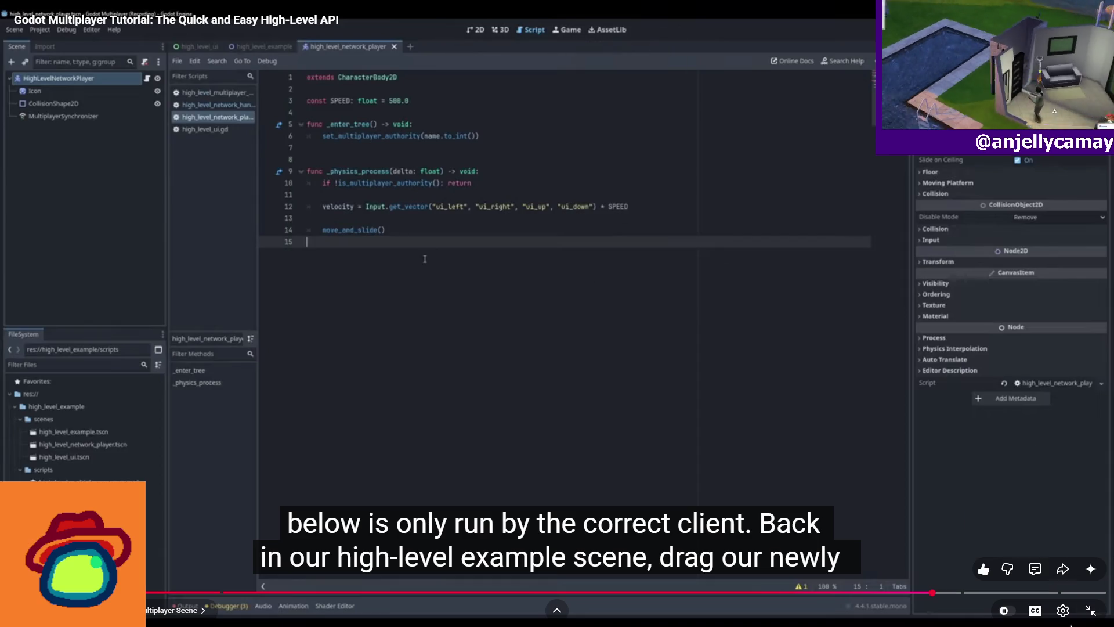
left_click(1089, 609)
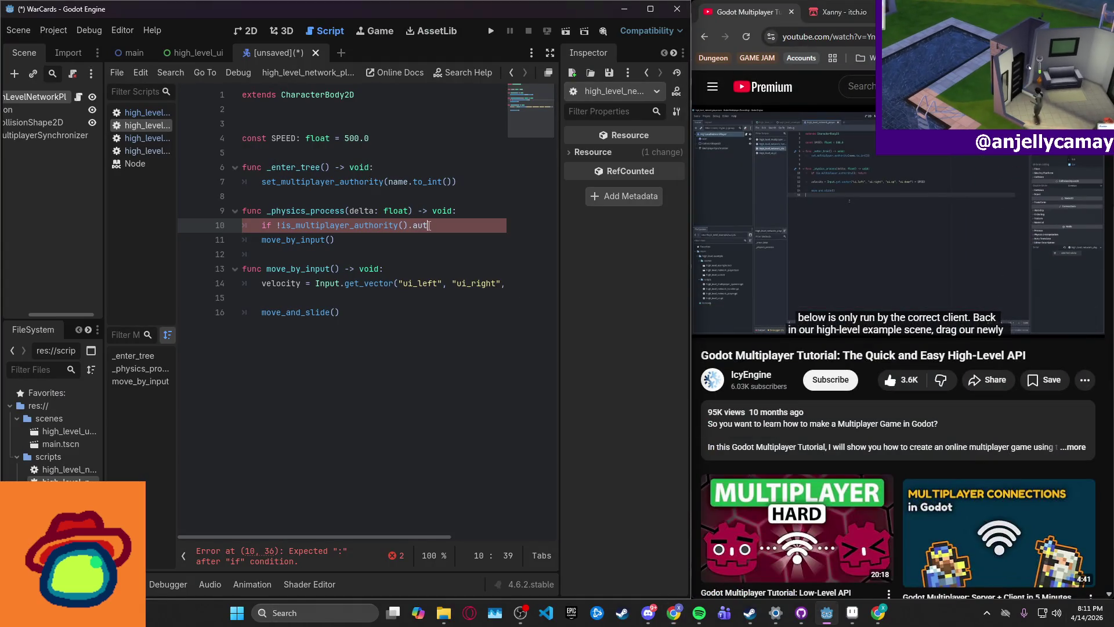
key("BackSpace")
type(": return")
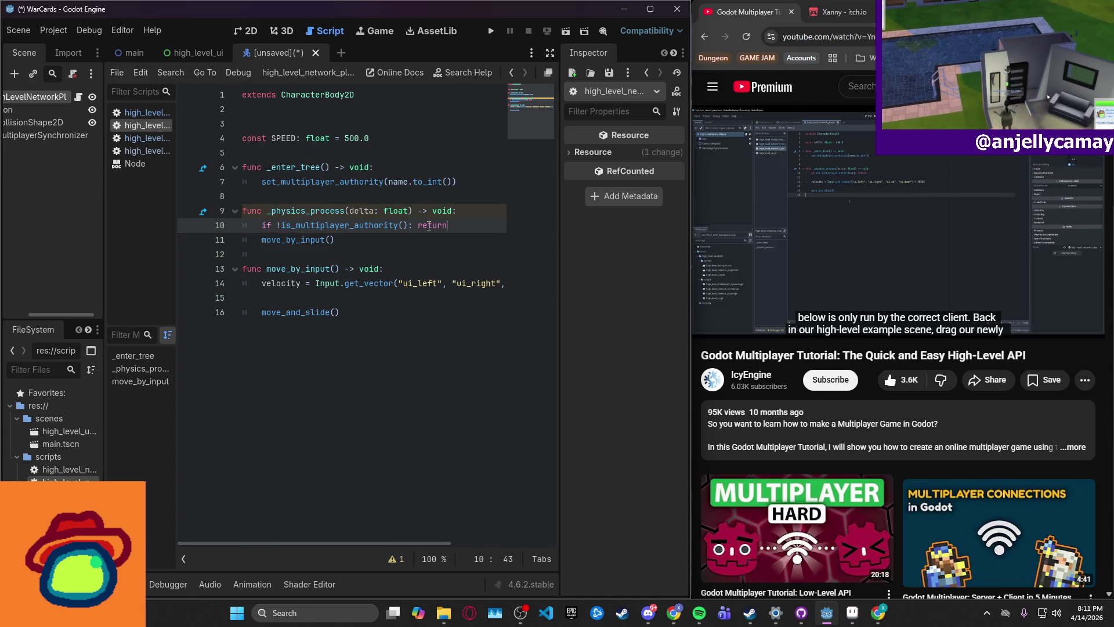
key("Return")
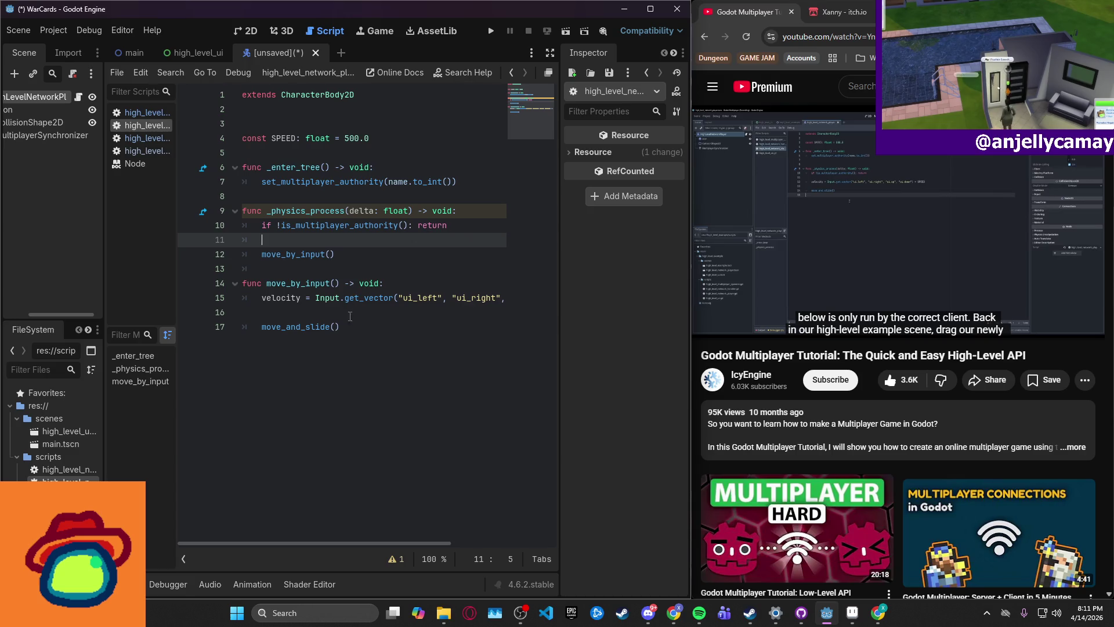
Move move_and_slide() out of move_by_input() to follow the move_by_input() call in _physics_process.
triple_click(325, 327)
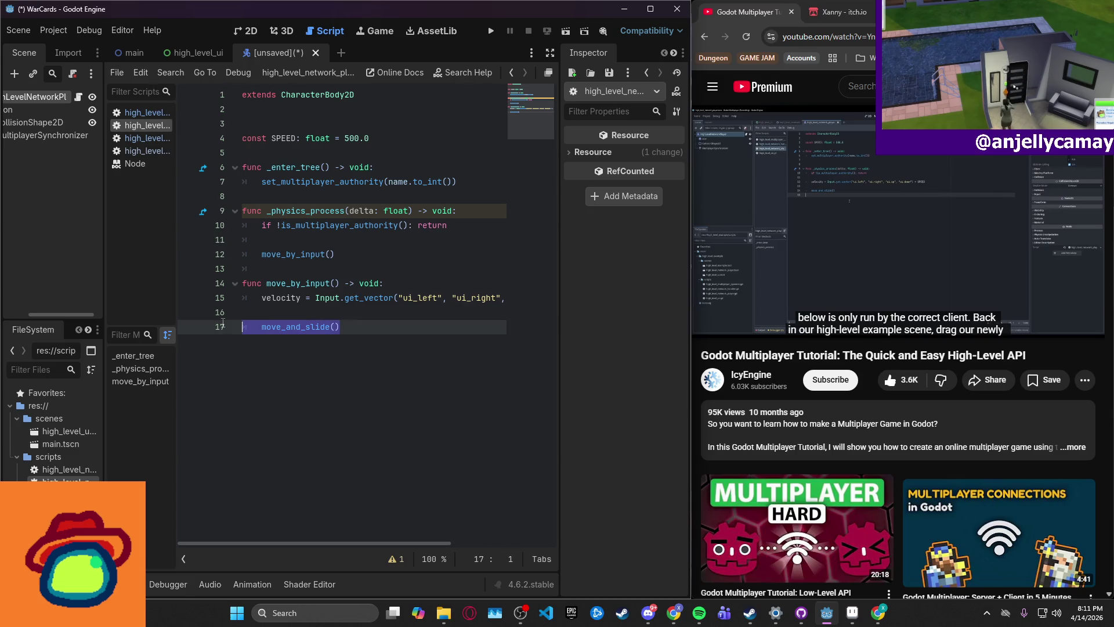
key("ctrl+c")
left_click(370, 247)
key("Return")
key("ctrl+v")
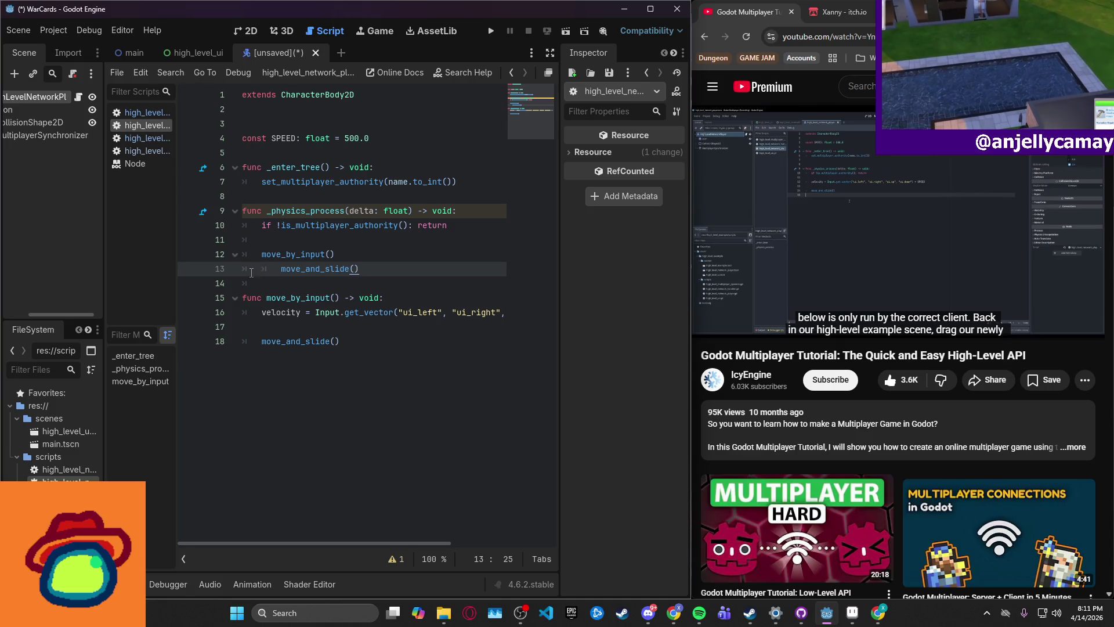
key("shift+Tab")
left_click_drag(336, 254, 126, 257)
key("BackSpace")
key("BackSpace")
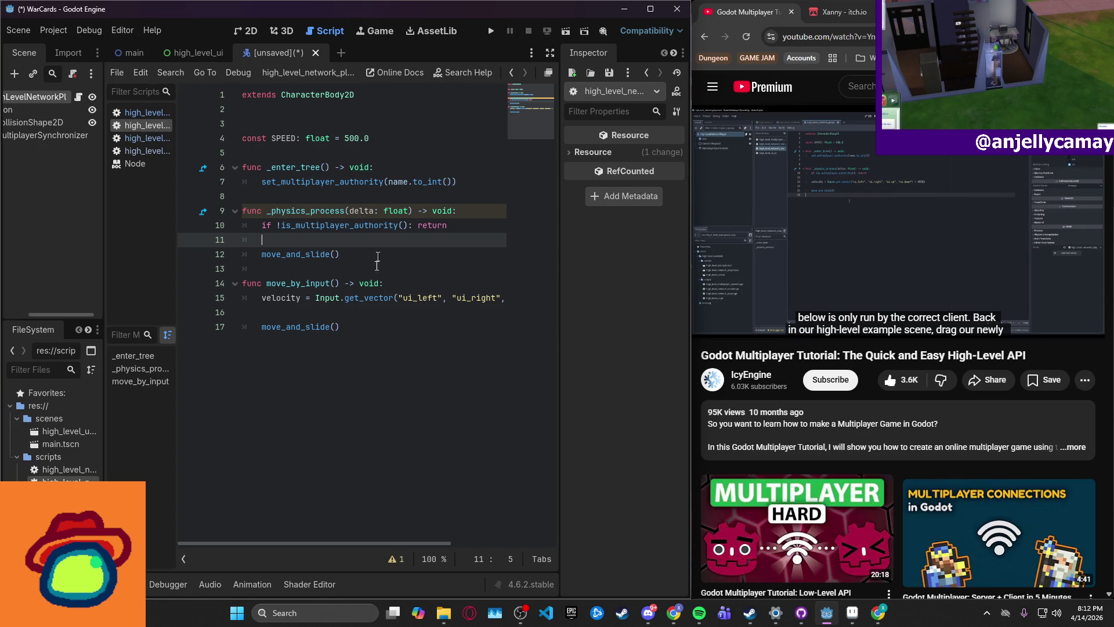
key("ctrl+z")
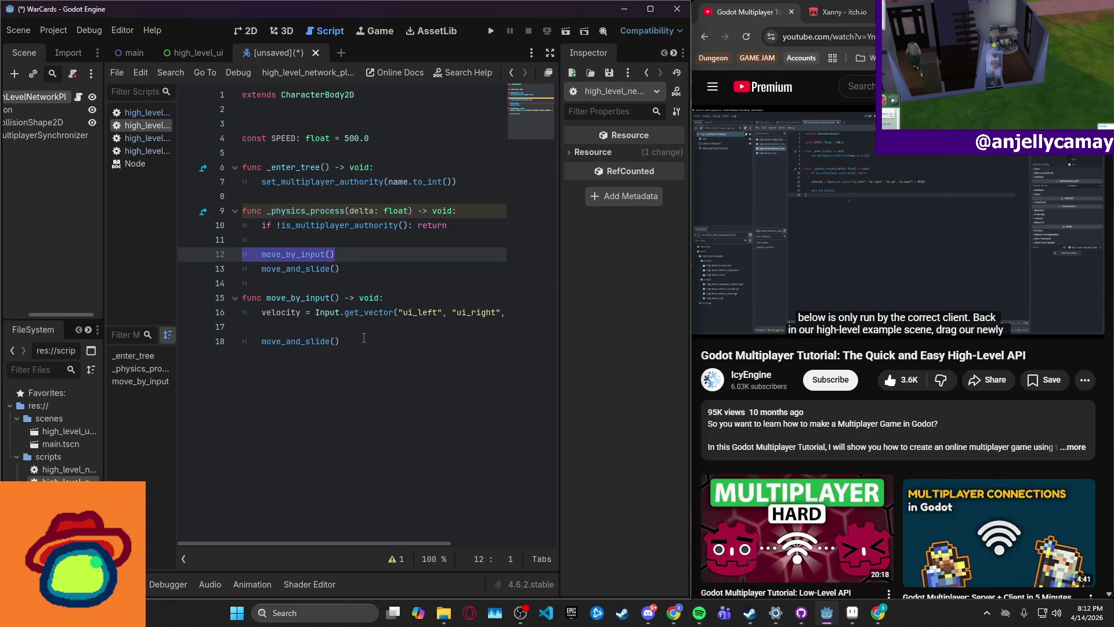
left_click(337, 268)
mouse_move(348, 341)
left_mouse_down()
mouse_move(200, 310)
mouse_move(198, 329)
left_mouse_up()
key("BackSpace")
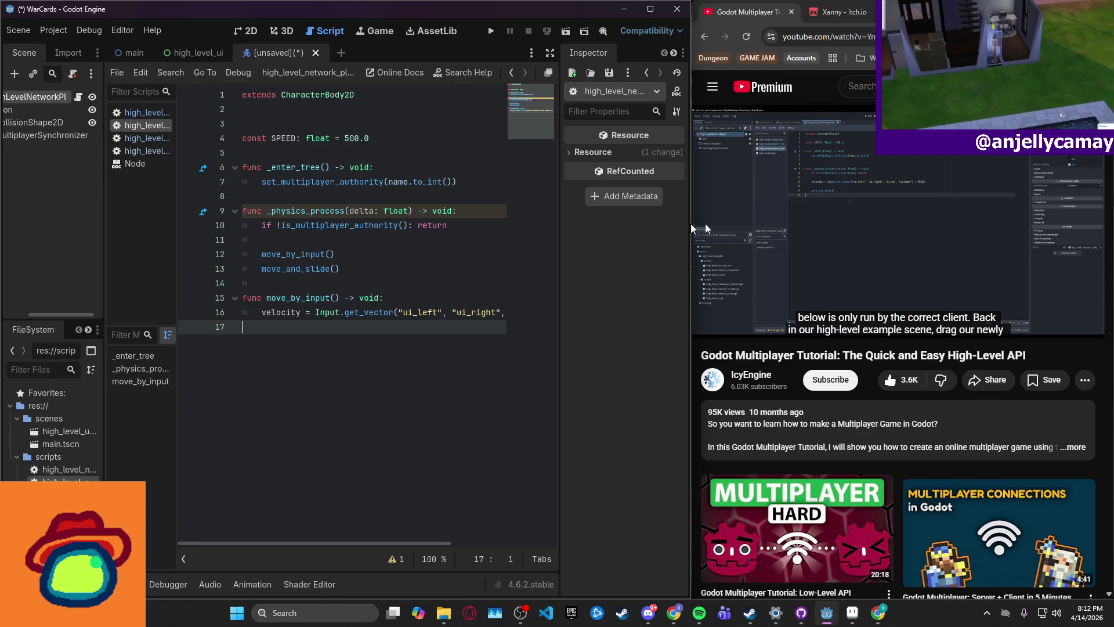
Start saving the still-unsaved player scene with Ctrl+S.
left_click(940, 229)
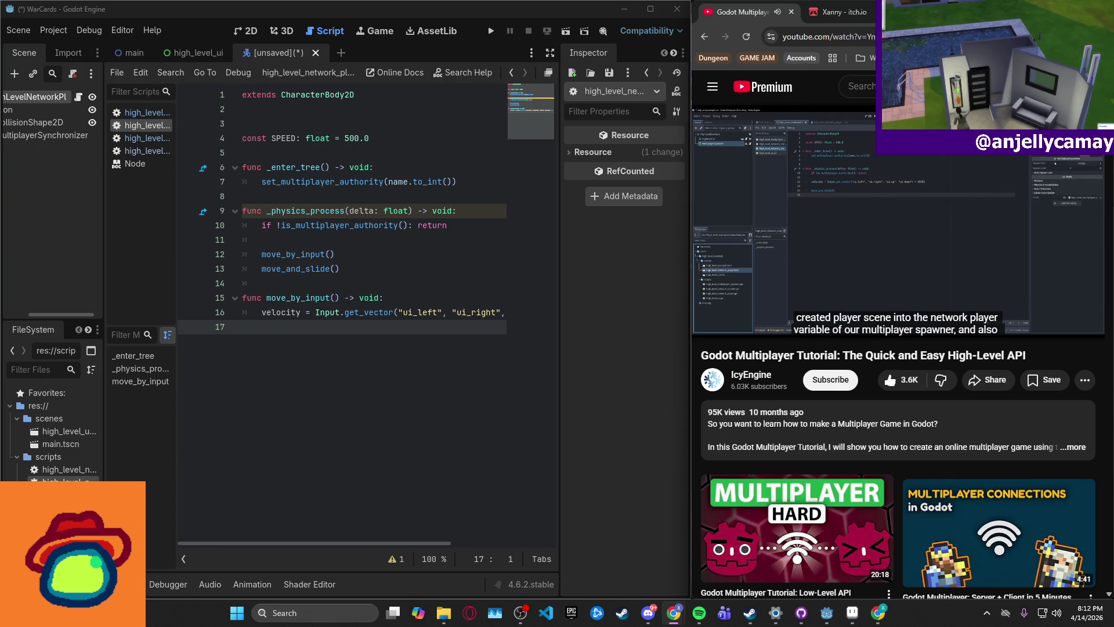
left_click(940, 225)
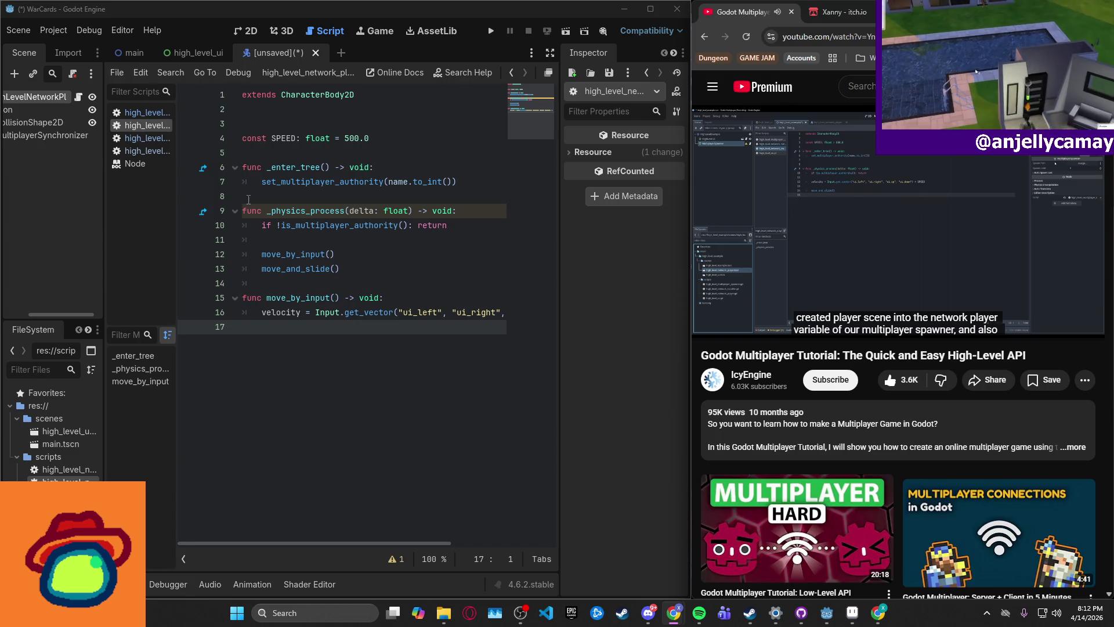
left_click(290, 168)
key("ctrl+s")
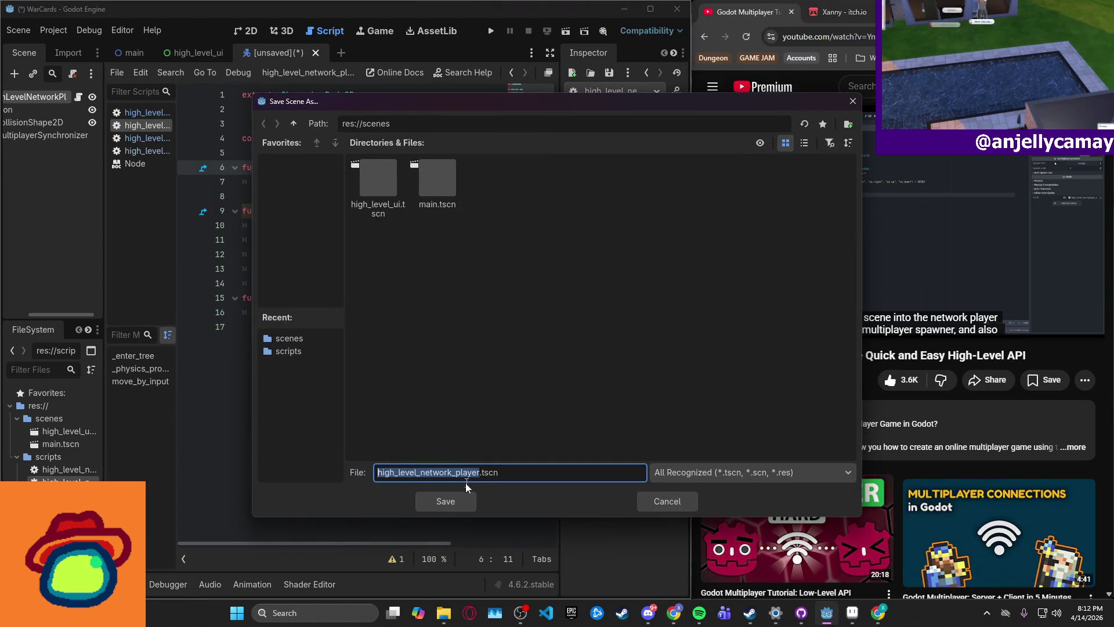
Confirm the save as high_level_network_player.tscn, then return to the main.tscn tab.
left_click(445, 501)
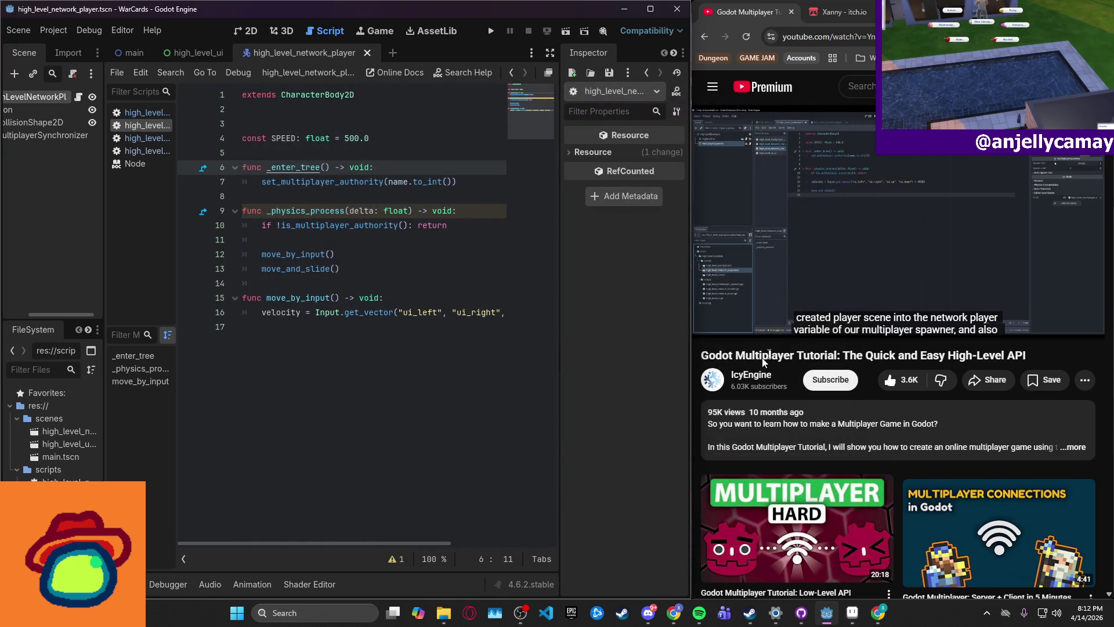
left_click(802, 219)
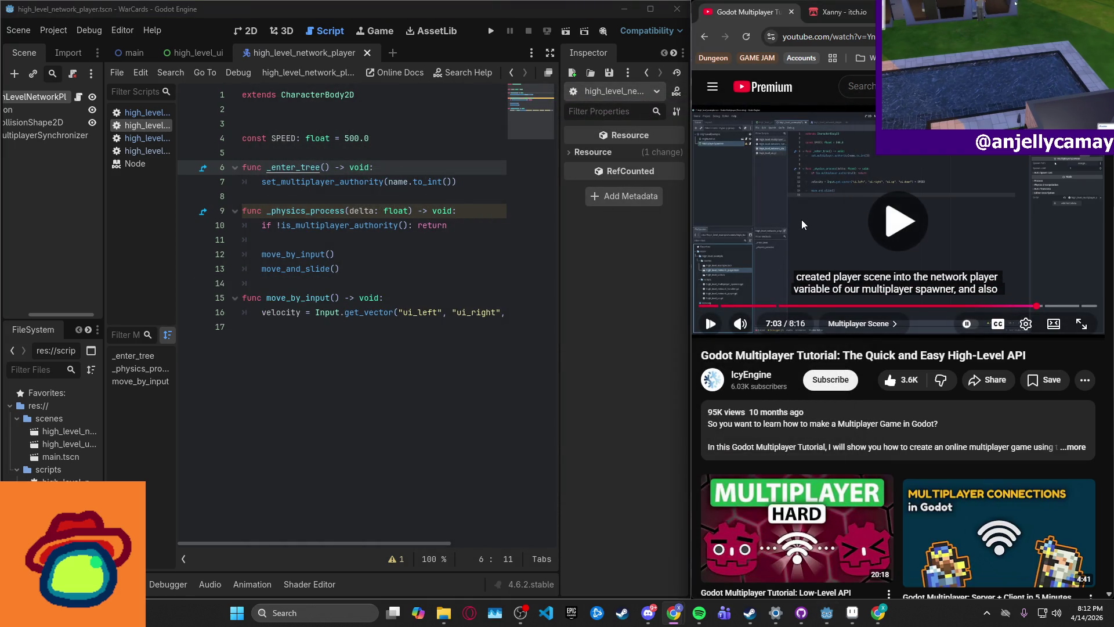
key("Left")
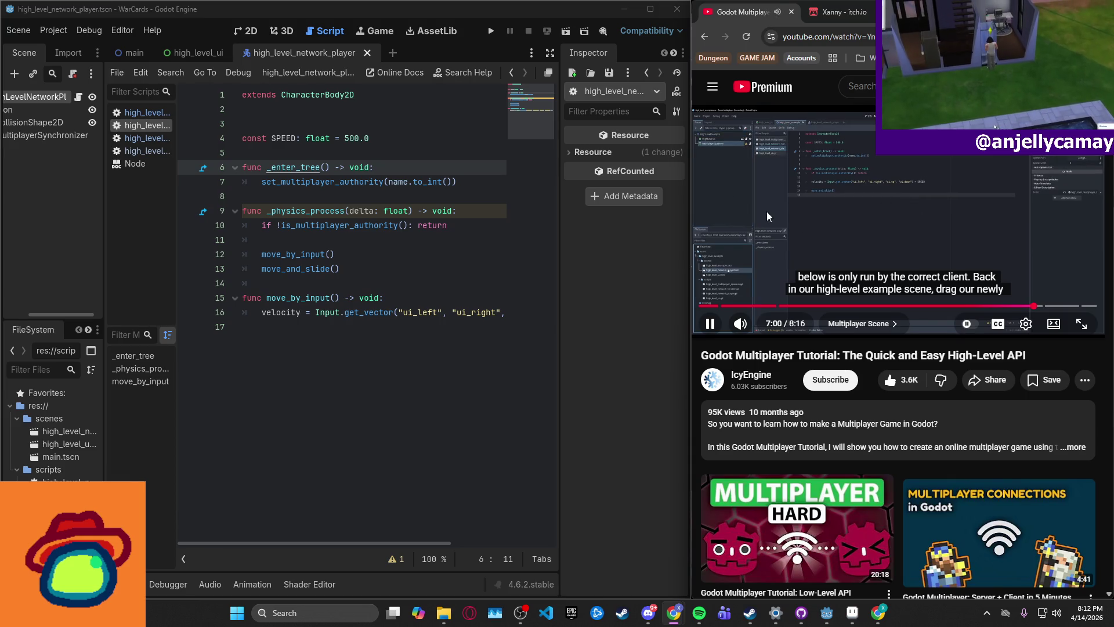
left_click(131, 56)
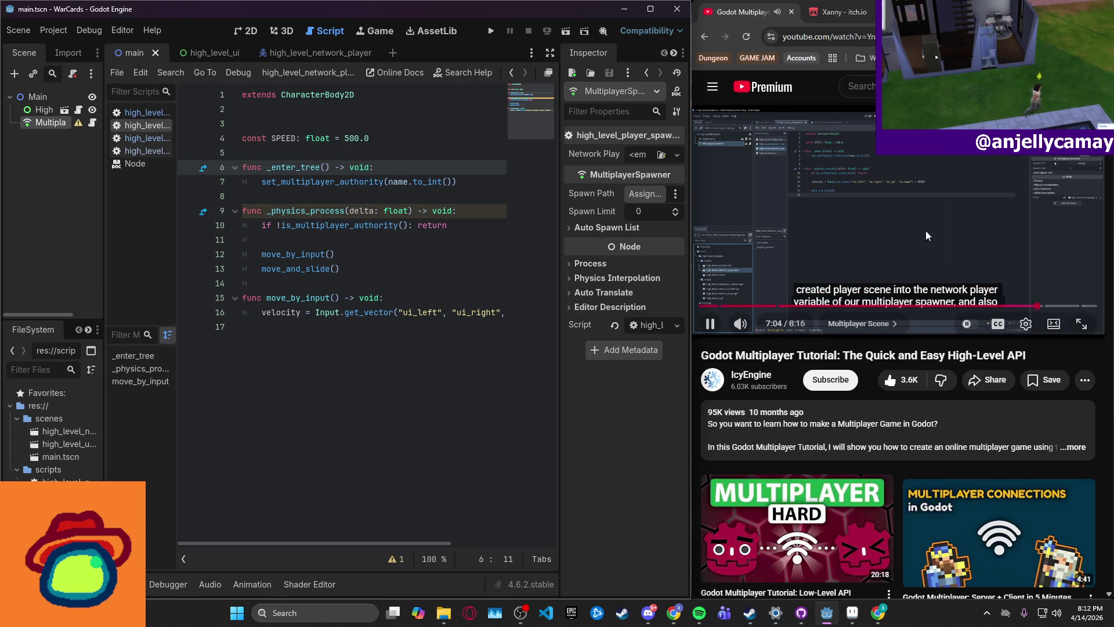
left_click(815, 203)
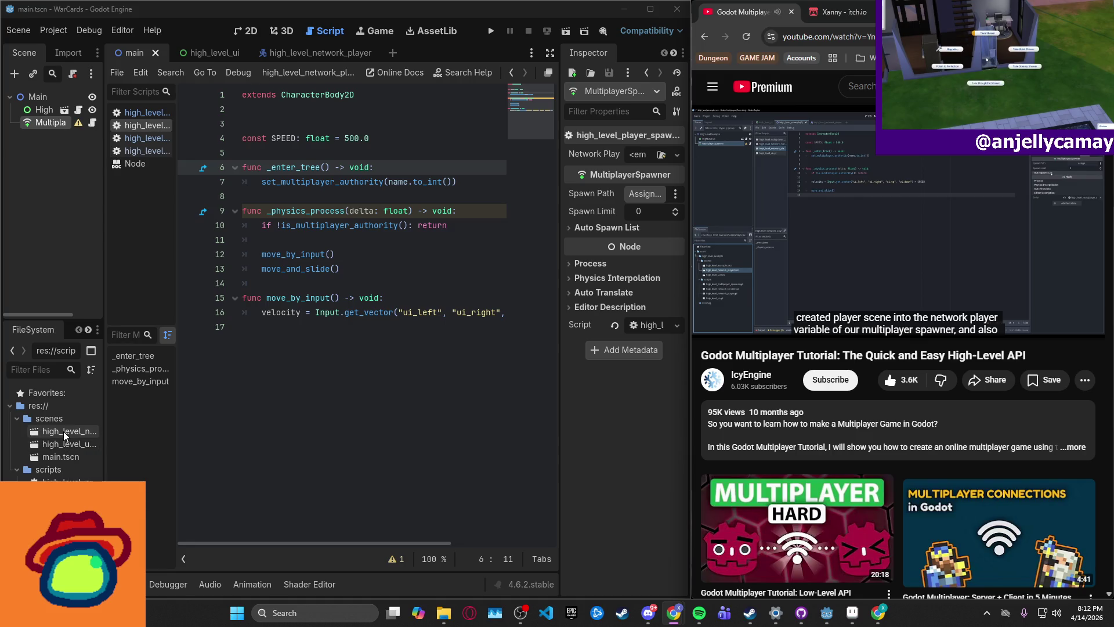
Assign high_level_network_player.tscn as the MultiplayerSpawner's Network Player.
mouse_move(64, 431)
left_mouse_down()
mouse_move(559, 238)
mouse_move(636, 157)
left_mouse_up()
left_click(880, 239)
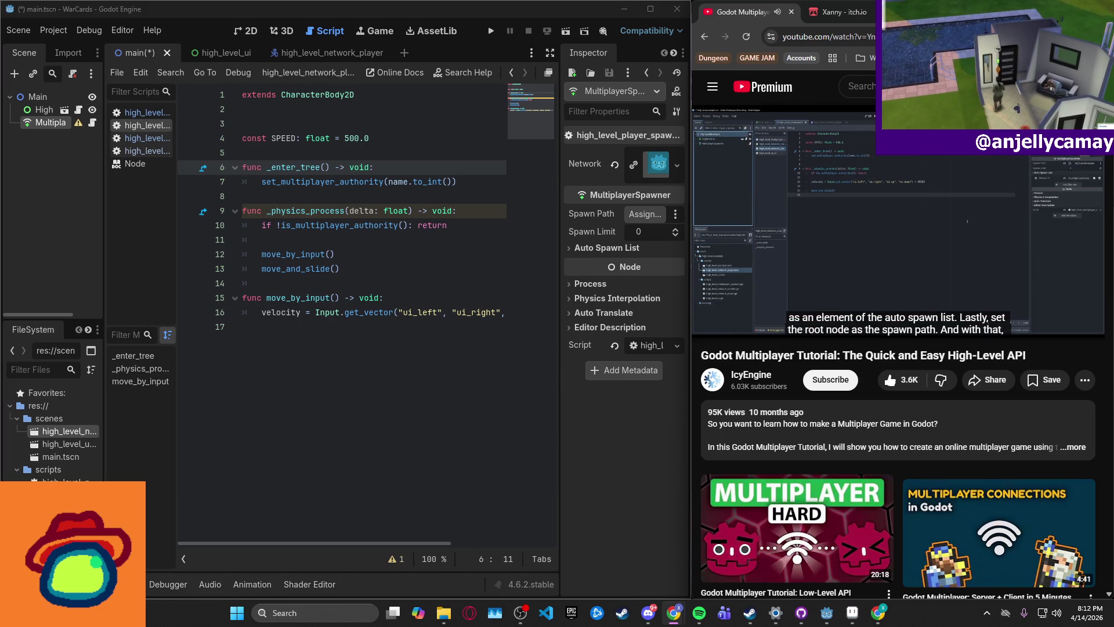
left_click(861, 251)
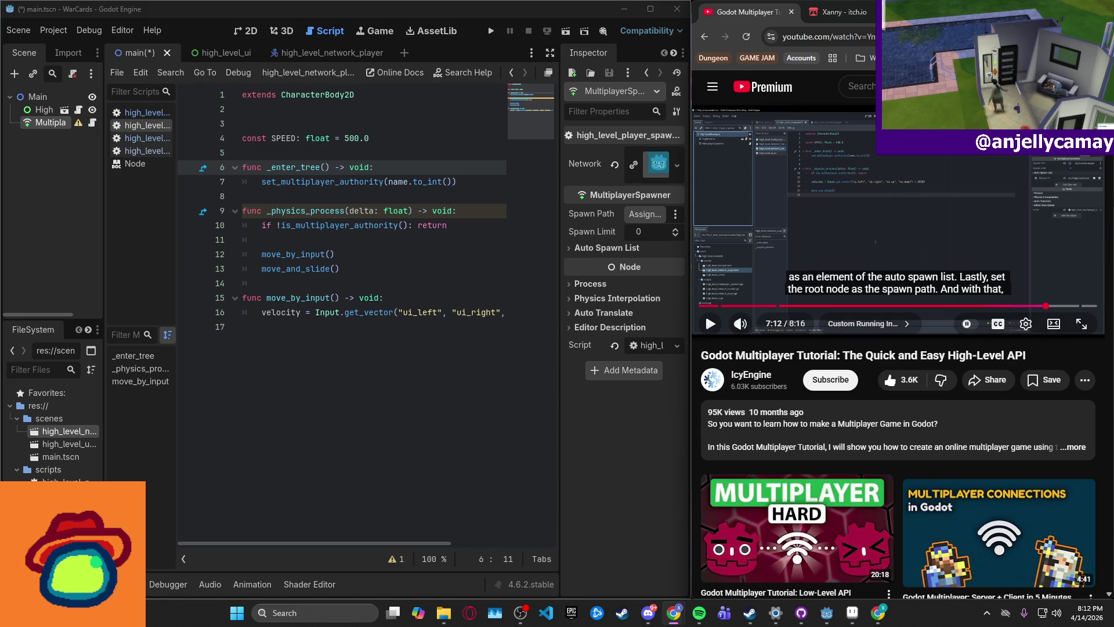
mouse_move(866, 247)
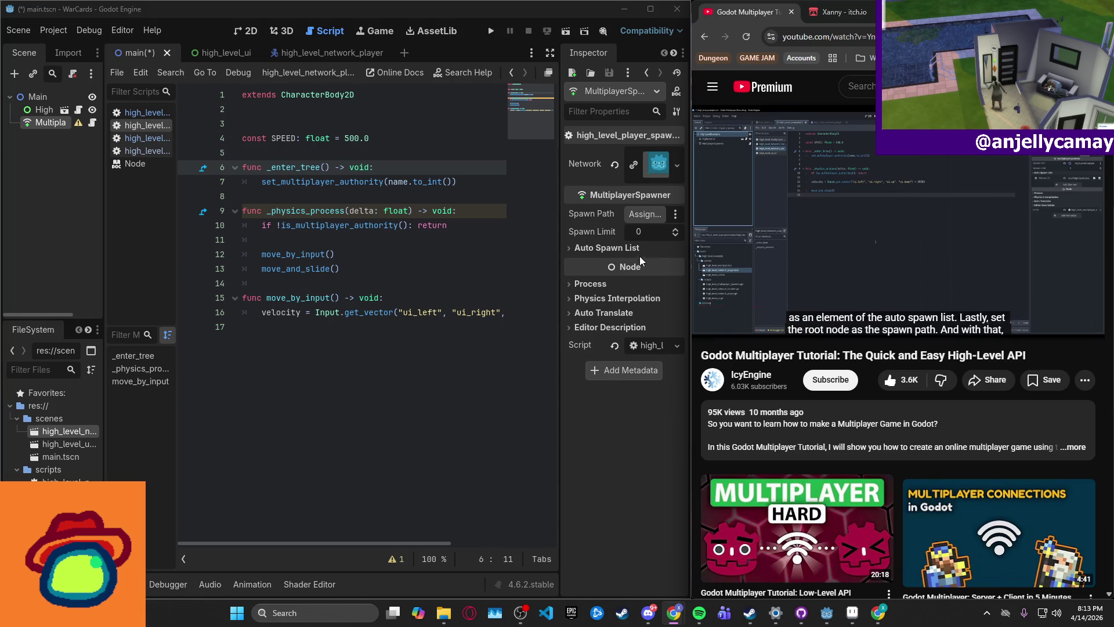
left_click(967, 214)
key("Left")
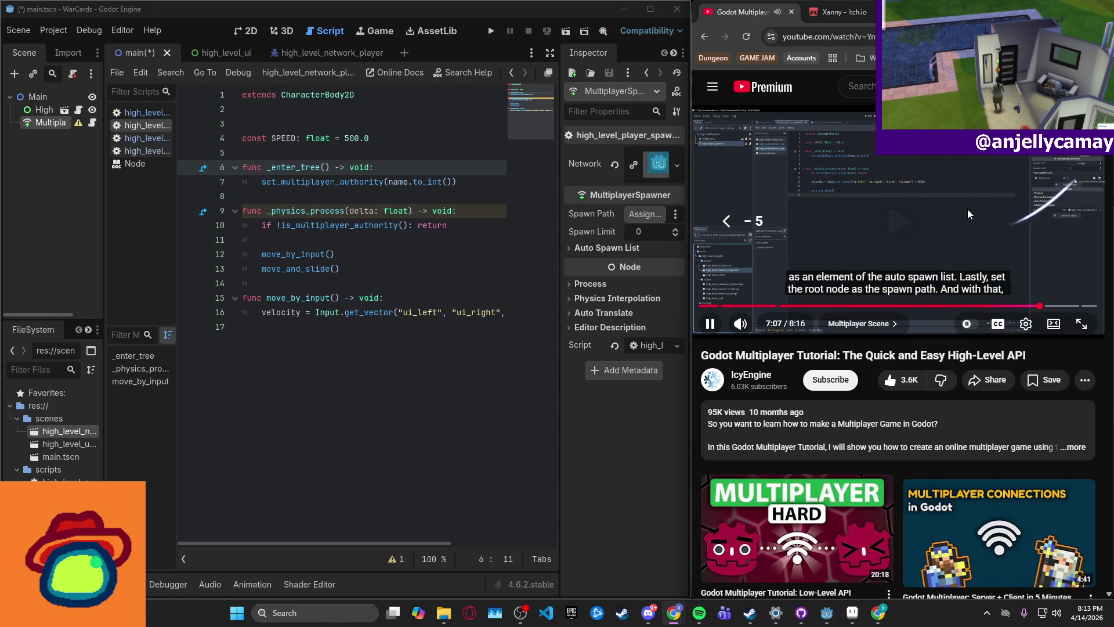
key("Left")
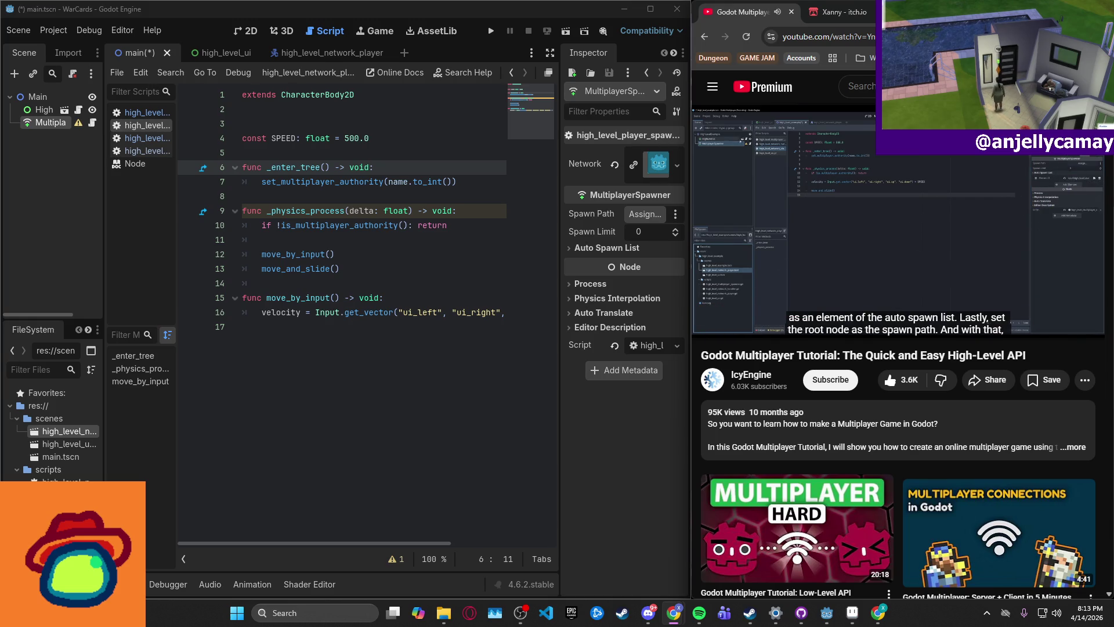
left_click(923, 213)
key("Left")
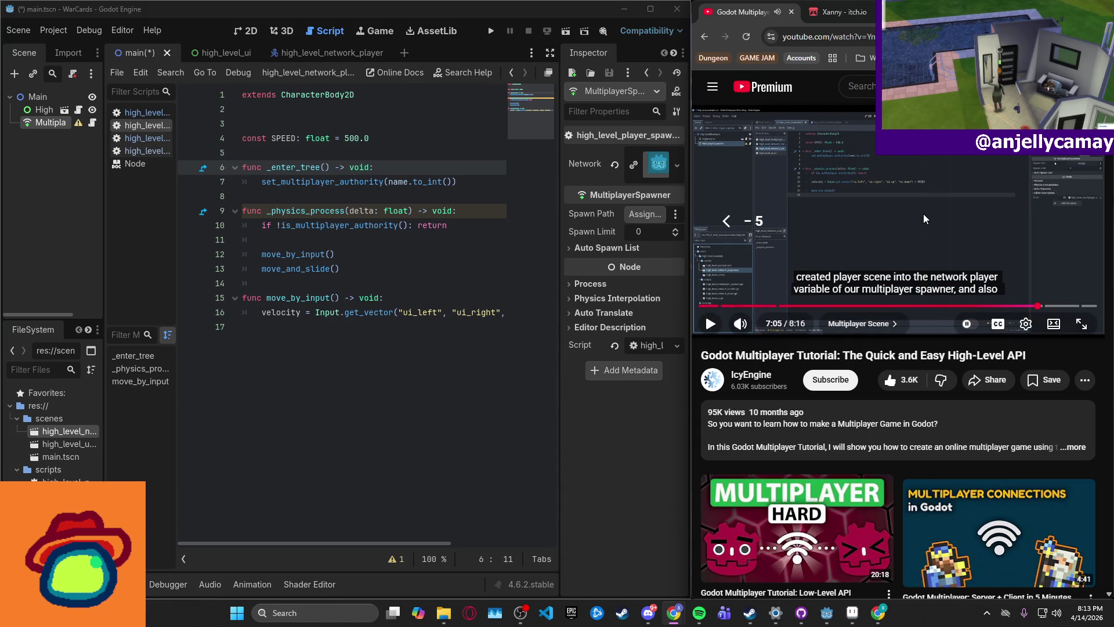
Add high_level_network_player.tscn as a new entry in the spawner's Auto Spawn List.
left_click(577, 247)
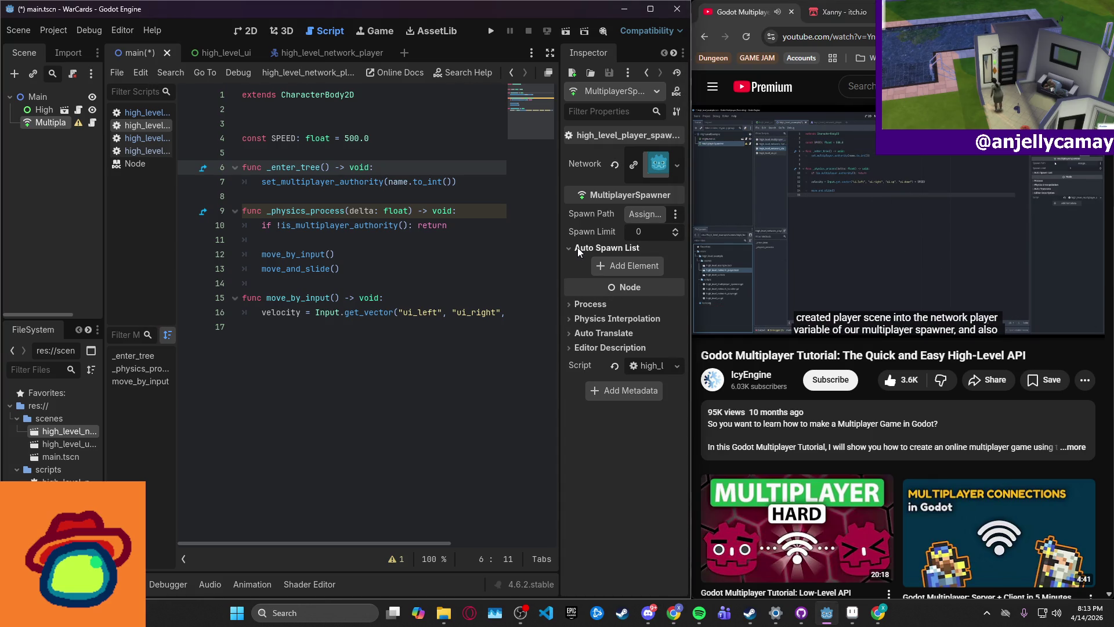
left_click(848, 229)
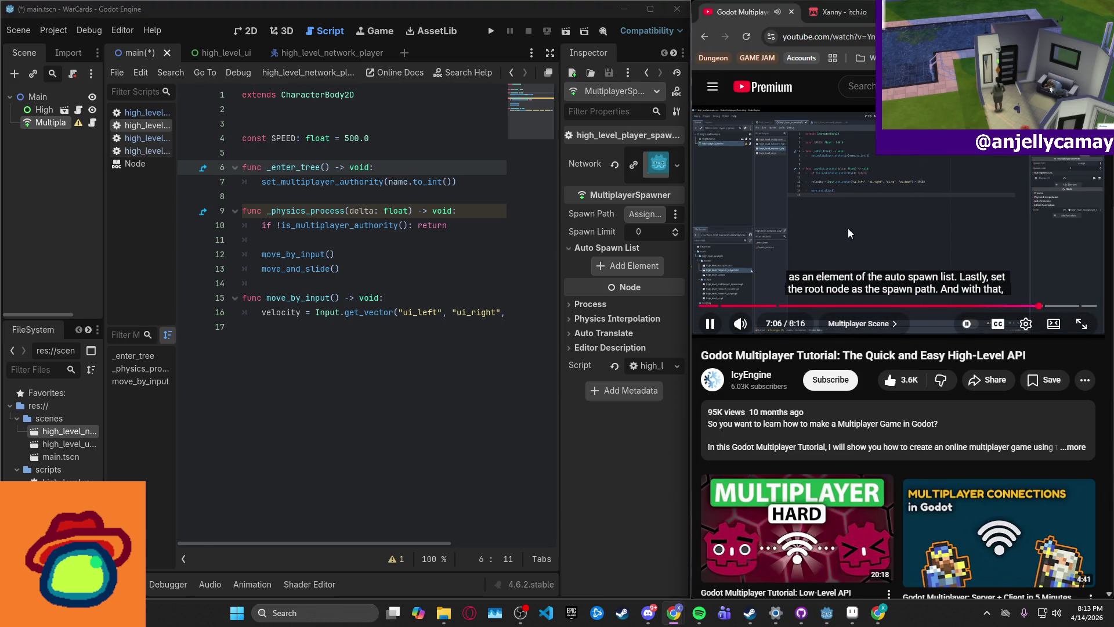
key("Left")
key("Left")
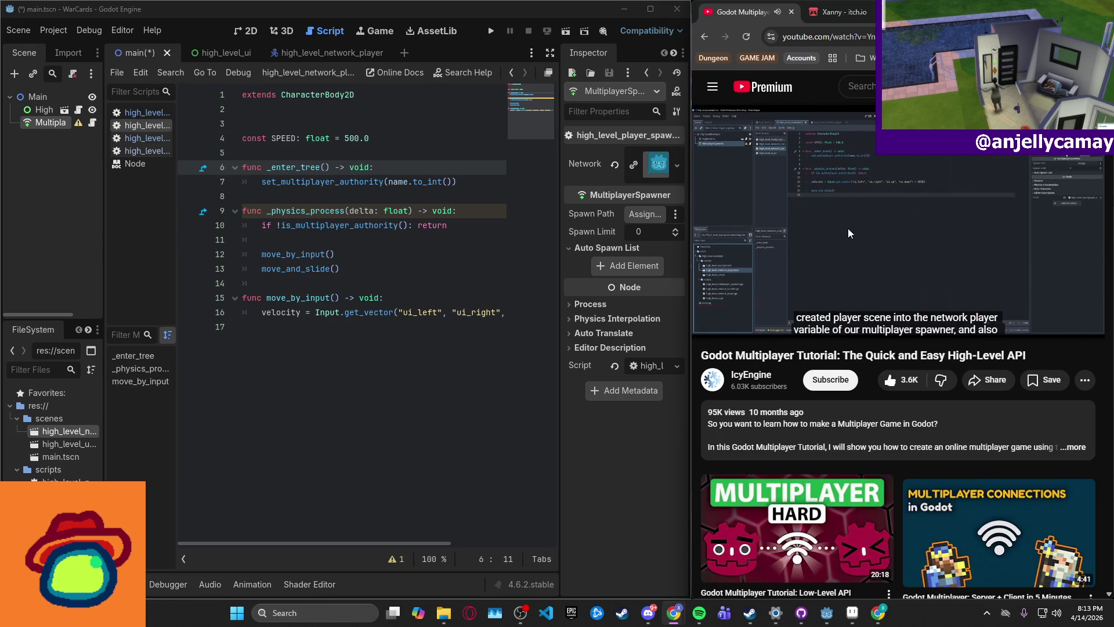
key("space")
key("space")
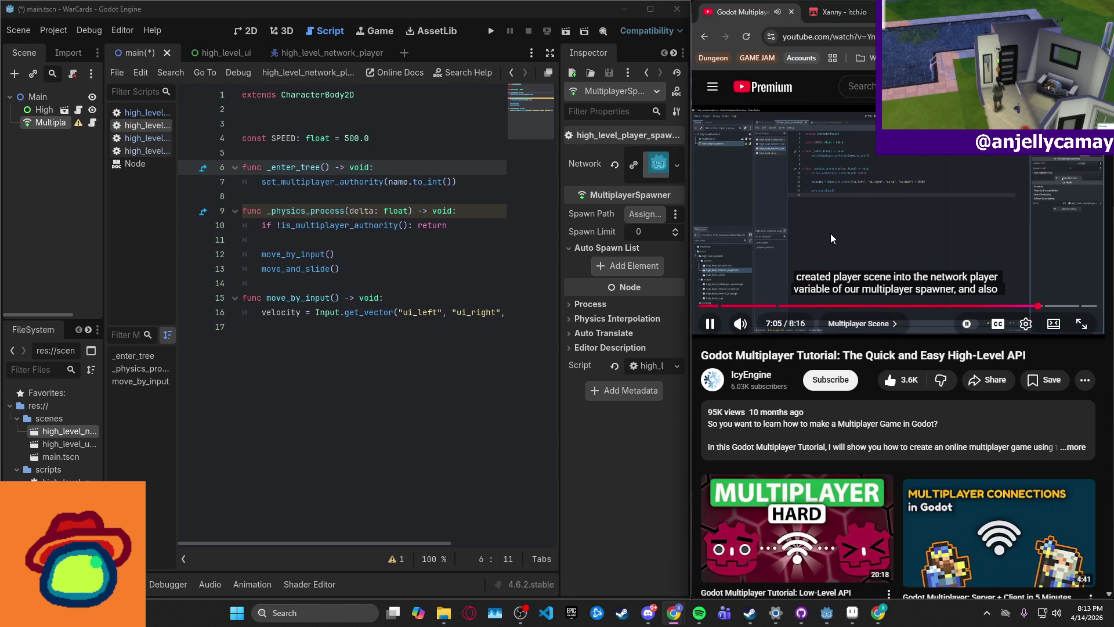
left_click(830, 233)
left_click(643, 270)
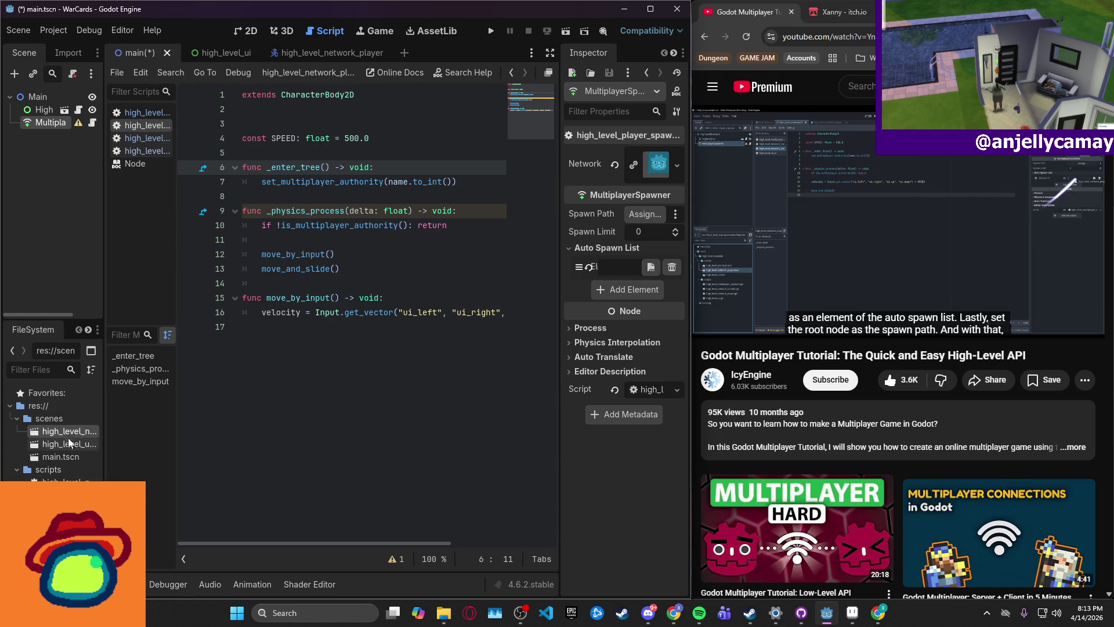
mouse_move(67, 429)
left_mouse_down()
mouse_move(629, 290)
mouse_move(644, 220)
mouse_move(626, 287)
mouse_move(614, 268)
left_mouse_up()
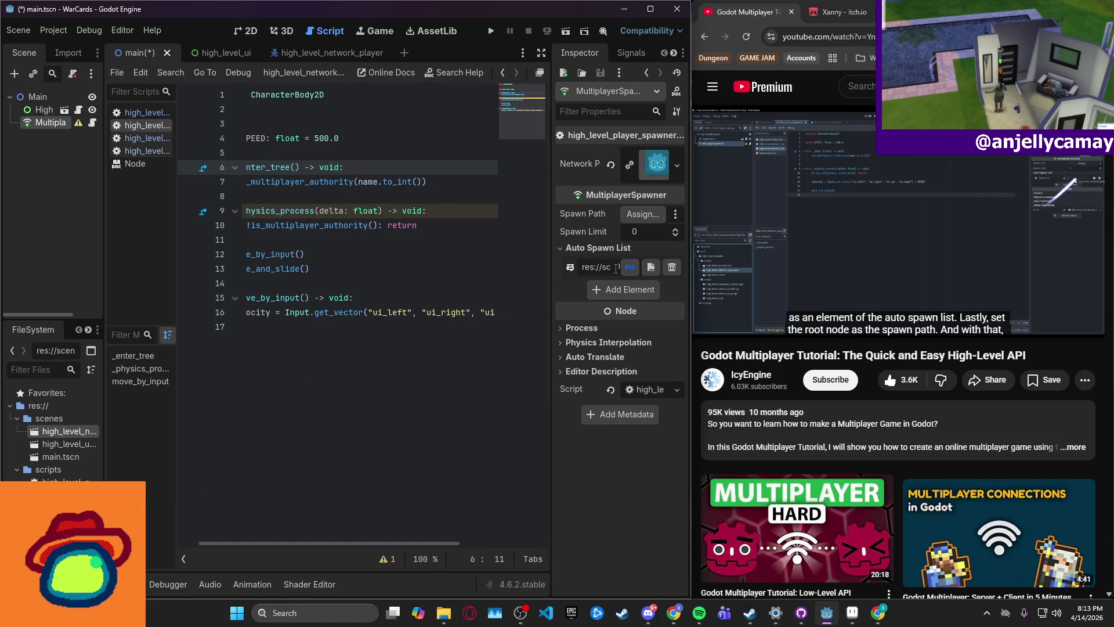
left_click(928, 213)
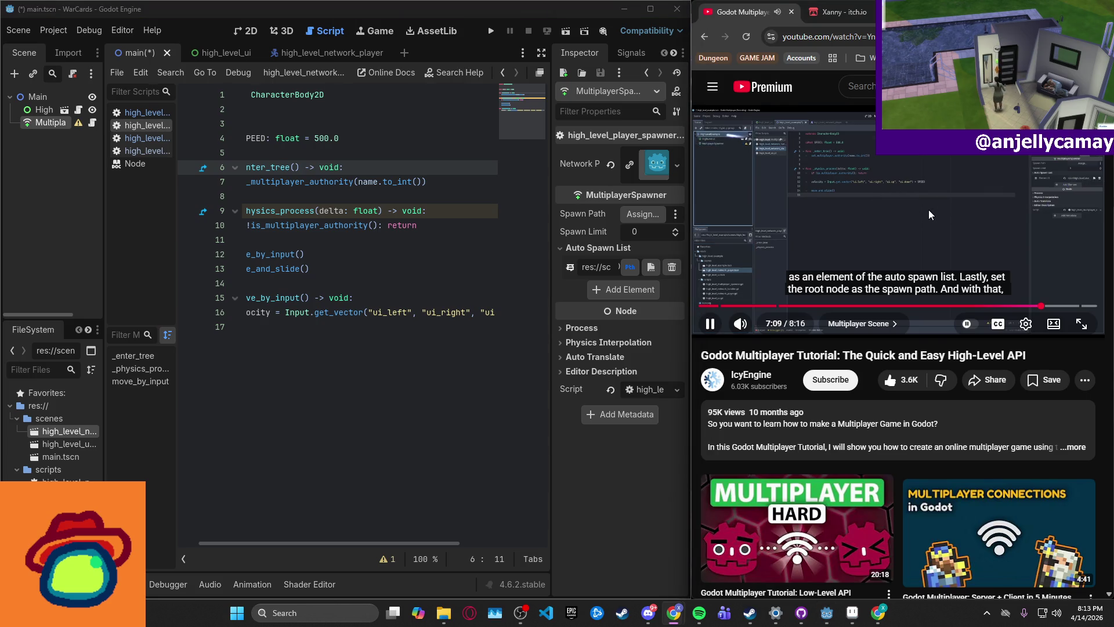
left_click(929, 211)
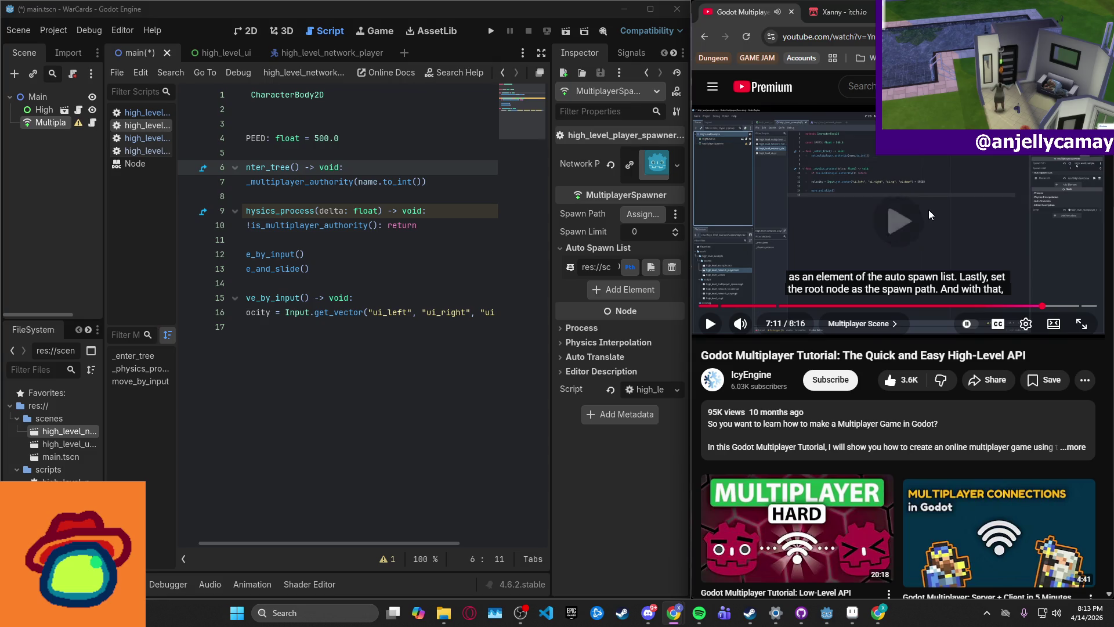
left_click(928, 210)
Set the spawner's Spawn Path to the Main node.
left_click_drag(38, 97, 649, 216)
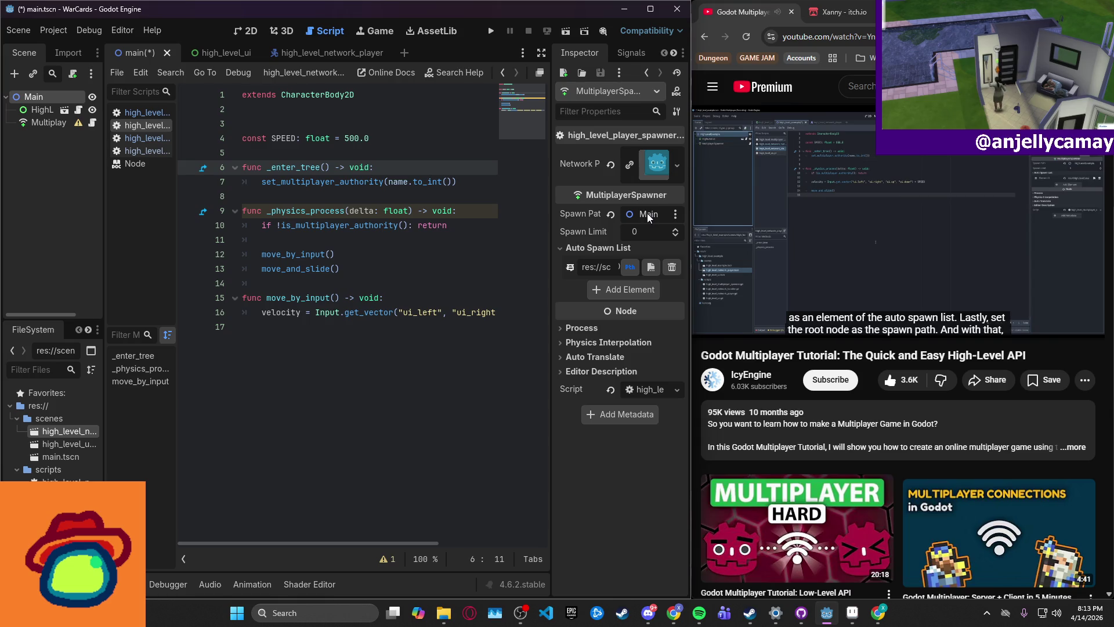
left_click(809, 243)
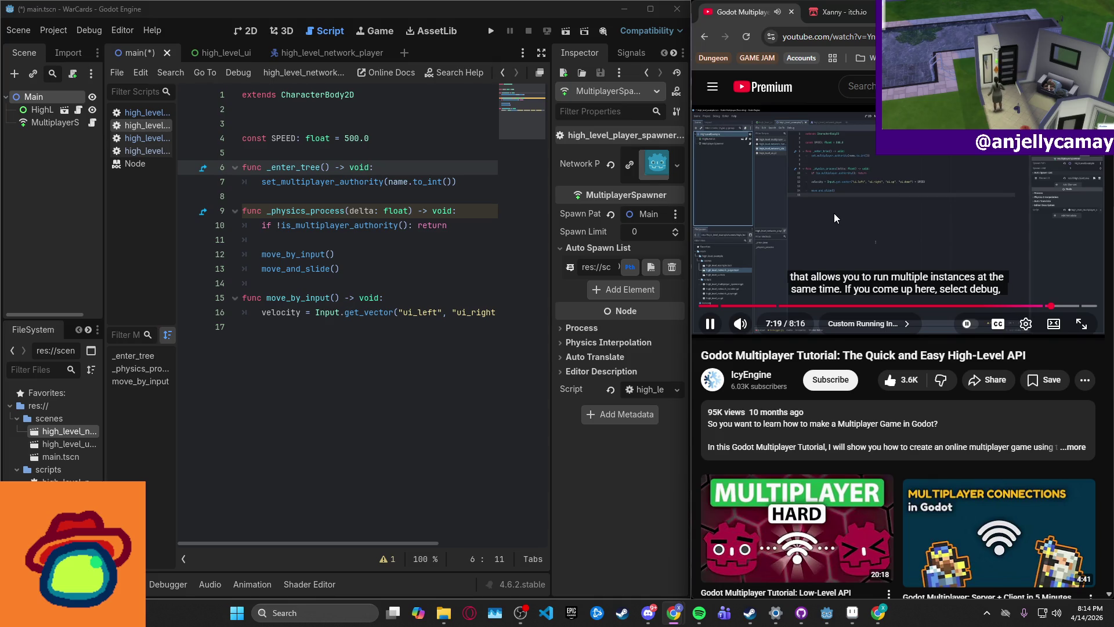
left_click(834, 214)
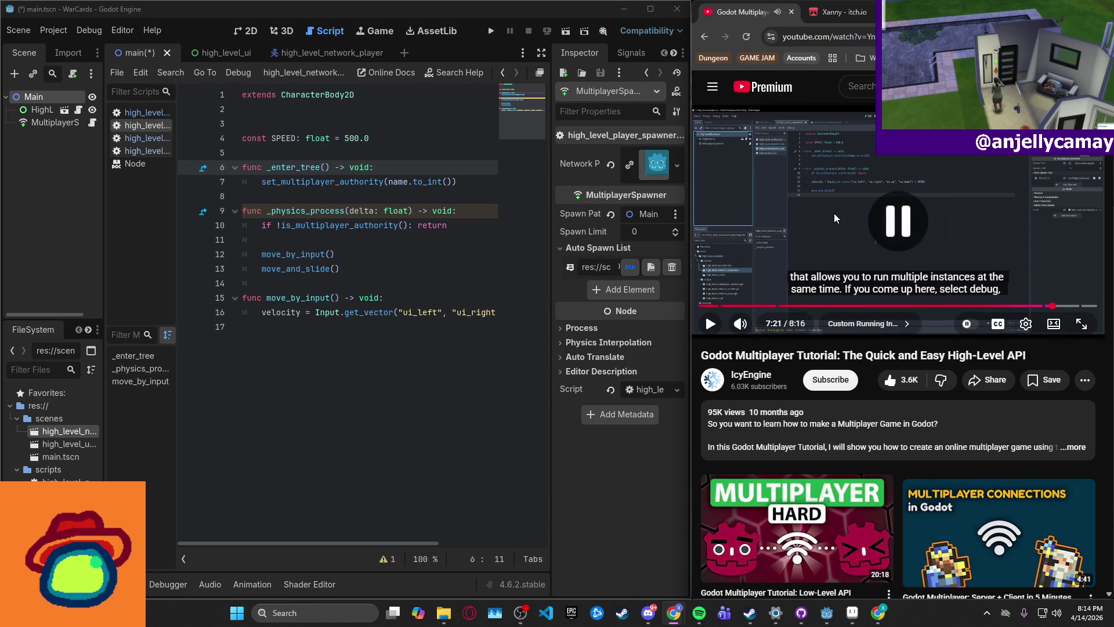
left_click(833, 214)
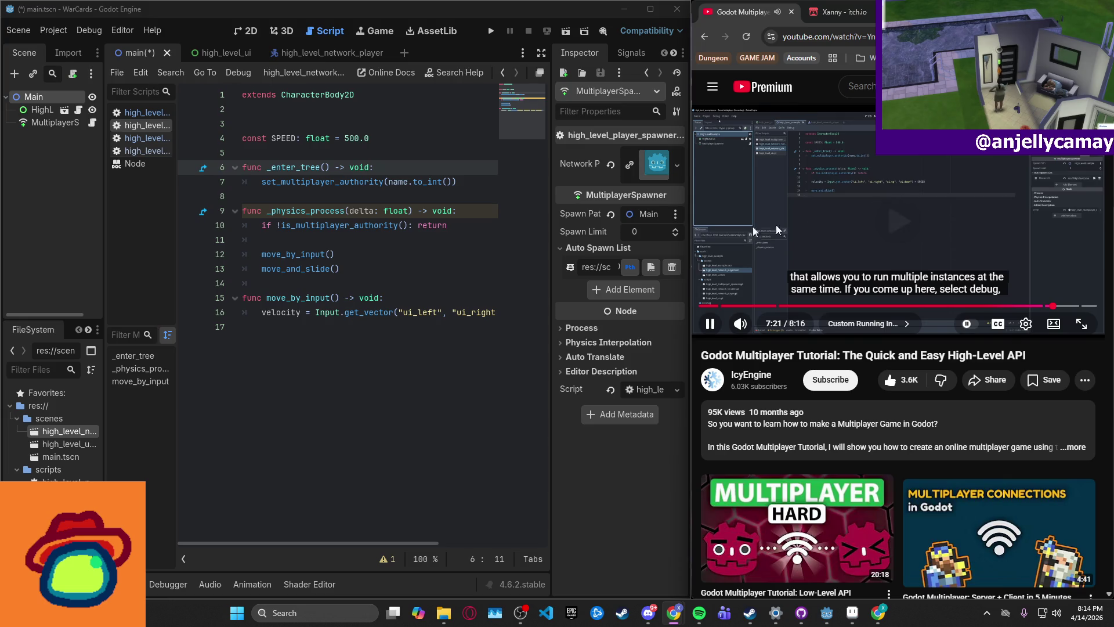
left_click(862, 191)
Bring up the Debug menu's Customize Run Instances settings and move that window left.
left_click(87, 30)
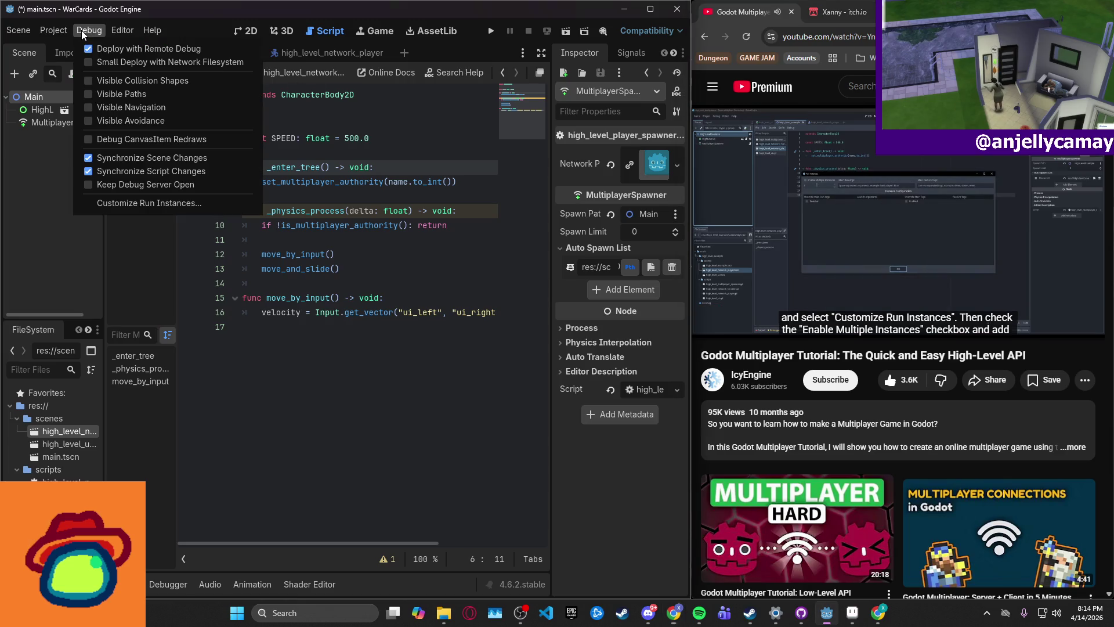
left_click(149, 203)
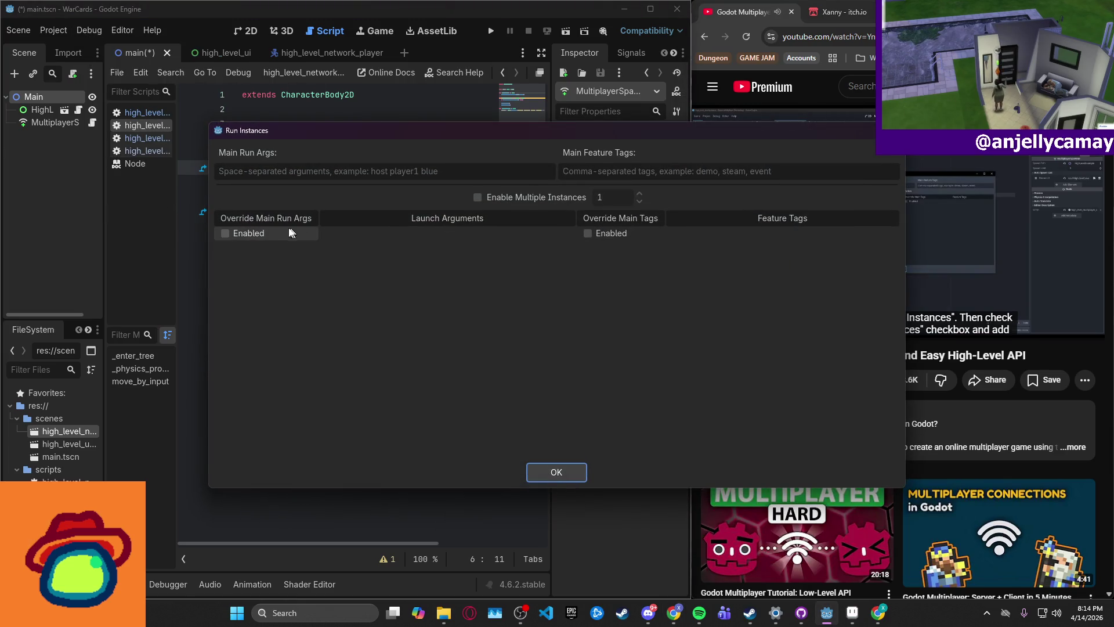
left_click(997, 202)
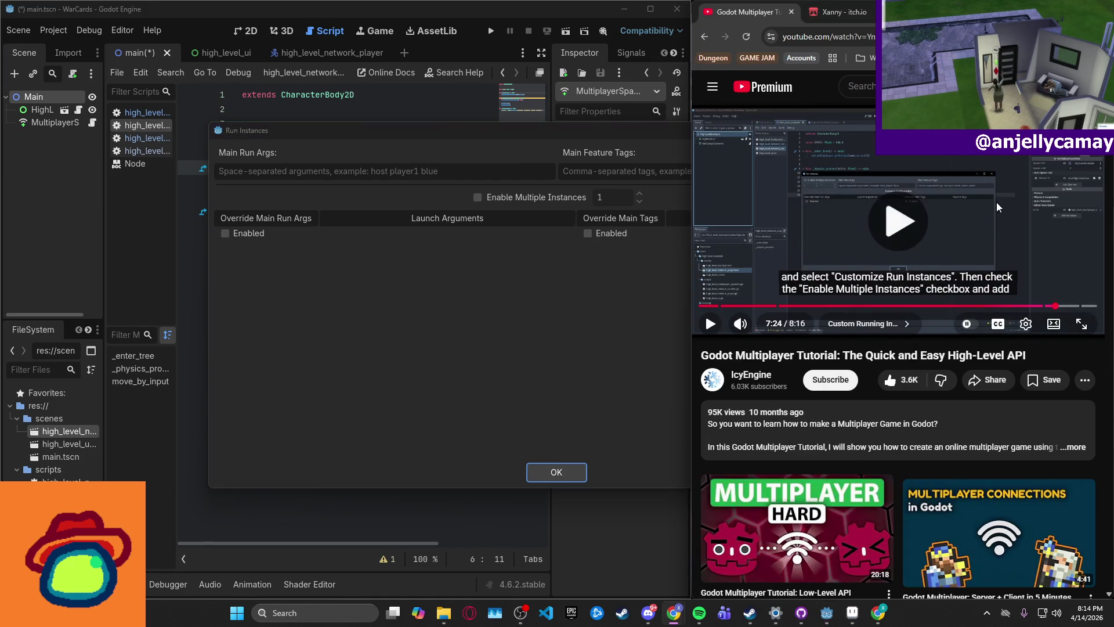
left_click(765, 231)
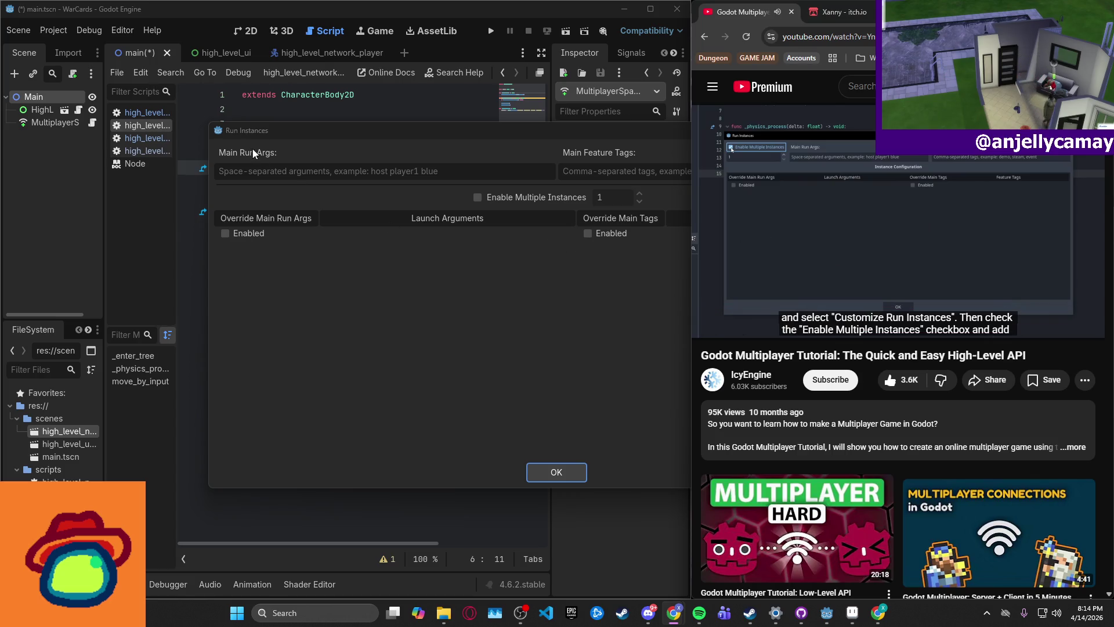
left_click(487, 273)
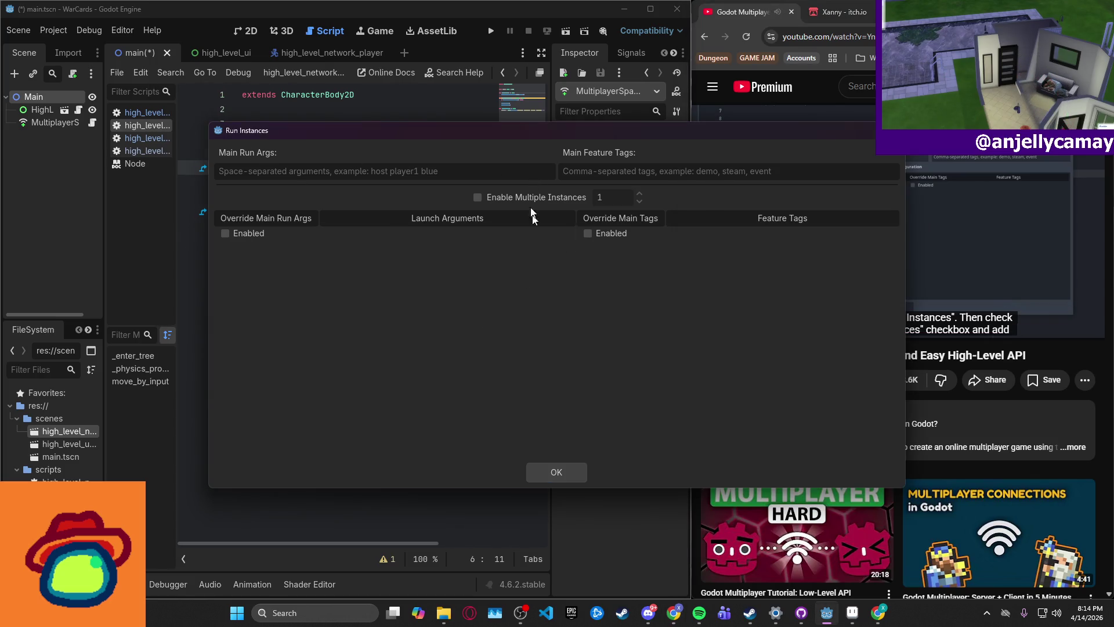
left_click_drag(472, 131, 380, 133)
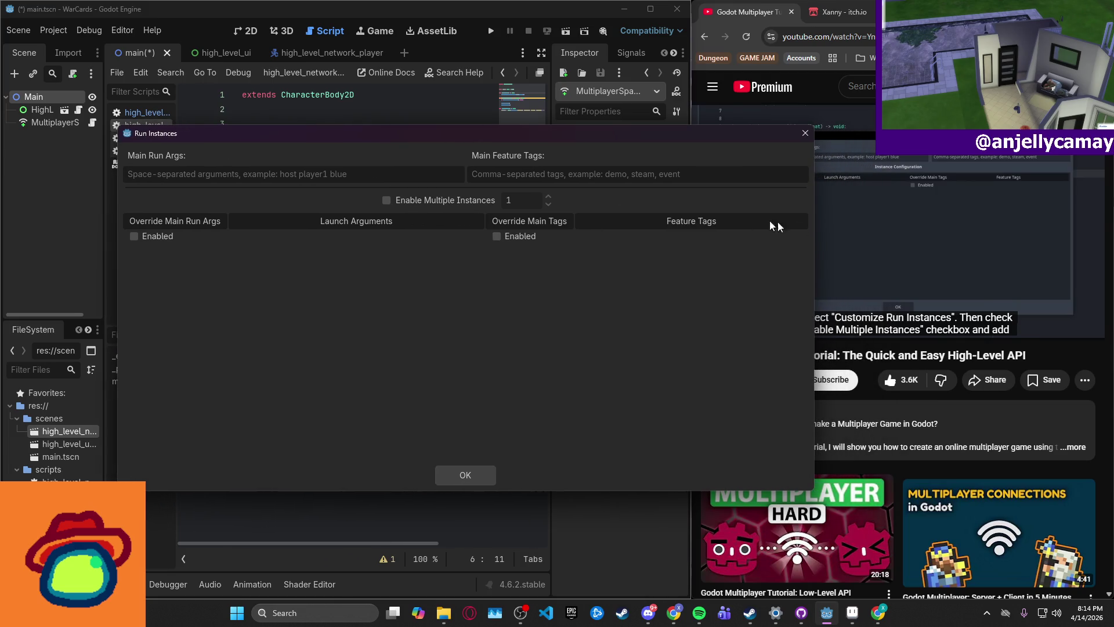
mouse_move(886, 228)
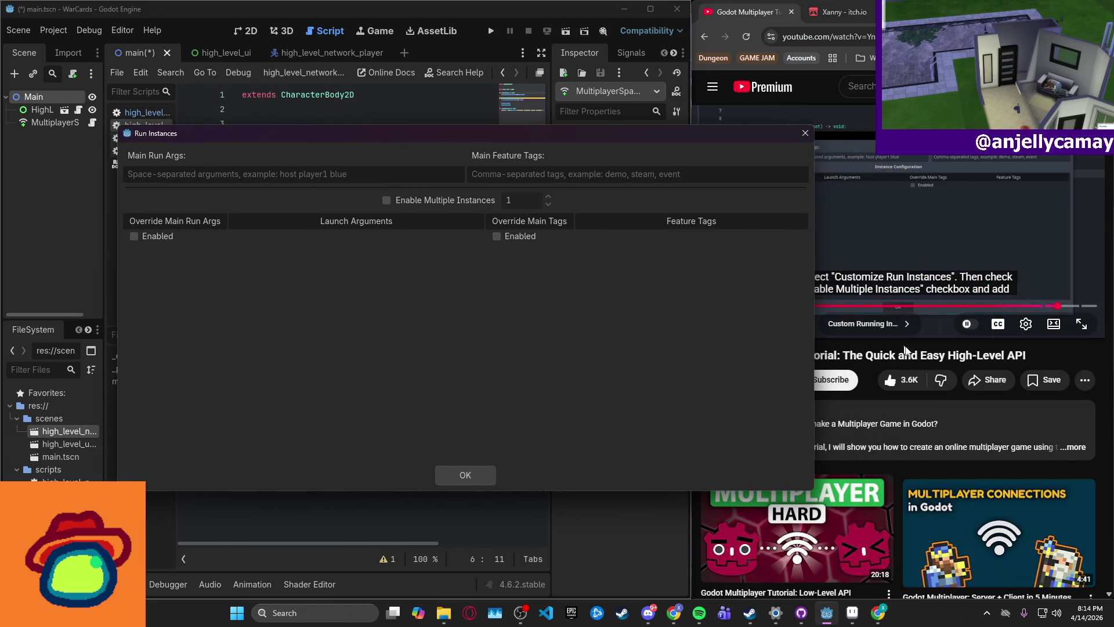
left_click(819, 98)
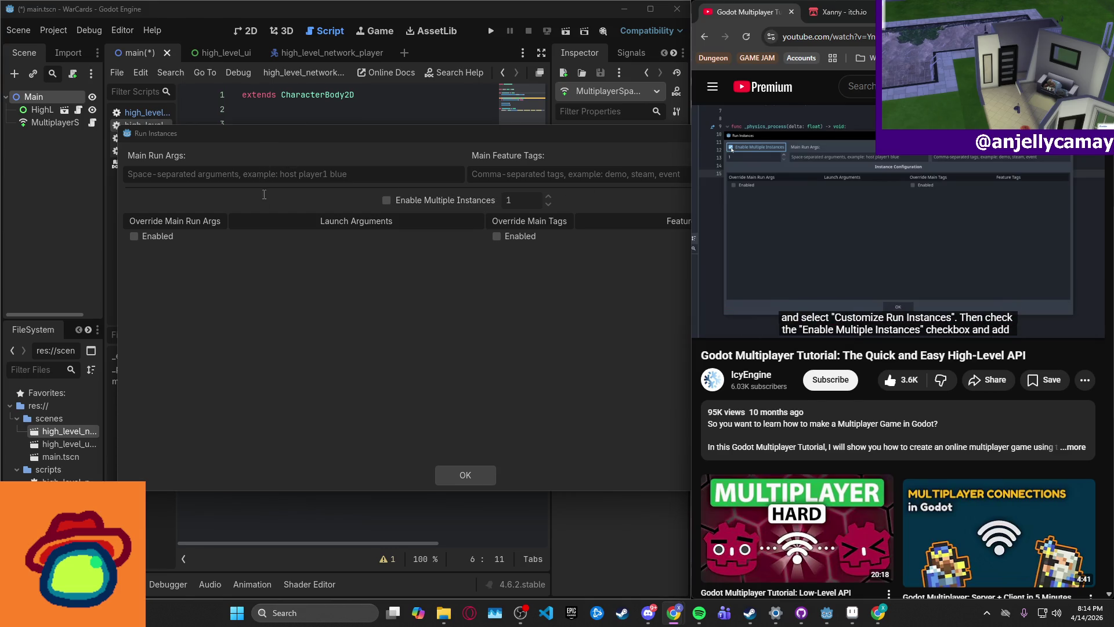
Enable Multiple Instances with a count of 3 and confirm with OK.
left_click(386, 200)
left_click(993, 247)
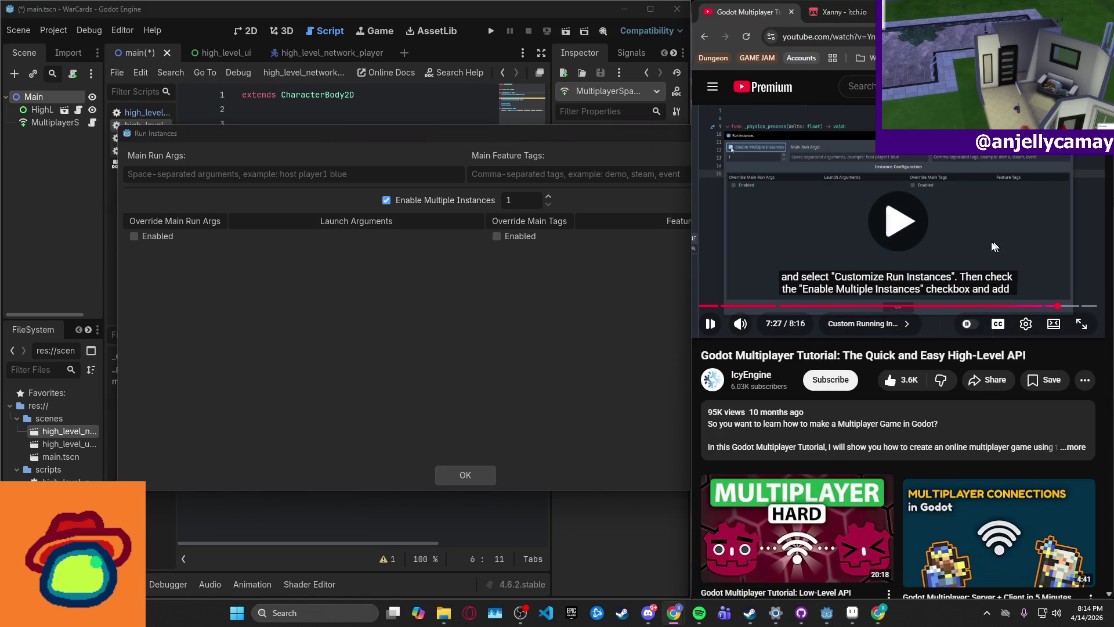
left_click(993, 246)
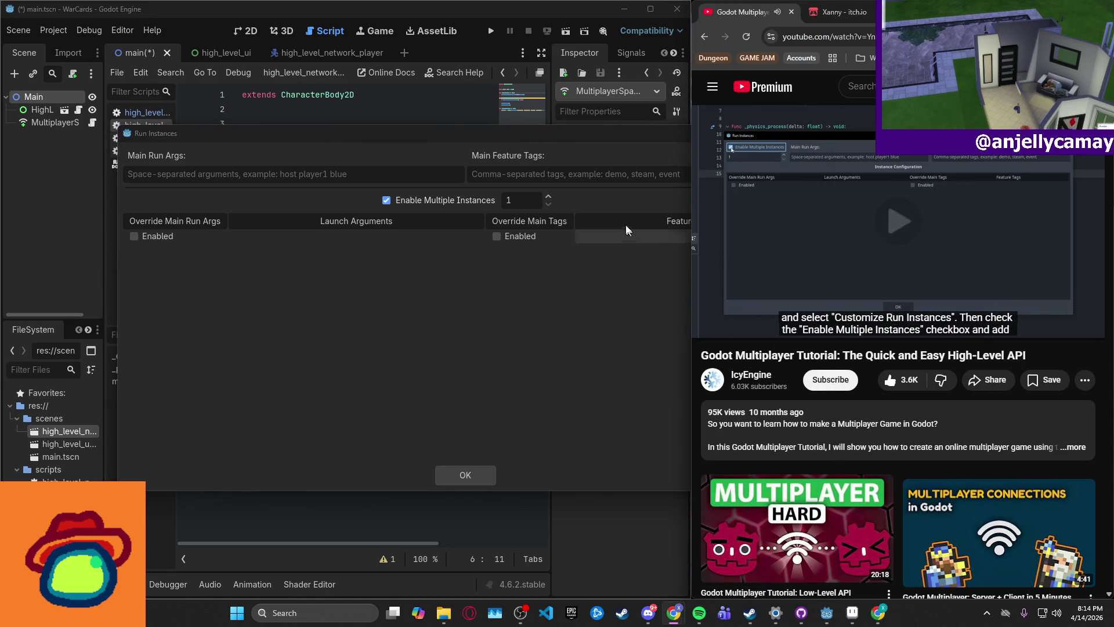
left_click(548, 197)
left_click(548, 197)
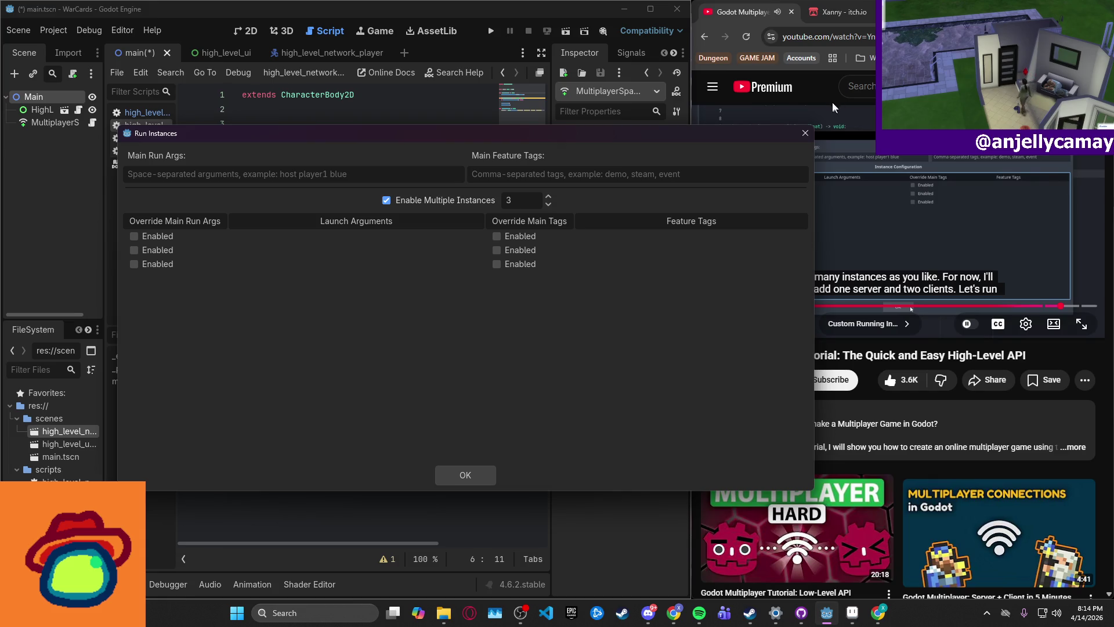
left_click(816, 90)
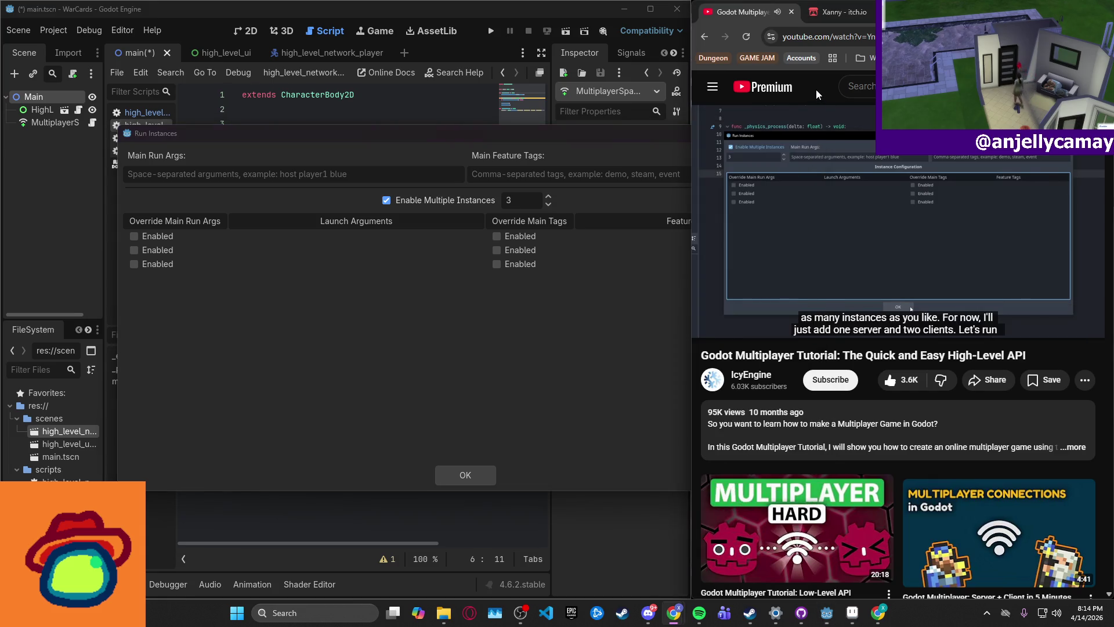
left_click(819, 224)
left_click(820, 224)
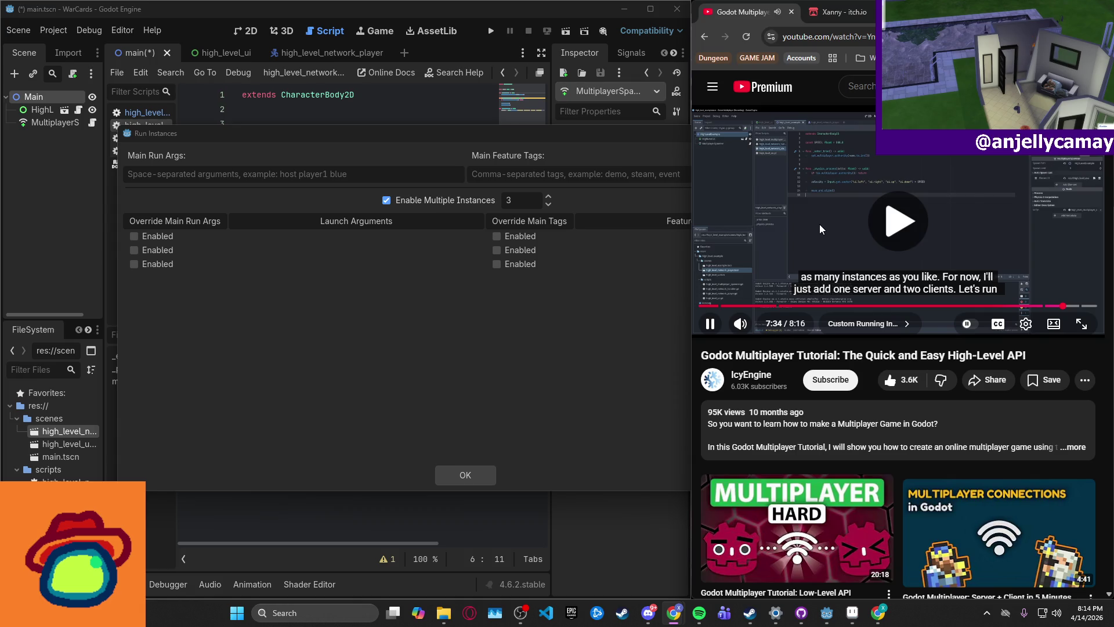
left_click(792, 229)
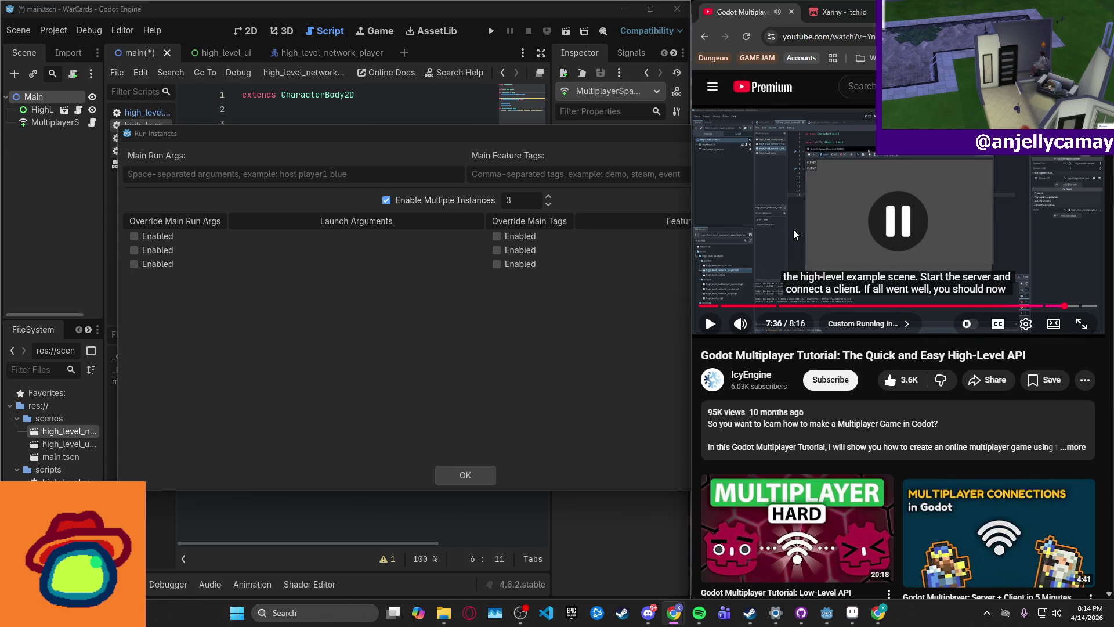
left_click(465, 475)
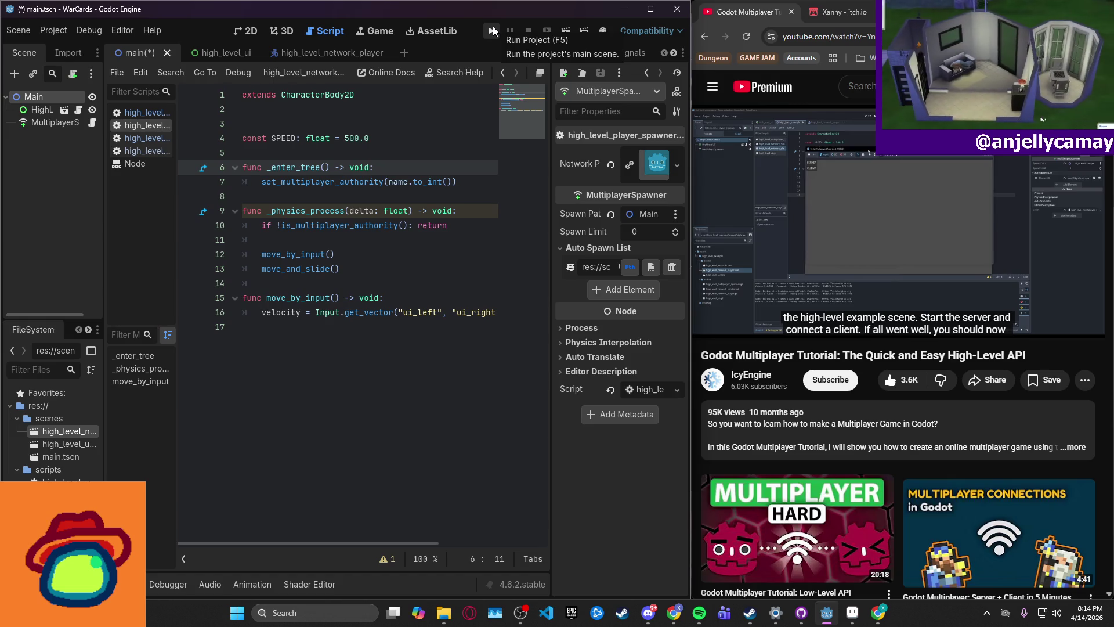
Test-run with main.tscn as the main scene, close the game, then switch to high_level_ui.
left_click(492, 31)
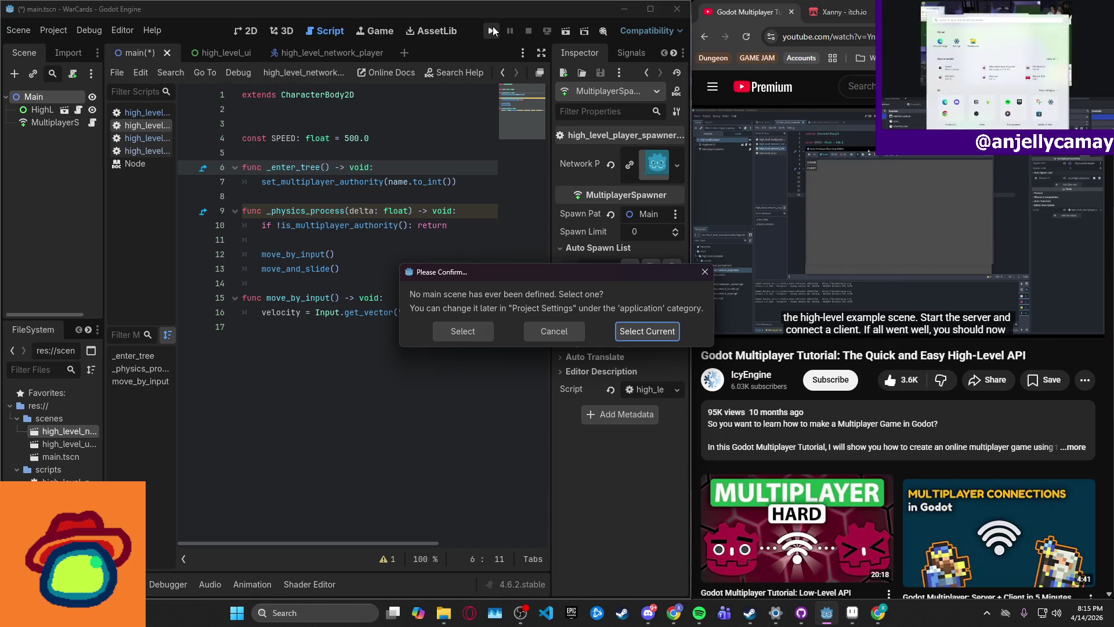
left_click(672, 334)
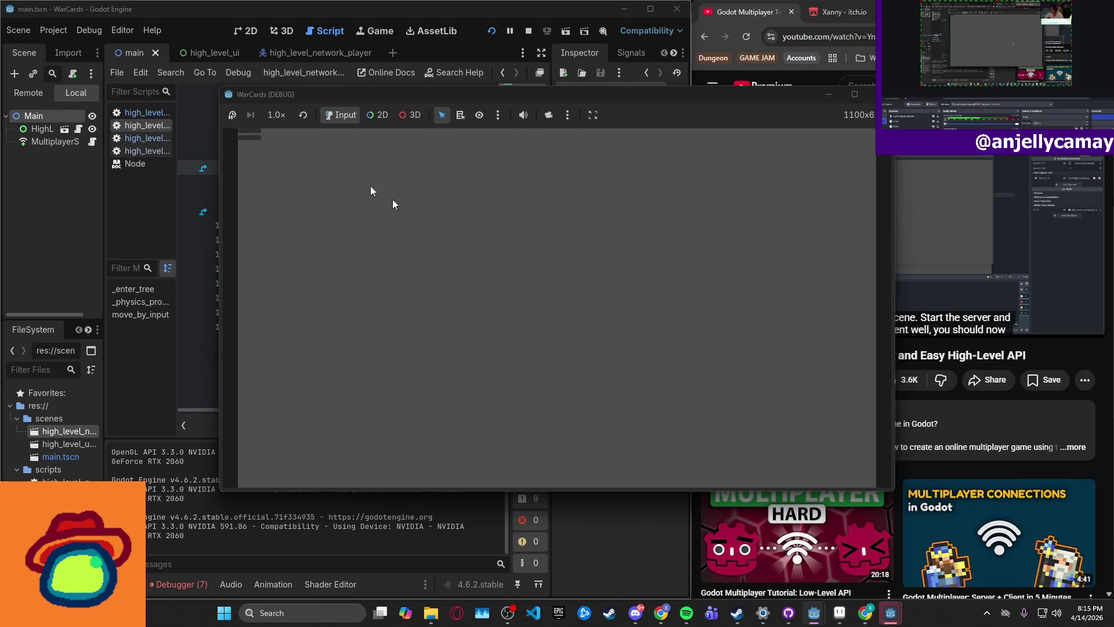
left_click(594, 116)
left_click(612, 189)
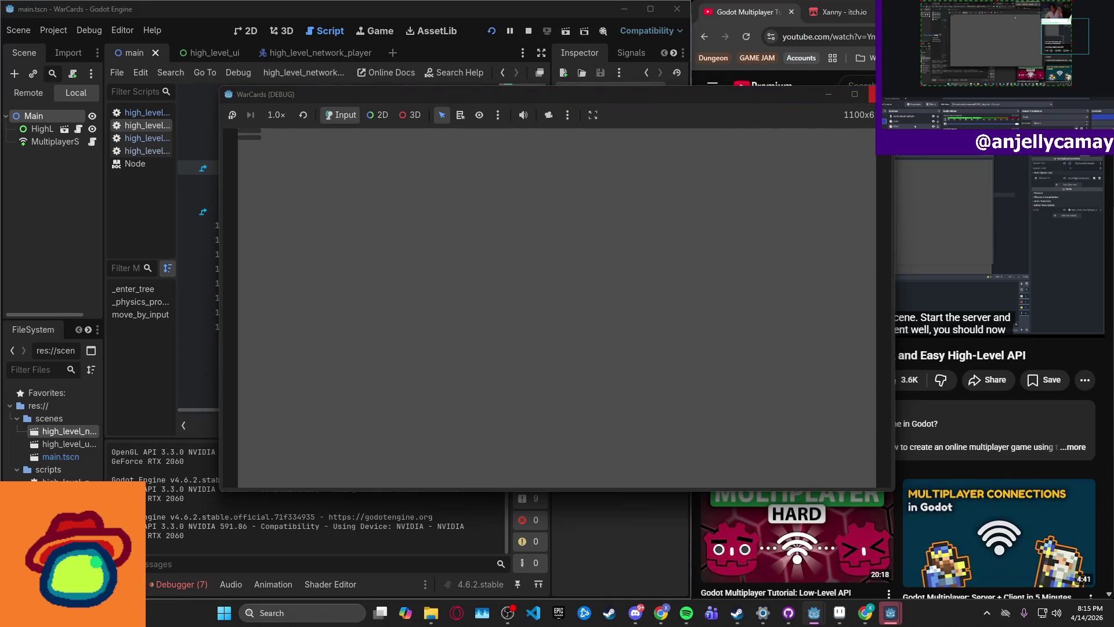
left_click(871, 94)
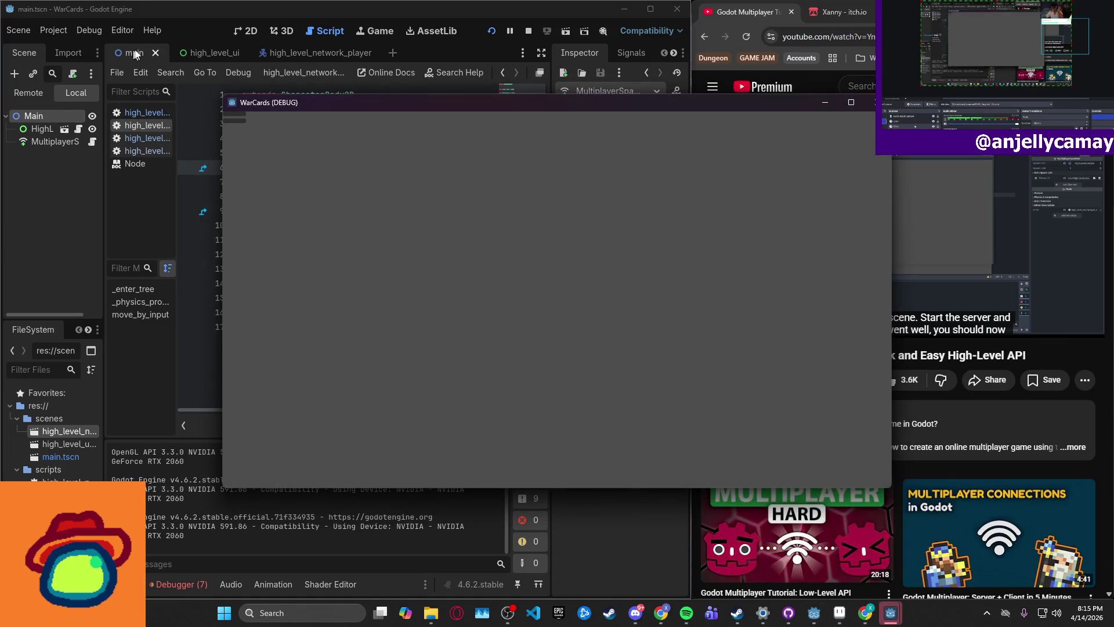
left_click(198, 51)
Set the button texts to 'Server' and 'Client', then save and run the project.
left_click(39, 143)
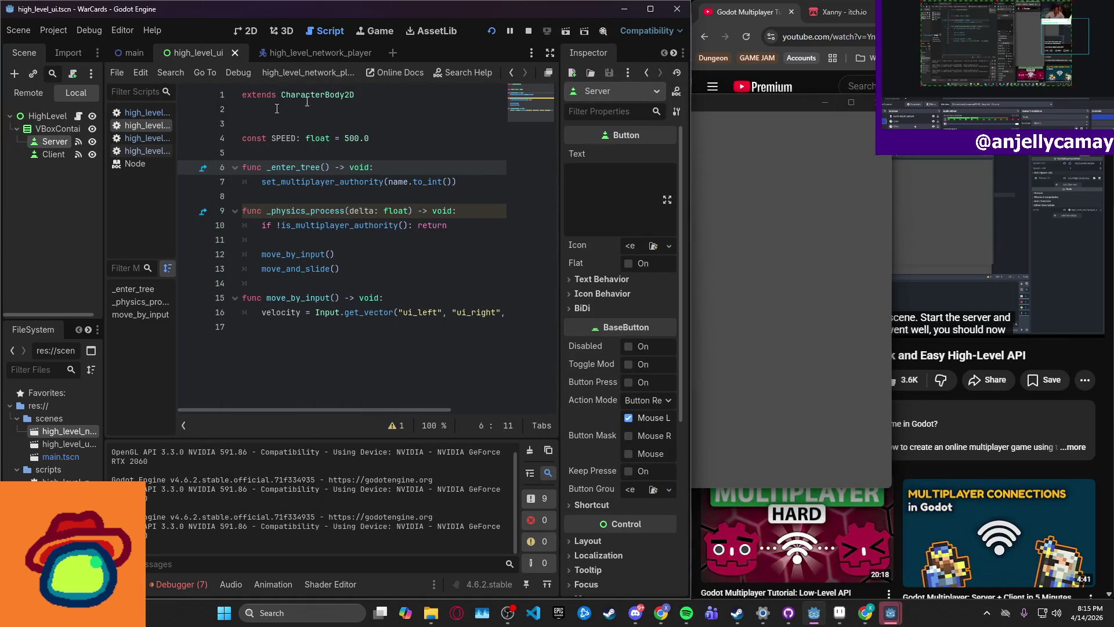
left_click(618, 173)
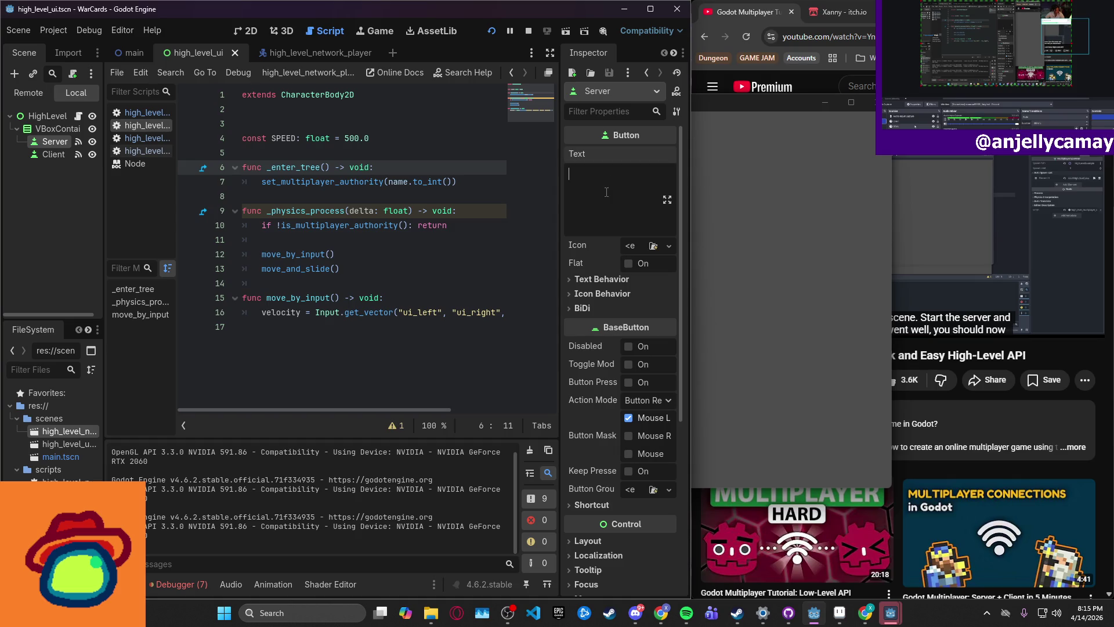
type("Server")
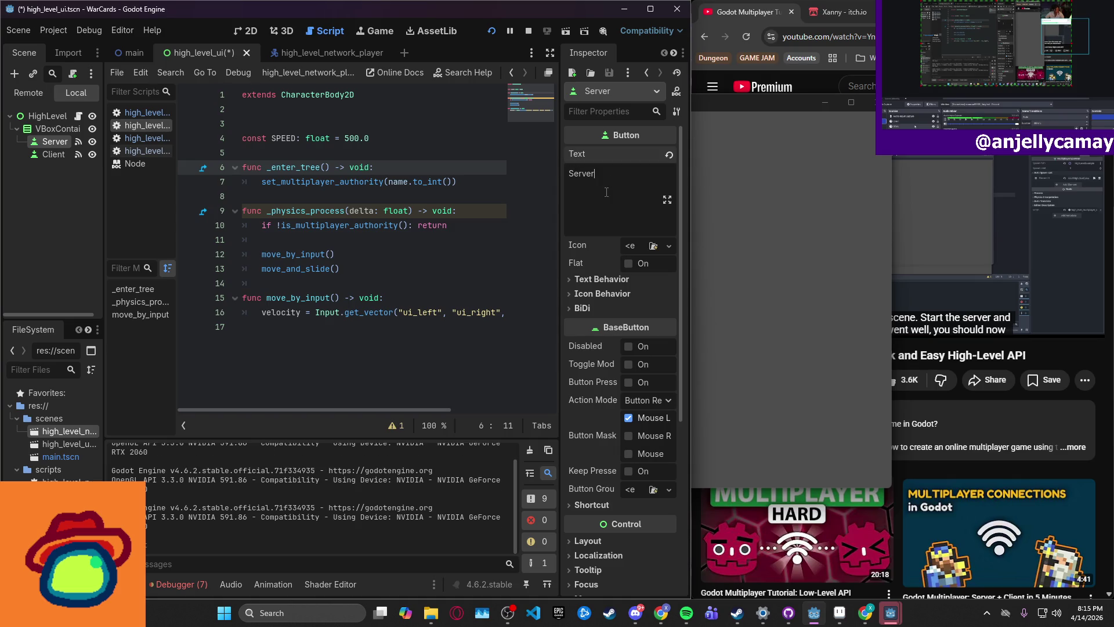
left_click(53, 154)
left_click(626, 191)
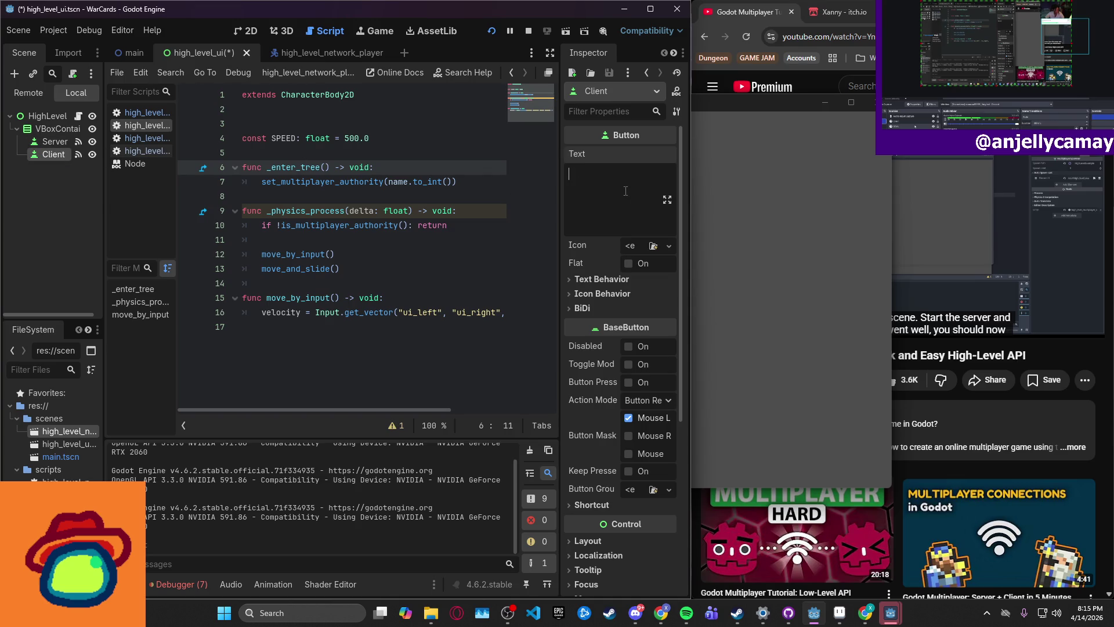
type("Client")
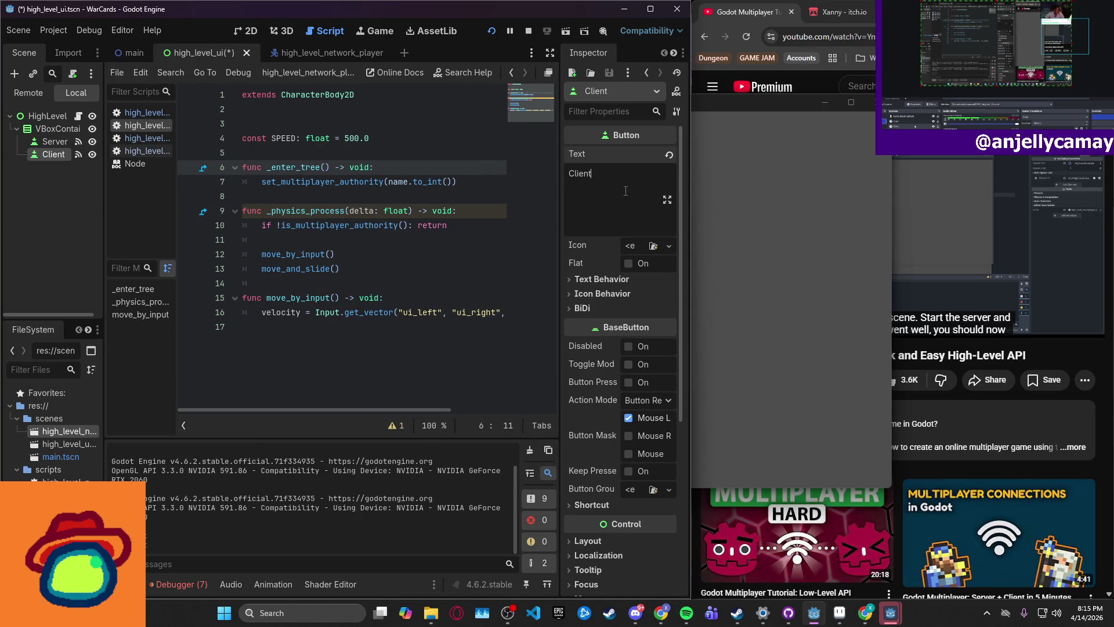
left_click(492, 31)
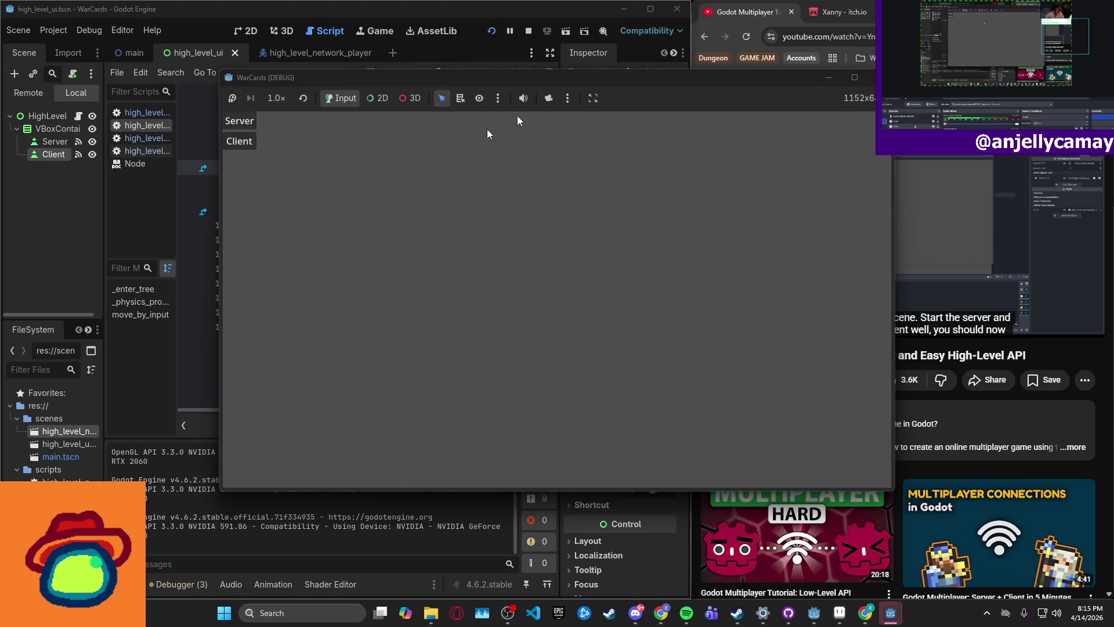
Tile the three WarCards windows, start a Server in the top one, and allow firewall access.
mouse_move(555, 73)
left_mouse_down()
mouse_move(573, 167)
mouse_move(659, 121)
mouse_move(724, 180)
mouse_move(640, 115)
mouse_move(635, 87)
left_mouse_up()
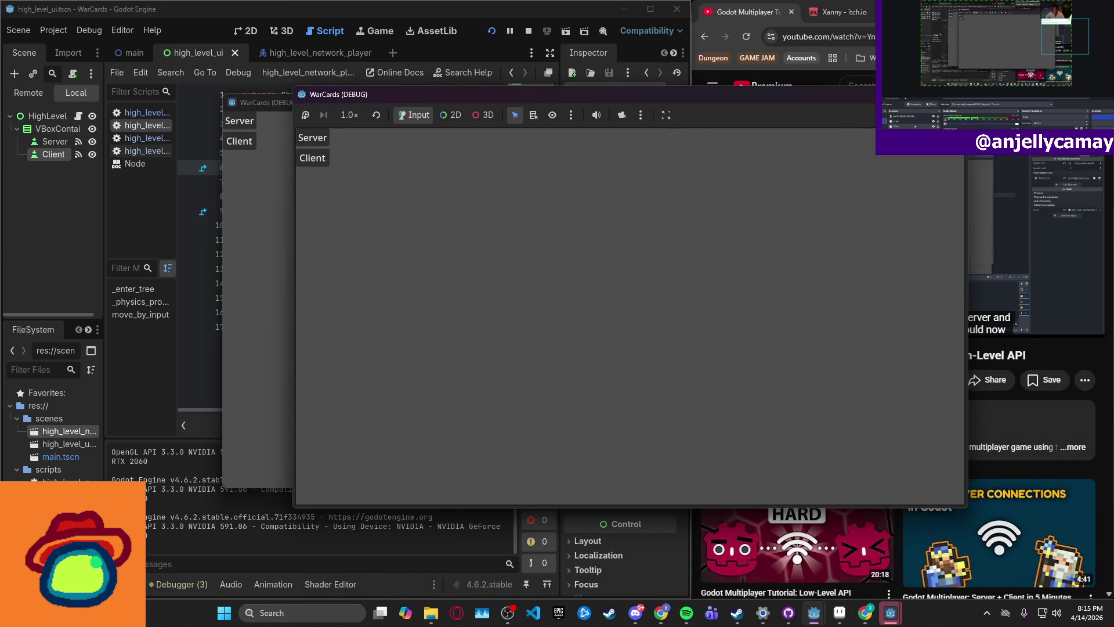
mouse_move(288, 87)
left_mouse_down()
mouse_move(505, 206)
mouse_move(607, 285)
left_mouse_up()
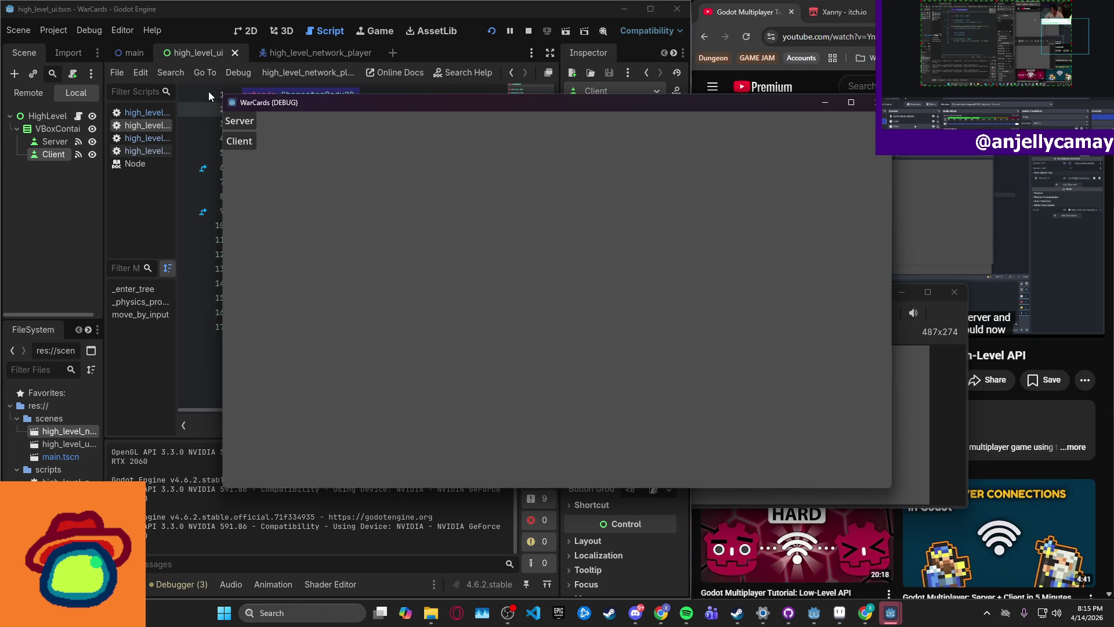
mouse_move(209, 95)
left_mouse_down()
mouse_move(401, 218)
mouse_move(539, 248)
mouse_move(543, 259)
left_mouse_up()
mouse_move(726, 273)
left_mouse_down()
mouse_move(284, 294)
mouse_move(408, 284)
left_mouse_up()
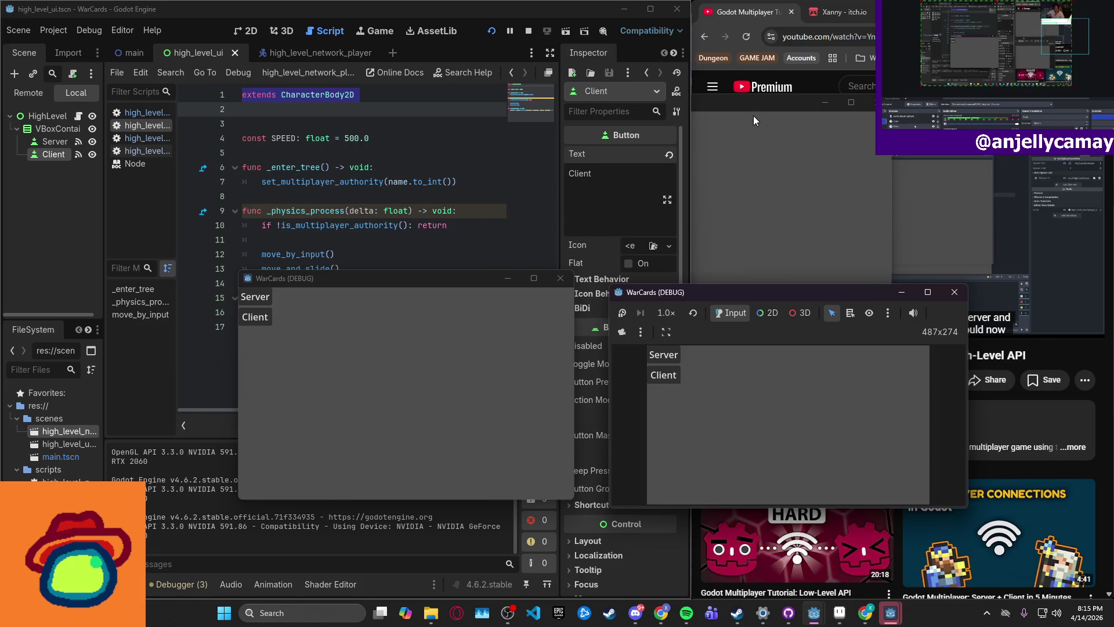
left_click(753, 120)
mouse_move(223, 95)
left_mouse_down()
mouse_move(542, 249)
mouse_move(543, 266)
left_mouse_up()
mouse_move(699, 272)
left_mouse_down()
mouse_move(649, 214)
mouse_move(570, 41)
left_mouse_up()
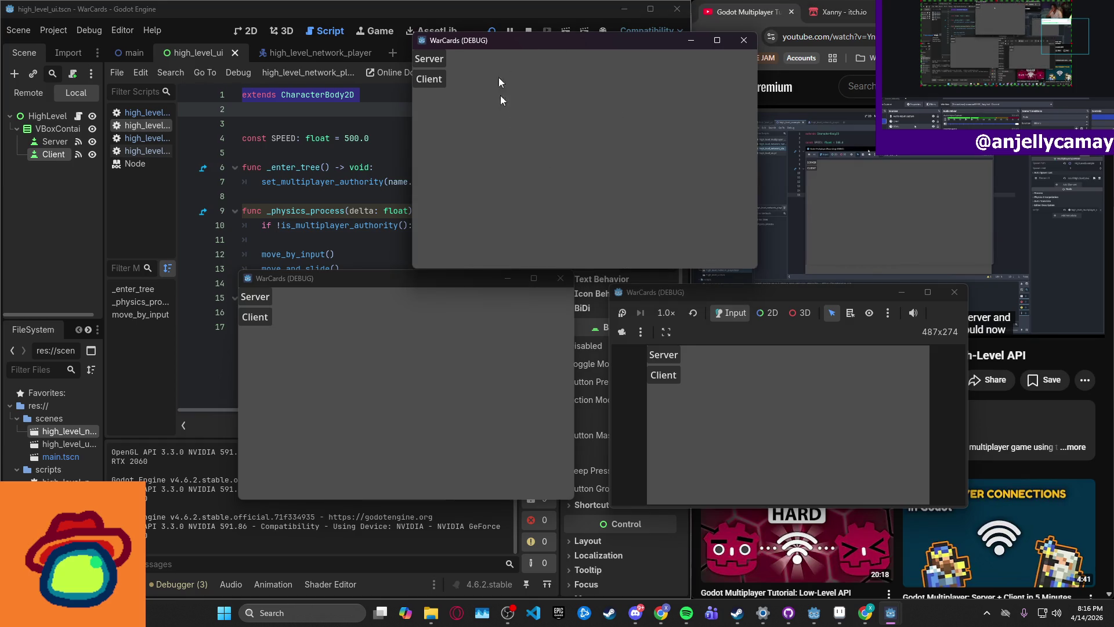
left_click(437, 59)
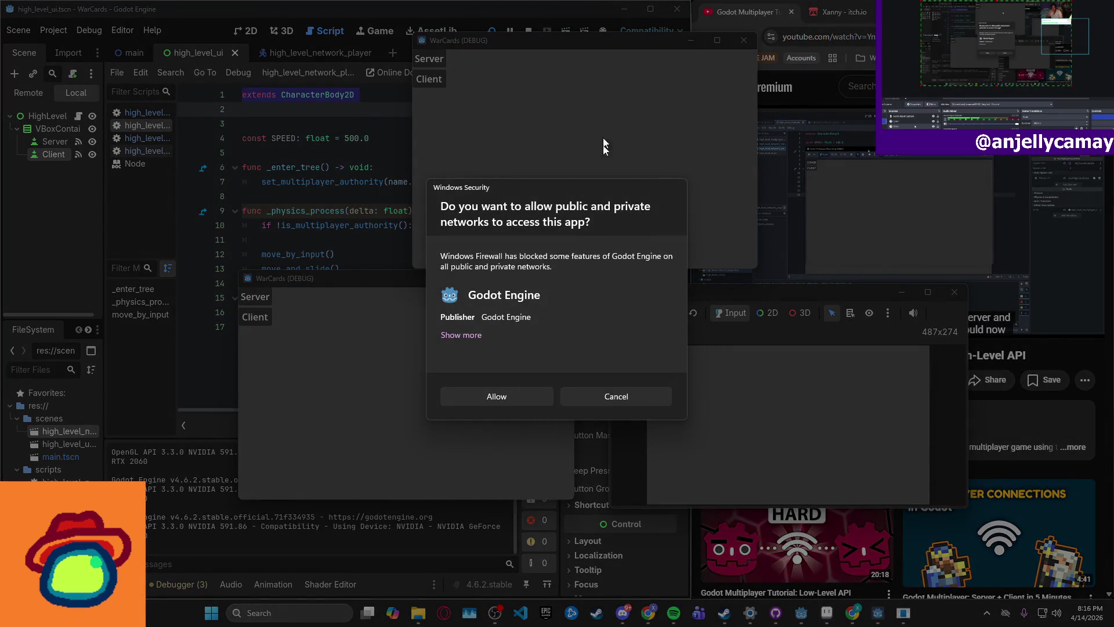
left_click(503, 401)
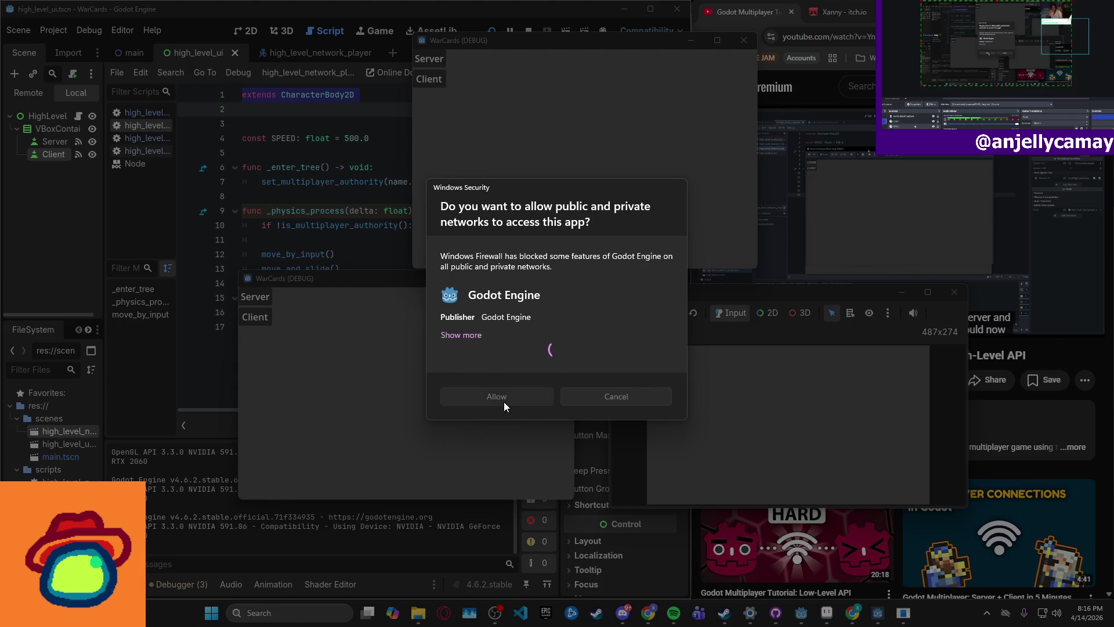
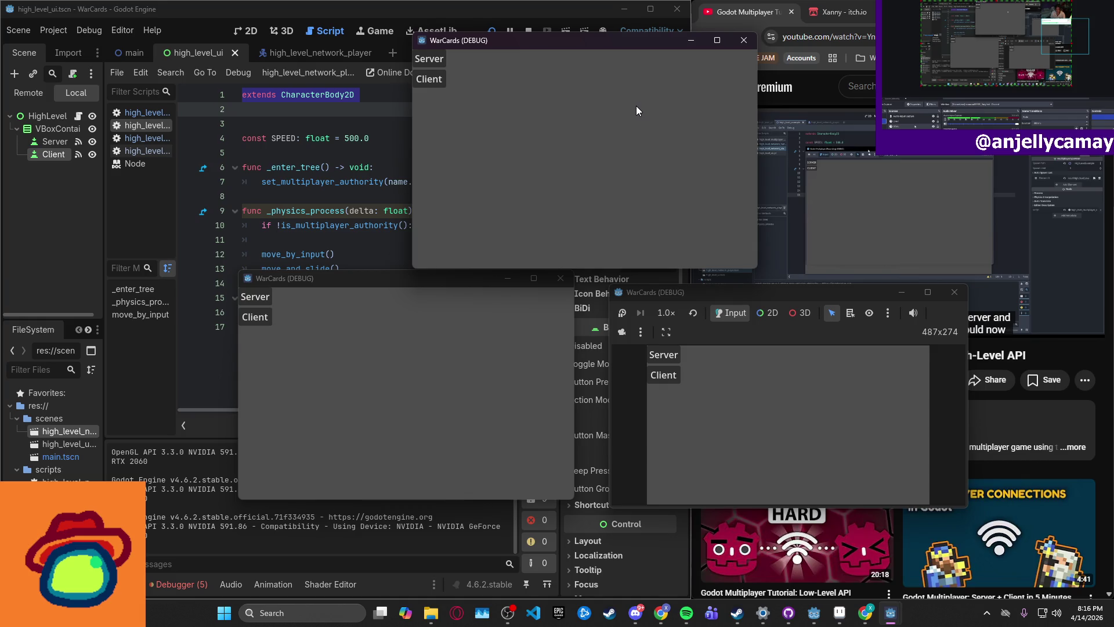
Pause the tutorial video and bring the top and third WarCards game windows forward.
left_click(876, 190)
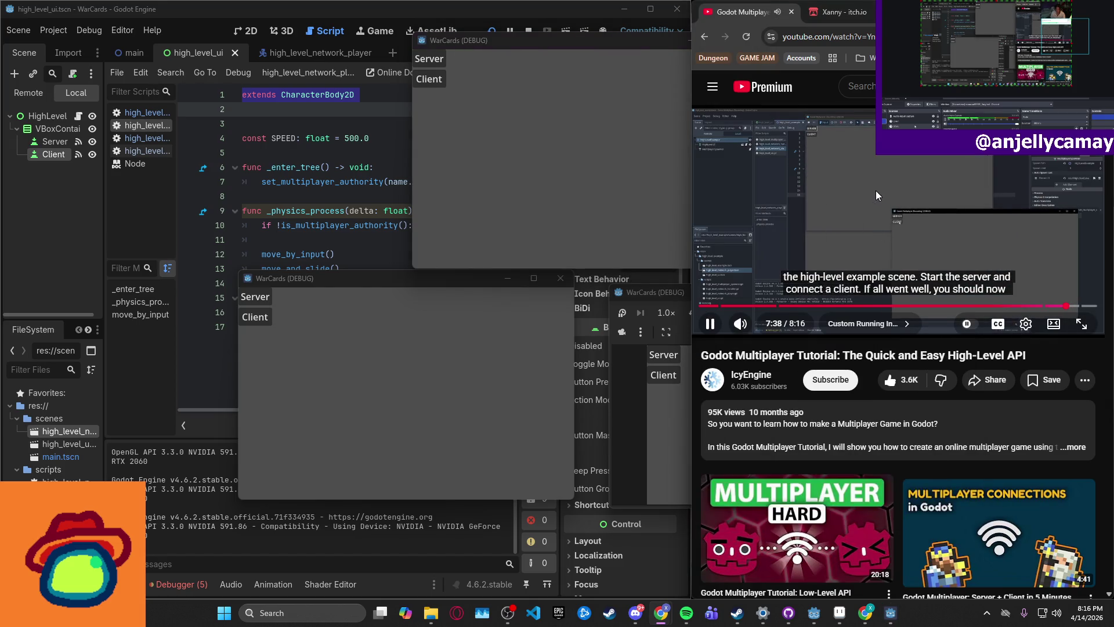
left_click(875, 190)
left_click(526, 134)
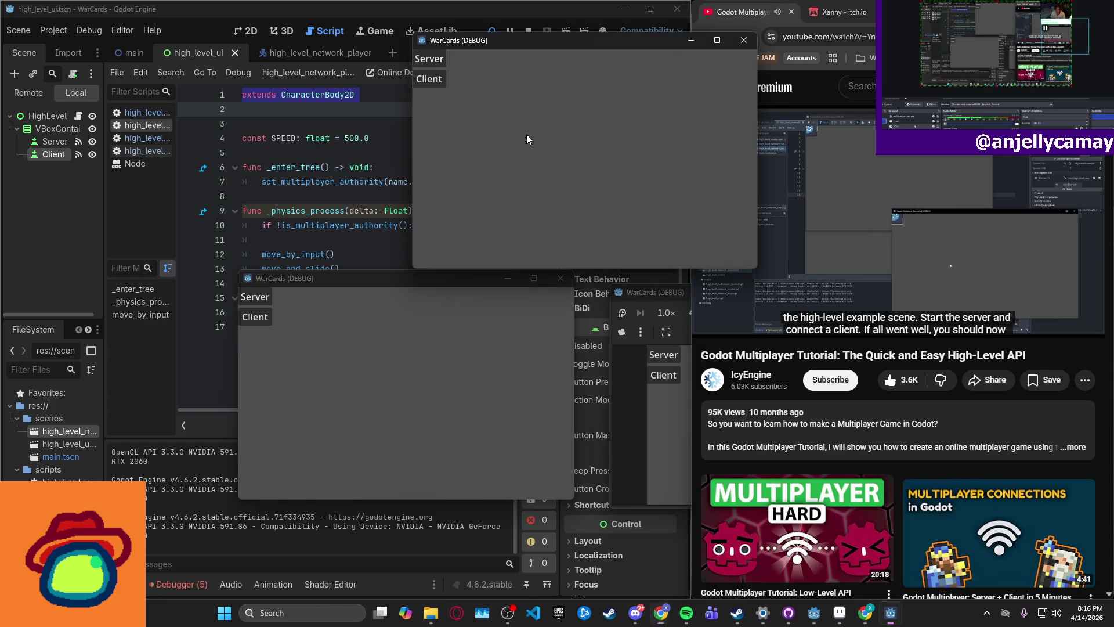
left_click(659, 453)
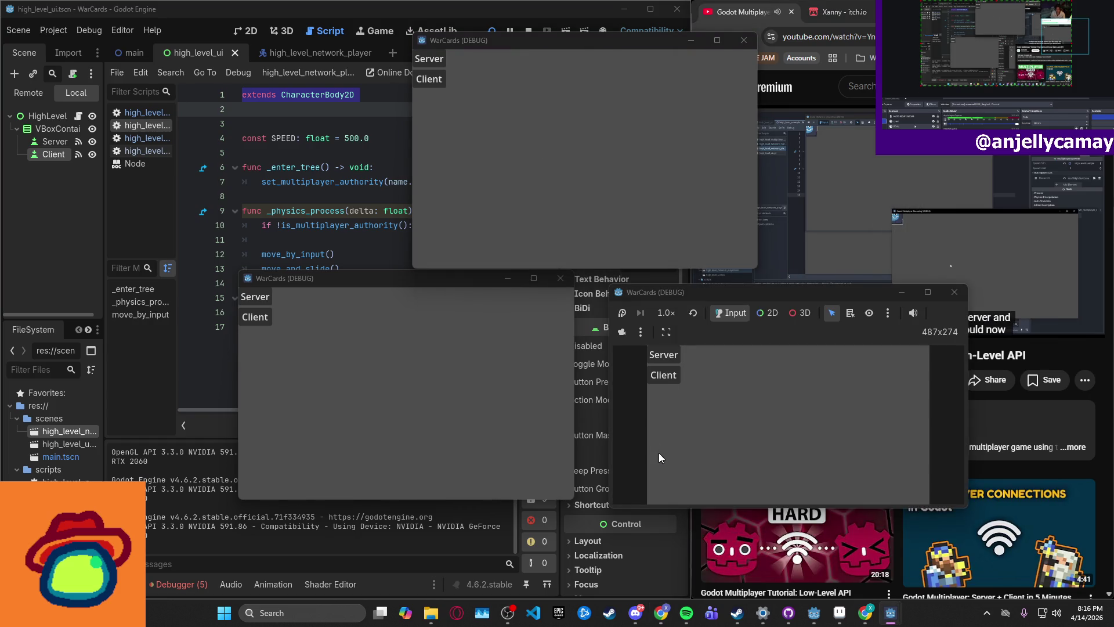
Join the third game window as a client and nudge its spawned player right and down.
left_click(669, 377)
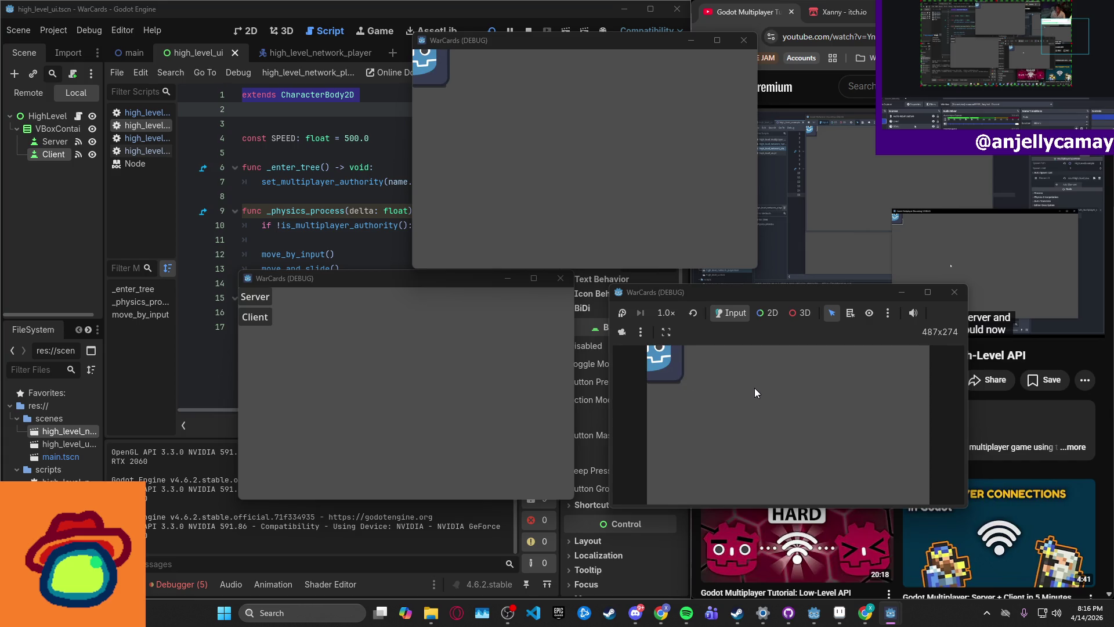
key("Right")
key("Down")
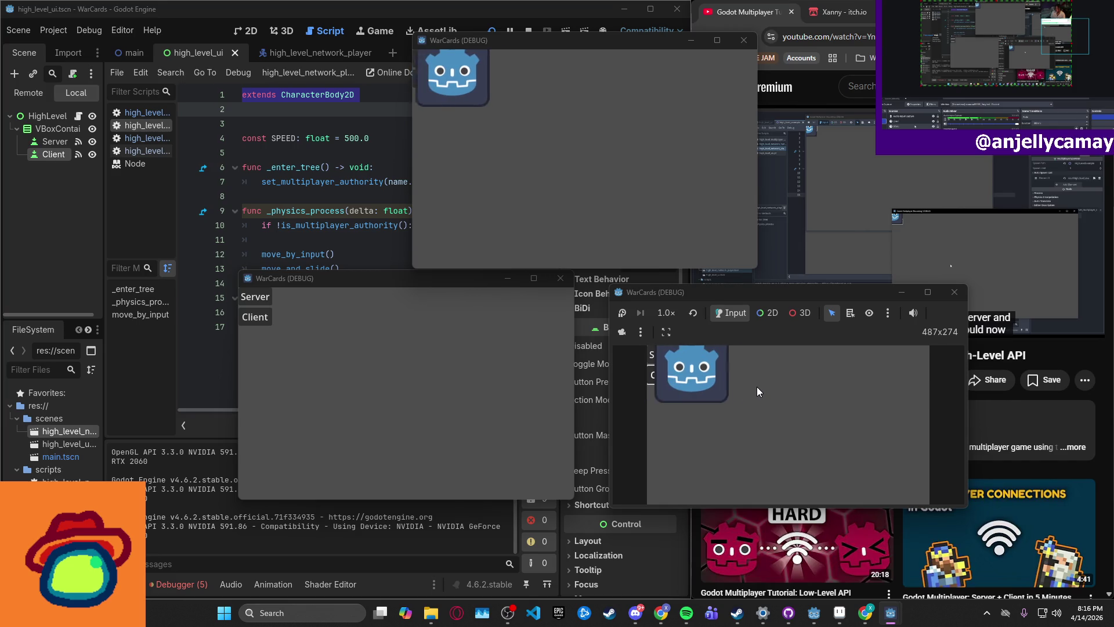
Steer the client's player up, down, left and right, watching it mirror in the server window.
key("Left")
key("Up")
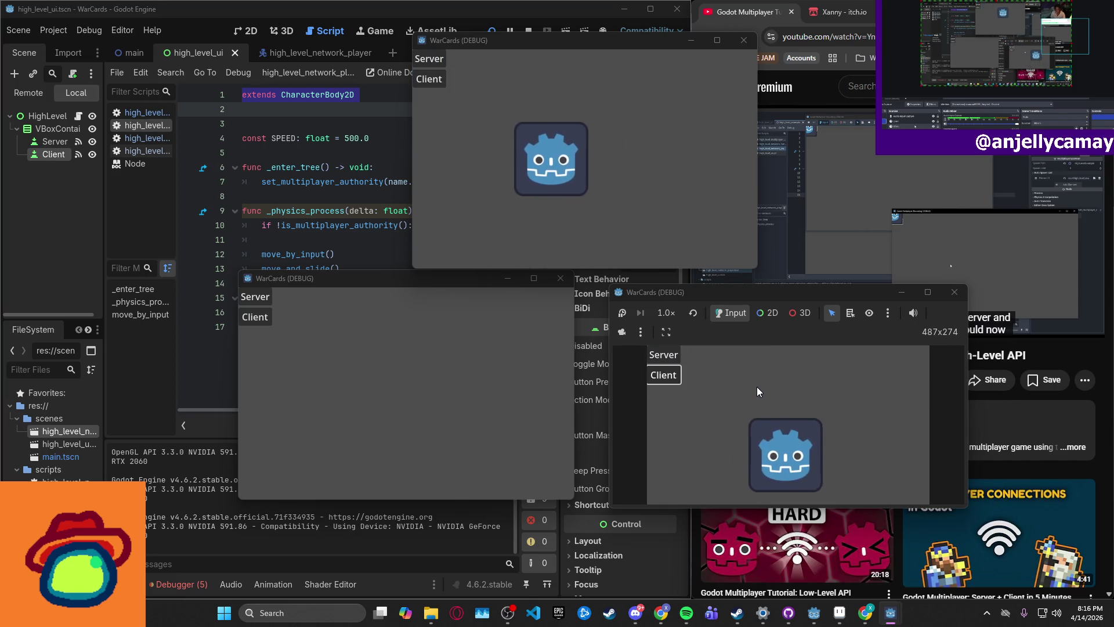
key("Down")
key("Right")
key("Left")
key("Up")
key("Down")
key("Up")
key("Right")
key("Down")
key("Left")
key("Up")
key("Left")
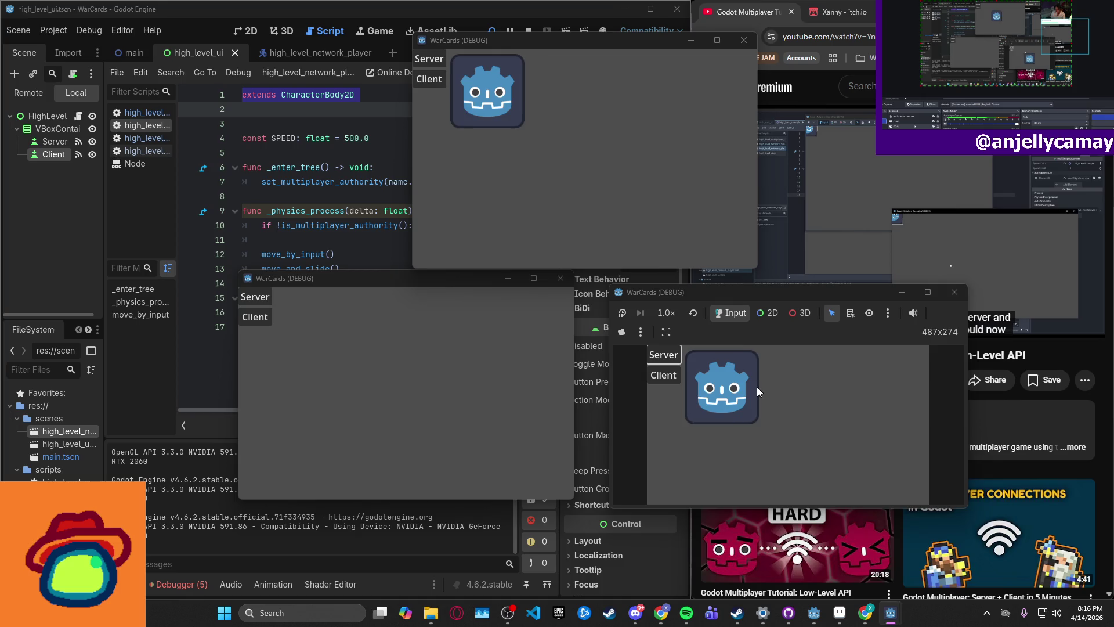
key("Right")
key("Down")
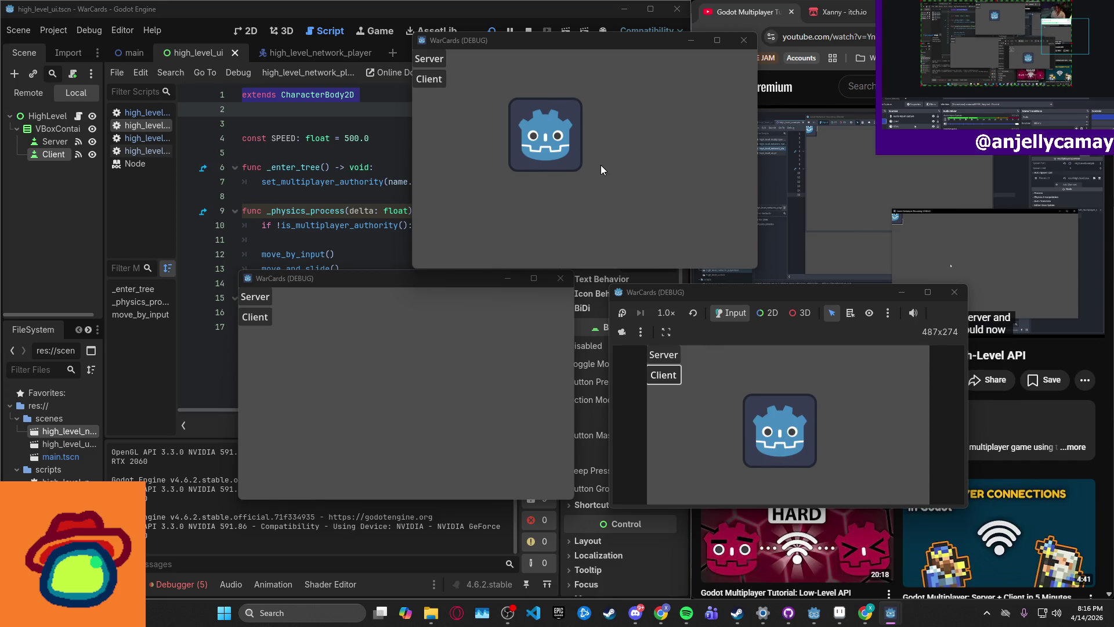
left_click(430, 356)
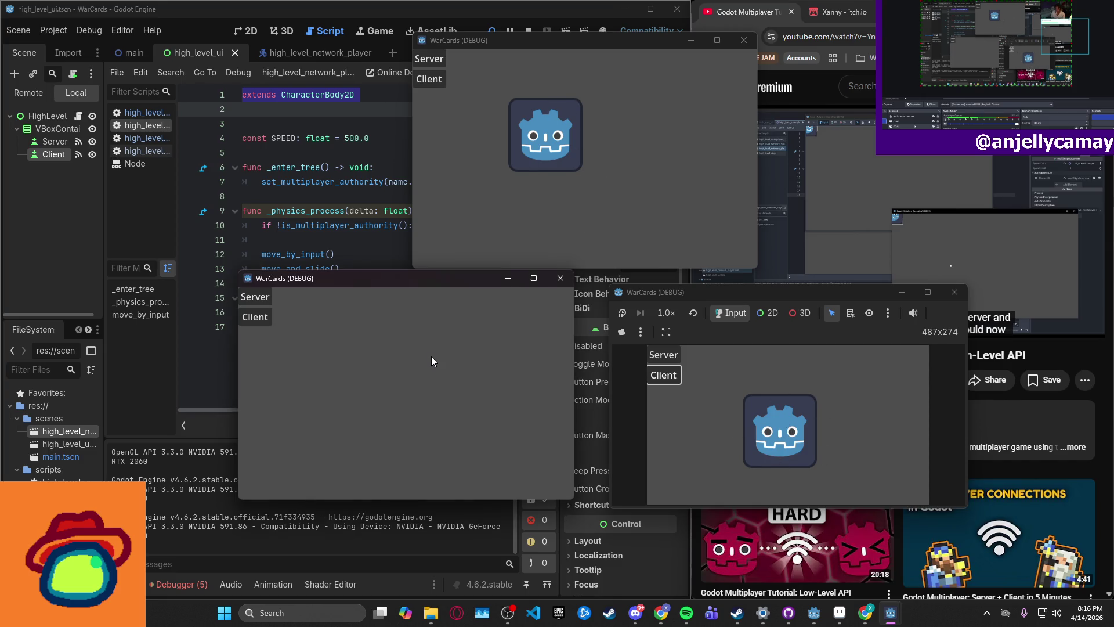
Join the lower game window as a second client and move its new player left and up.
left_click(262, 318)
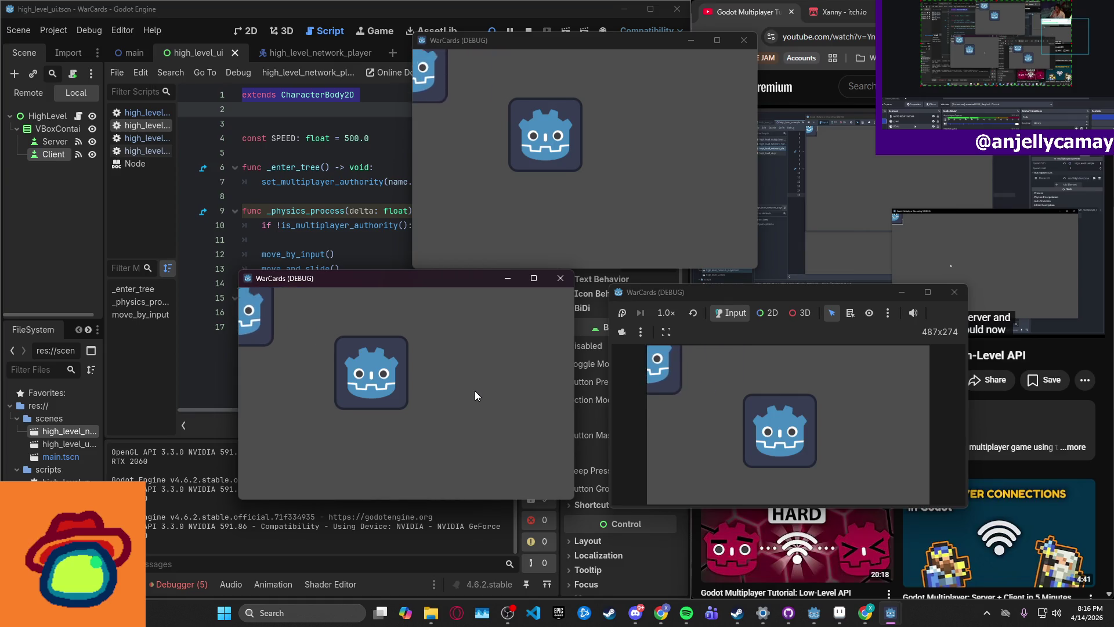
key("Left")
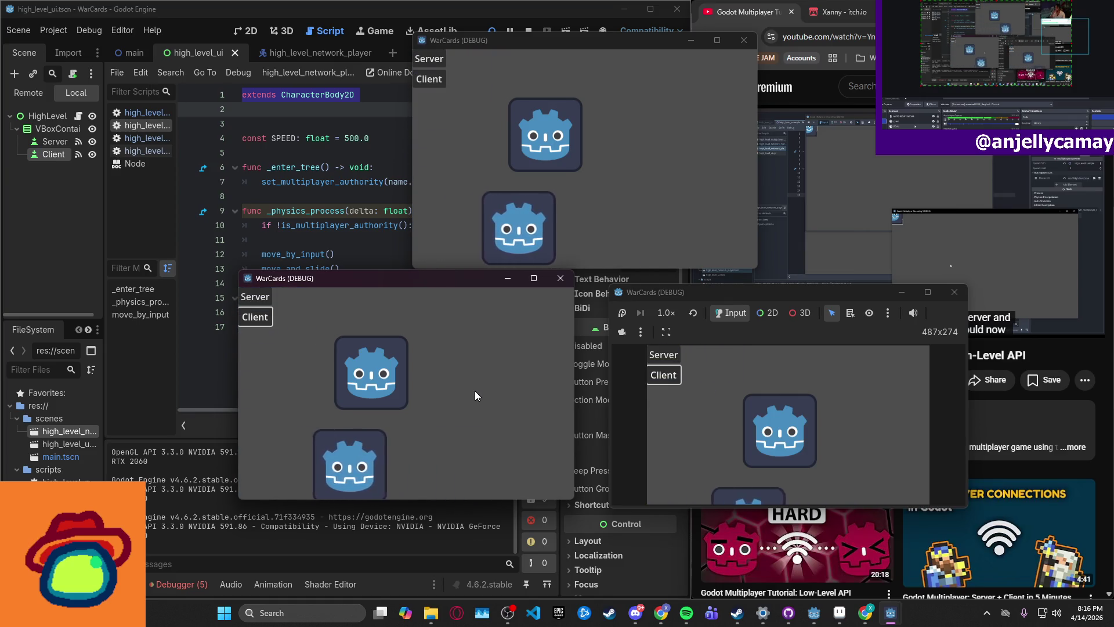
key("Up")
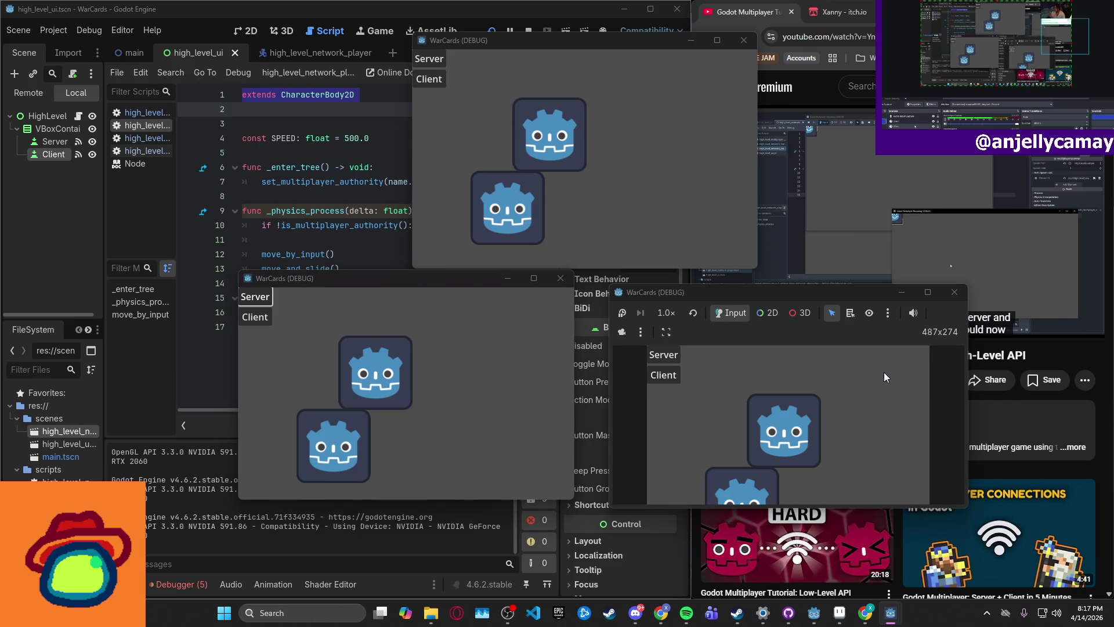
key("Right")
key("Right")
key("Left")
Move the second player in every direction to confirm it syncs across all three windows.
key("Right")
key("Down")
key("Up")
key("Right")
key("Left")
key("Down")
key("Up")
key("Right")
key("Down")
key("Left")
key("Up")
key("Right")
key("Down")
key("Down")
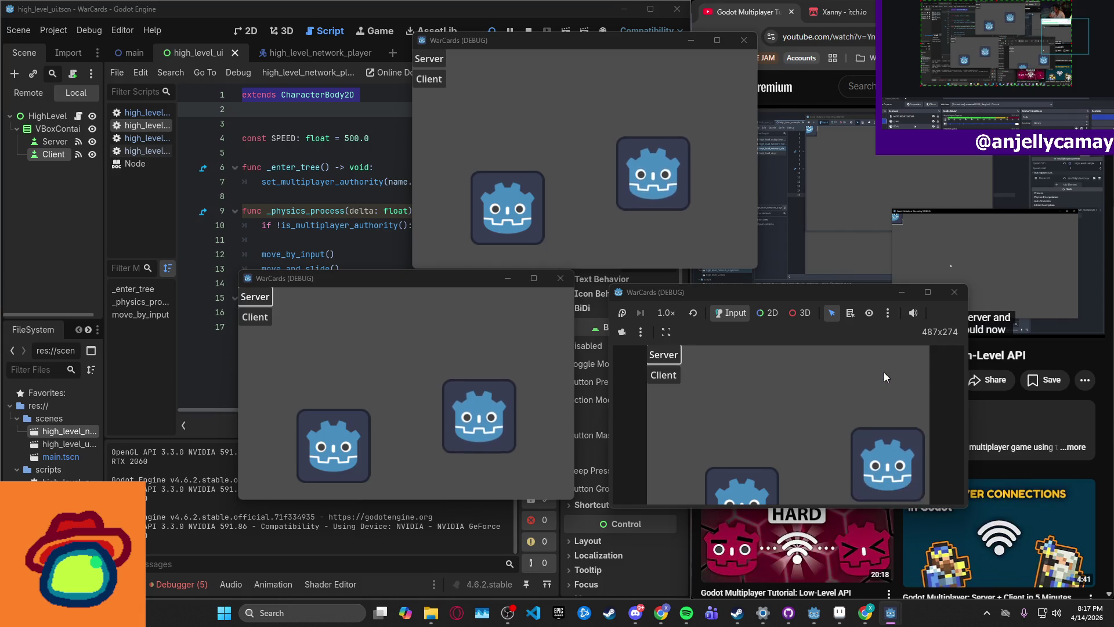
key("Up")
key("Left")
key("Down")
key("Up")
key("Up")
key("Right")
key("Down")
key("Left")
key("Down")
key("Right")
key("Up")
key("Right")
key("Left")
key("Down")
key("Up")
key("Right")
key("Up")
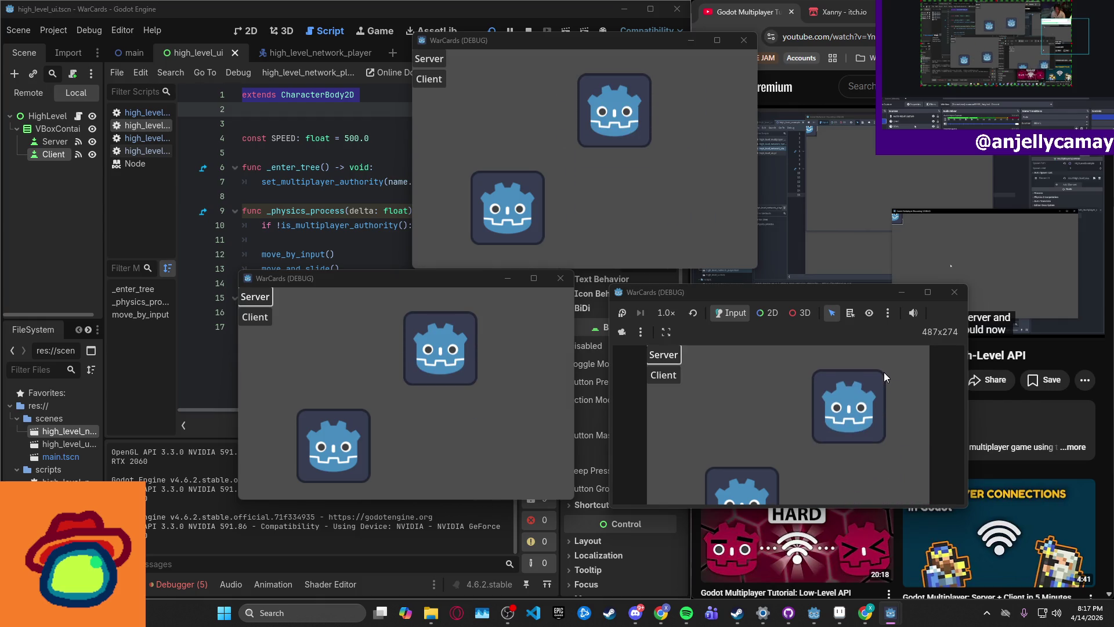
key("Up")
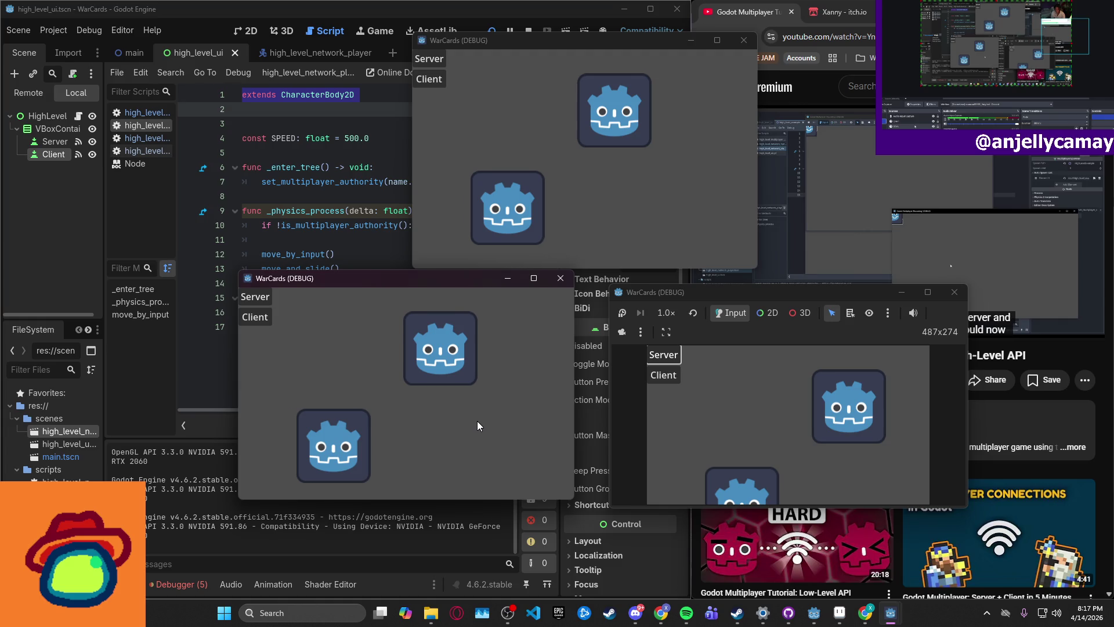
key("Left")
key("Down")
key("Up")
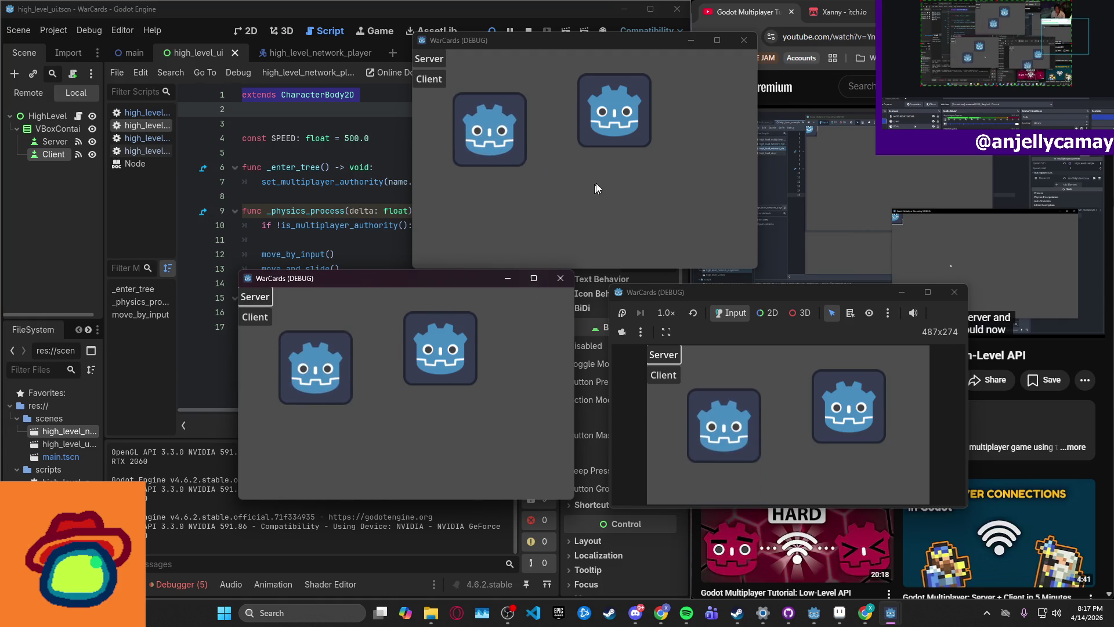
left_click(670, 155)
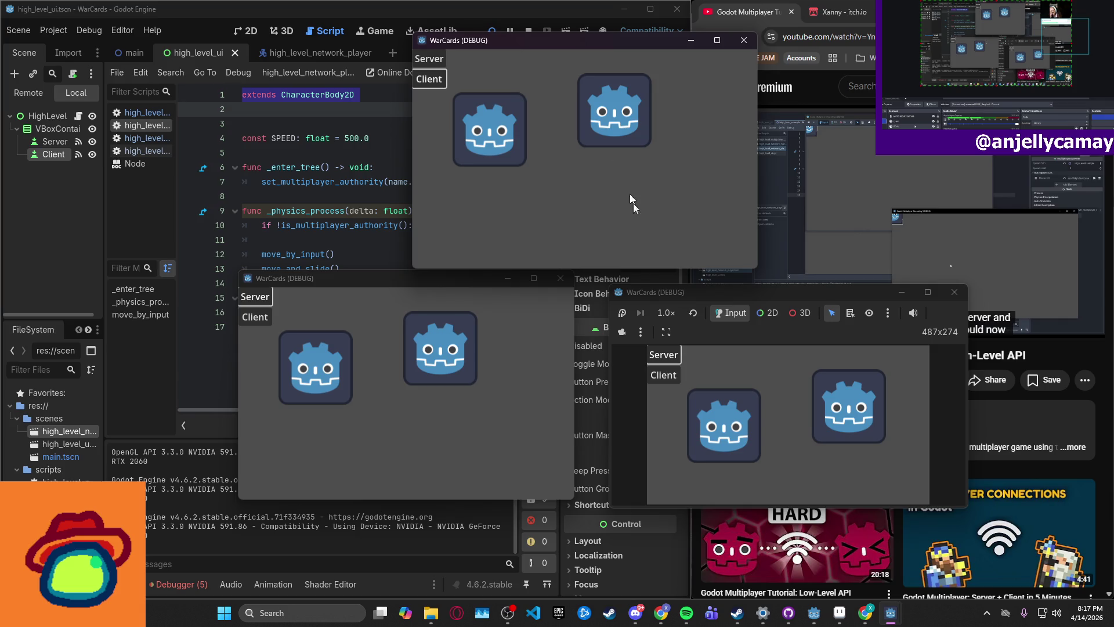
key("Right")
Steer the player in the lower-left window around, ending left and down.
key("Left")
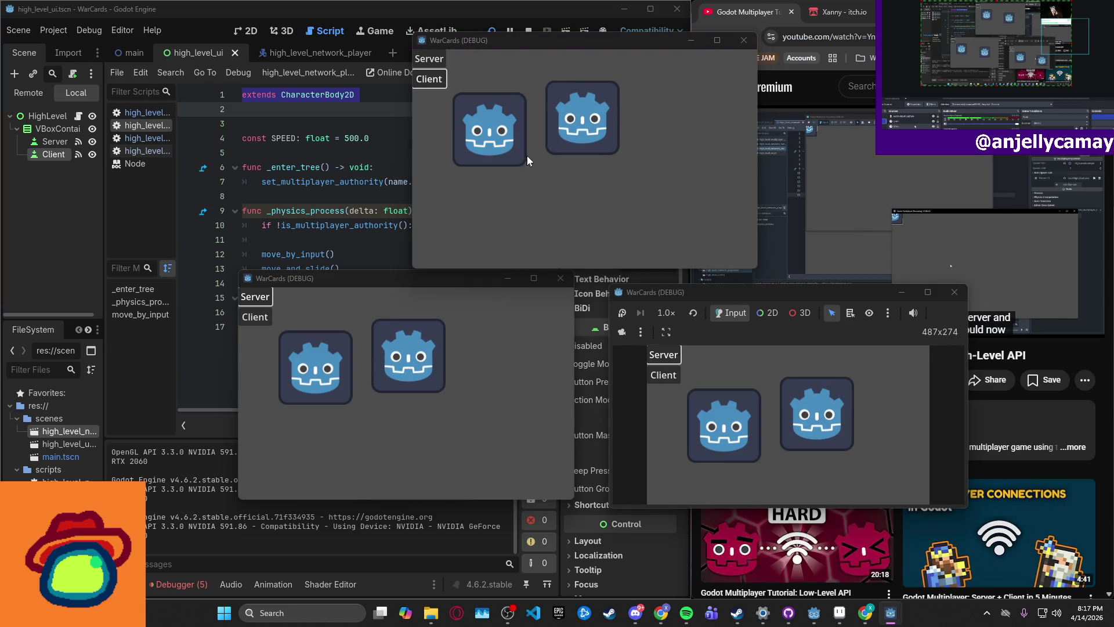
left_click(513, 352)
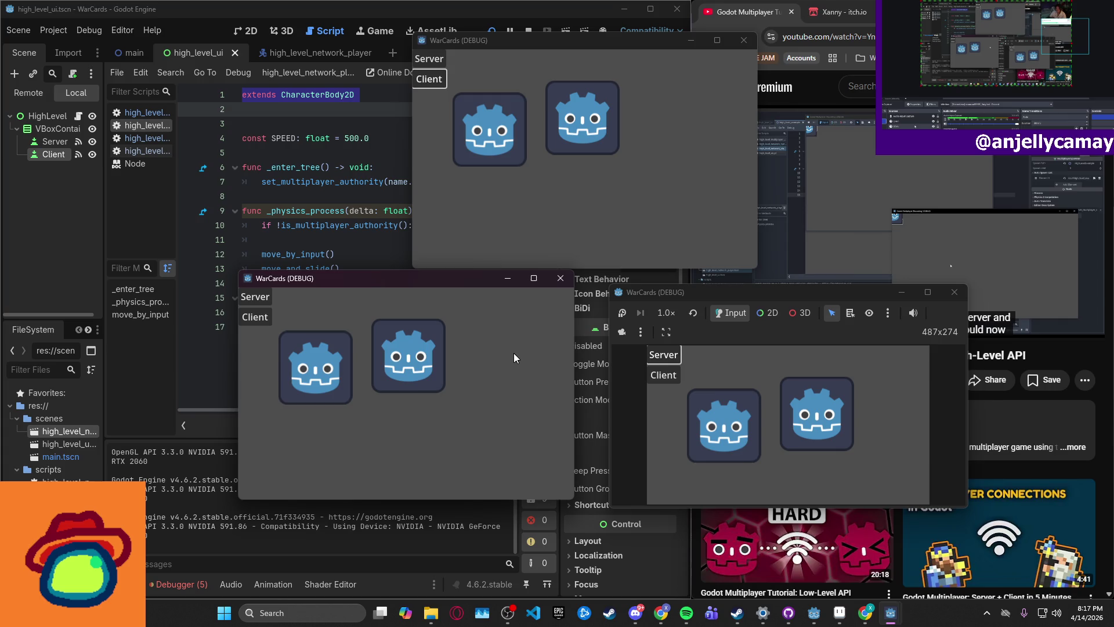
key("Down")
key("Up")
key("Left")
key("Down")
key("Right")
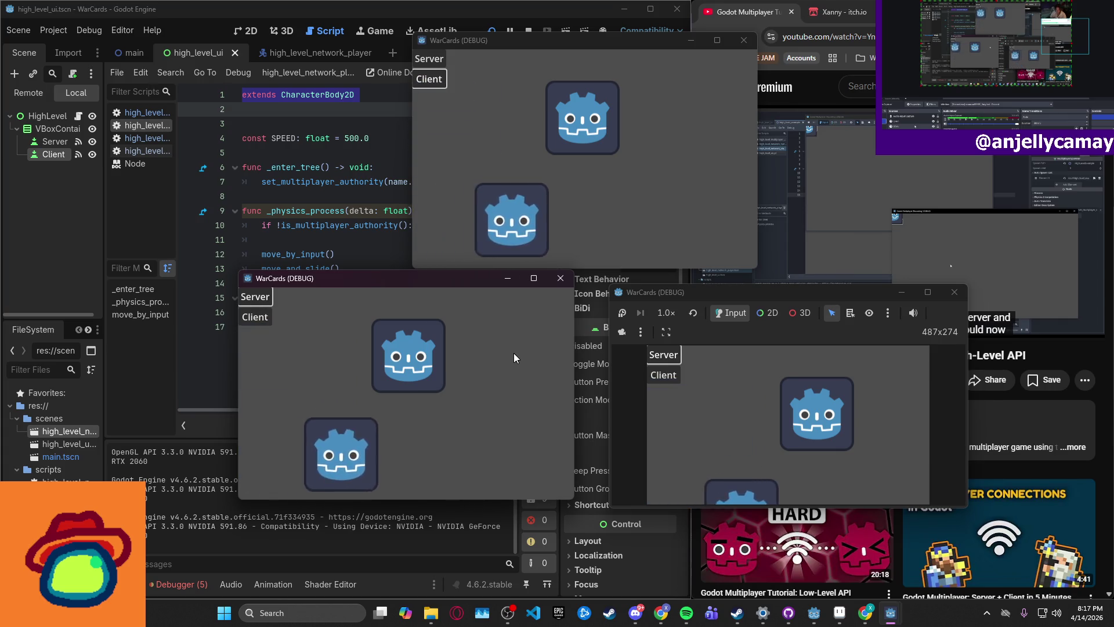
key("Right")
key("Down")
key("Left")
key("Right")
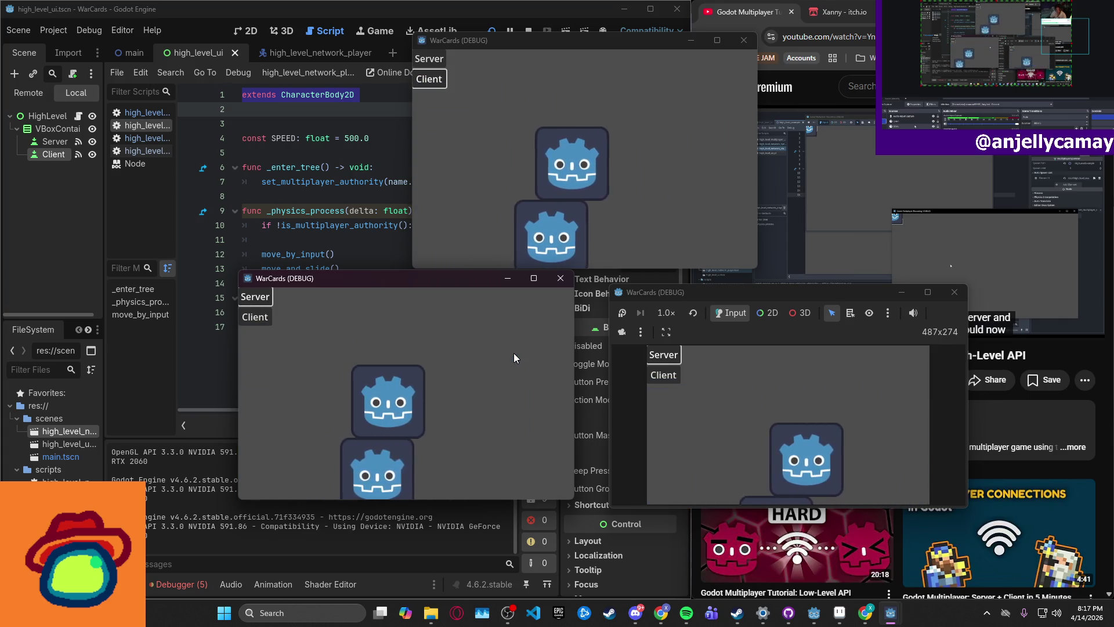
key("Right")
key("Left")
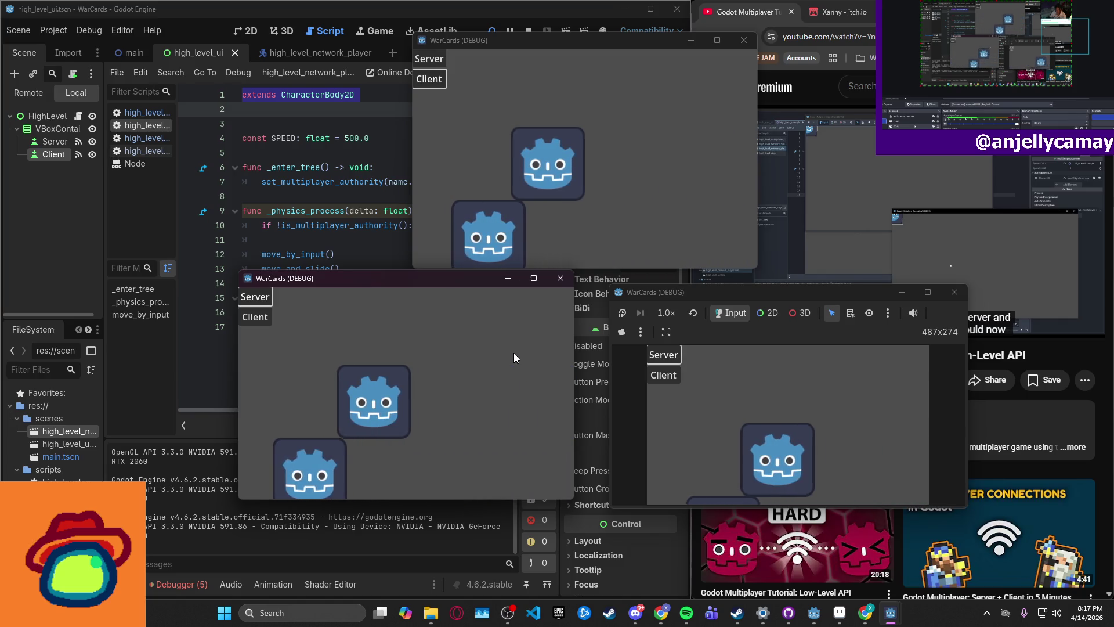
key("Left")
key("Down")
key("Right")
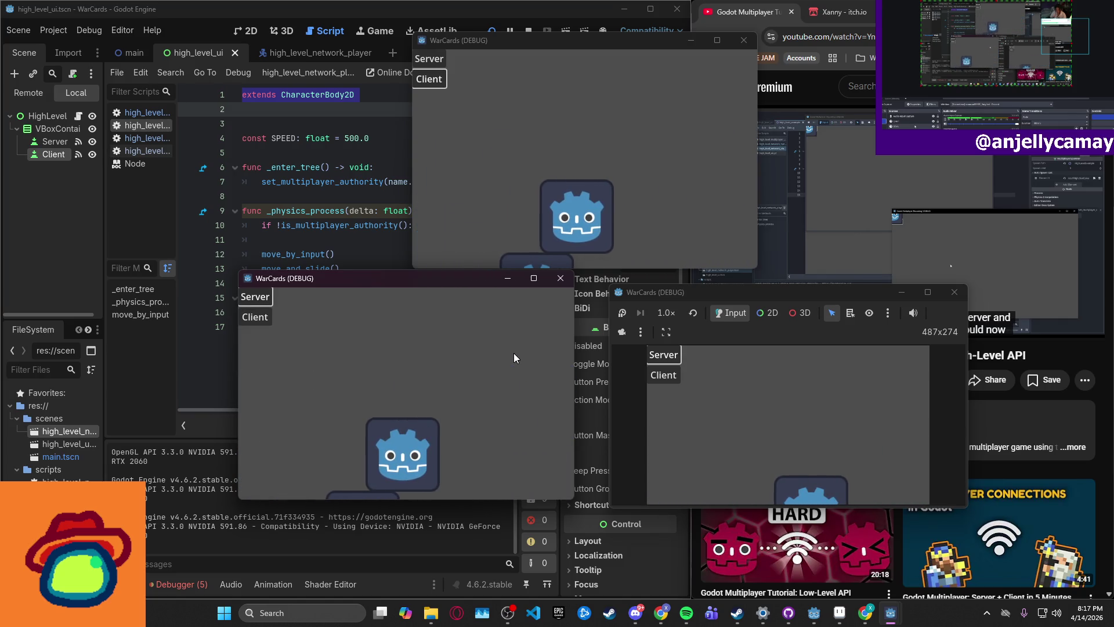
key("Left")
key("Down")
Move the players in the third and second windows up and around the view.
left_click(781, 380)
key("Up")
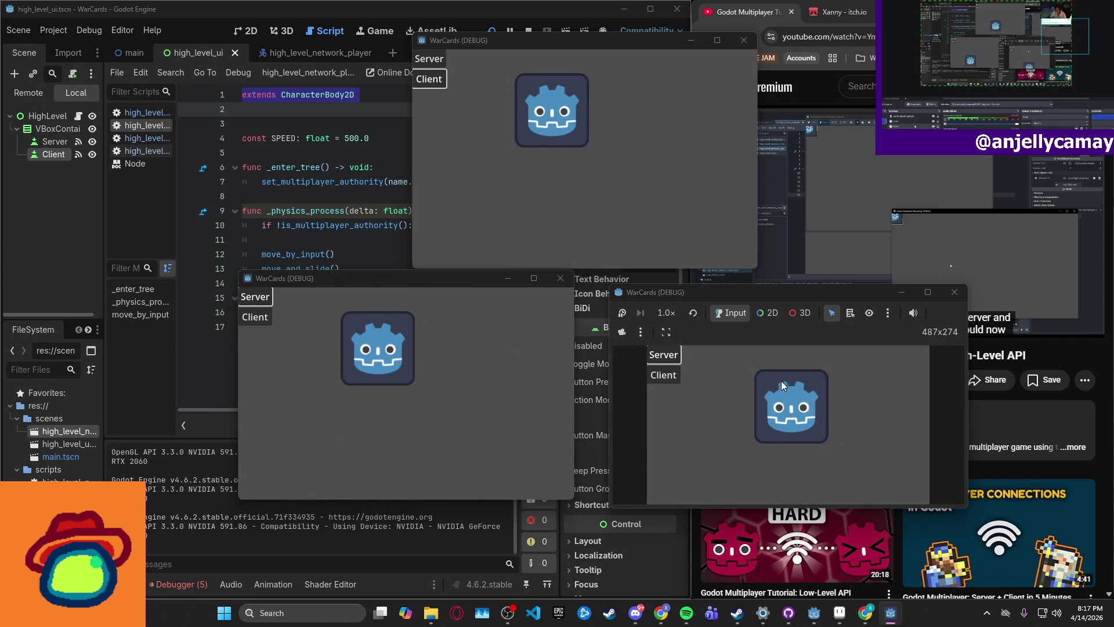
key("Right")
left_click(493, 413)
key("Up")
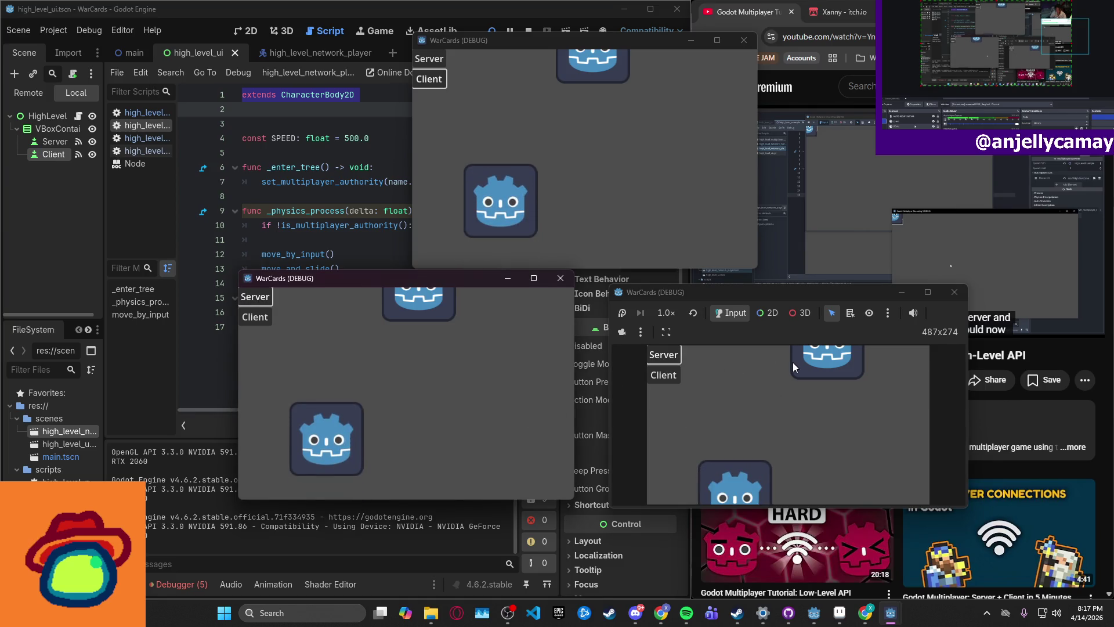
key("Down")
key("Left")
key("Right")
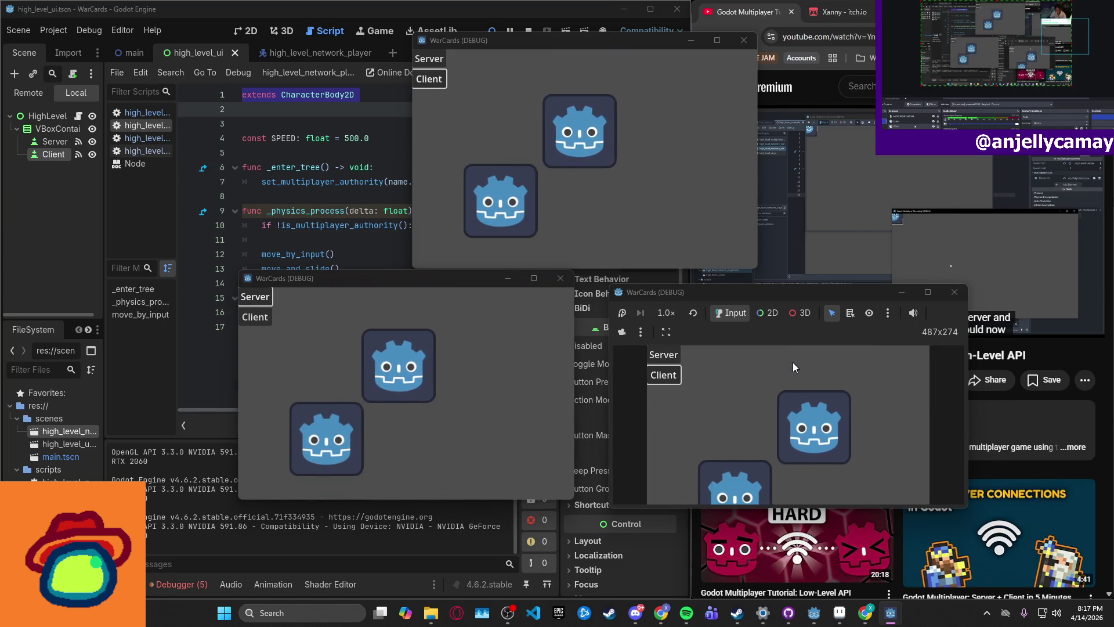
key("Down")
key("Up")
key("Right")
key("Left")
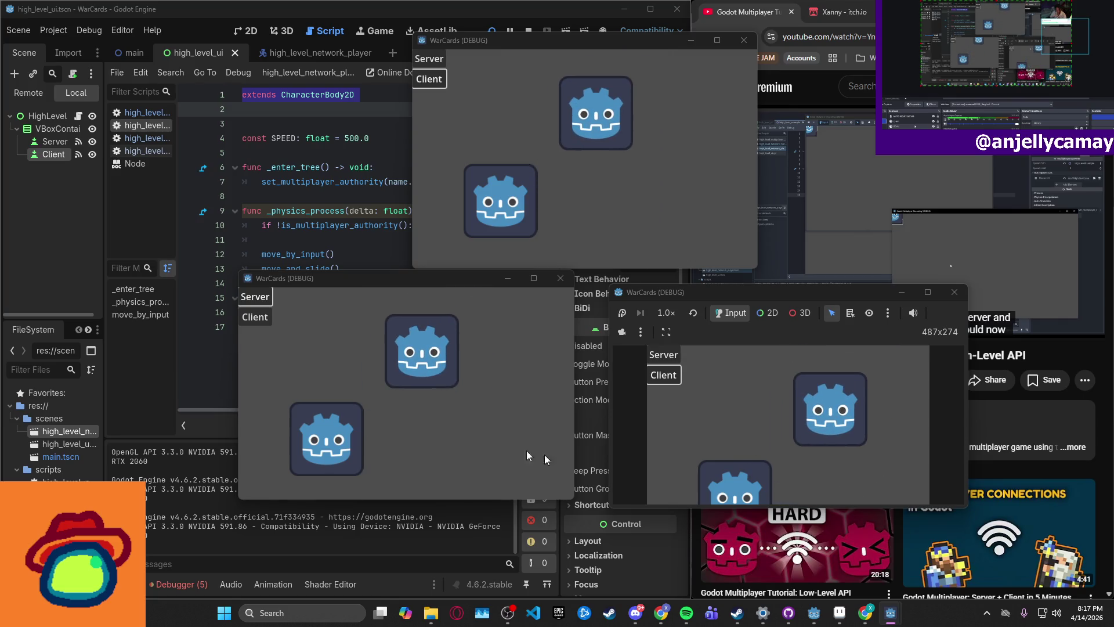
key("Left")
key("Right")
key("Up")
key("Left")
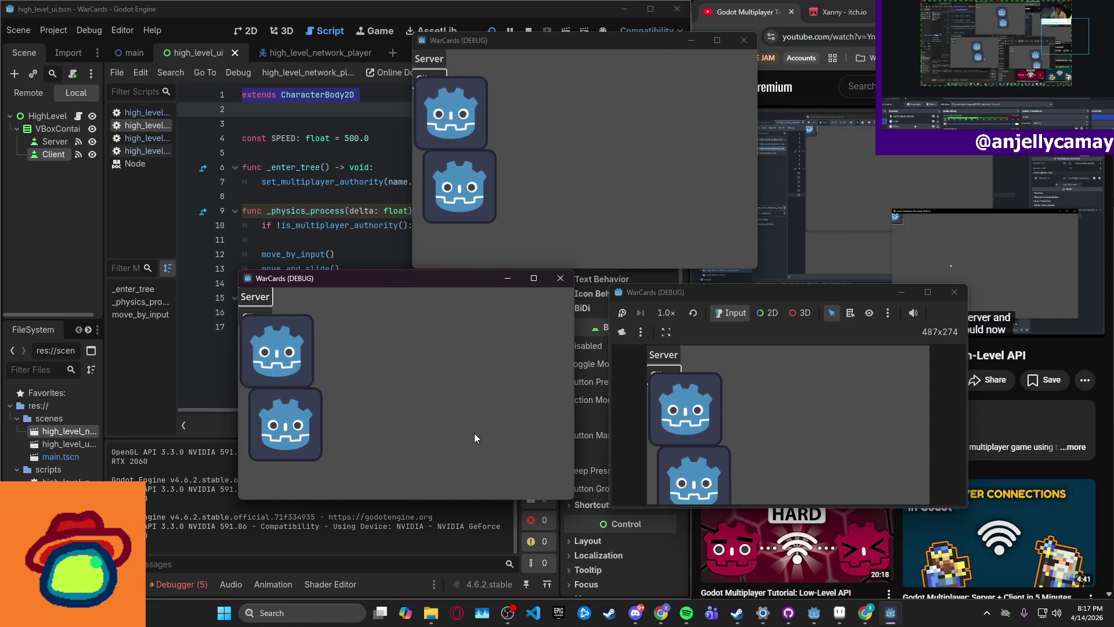
Nudge the players right, down and back to check their positions stay in sync.
key("Right")
key("Left")
key("Left")
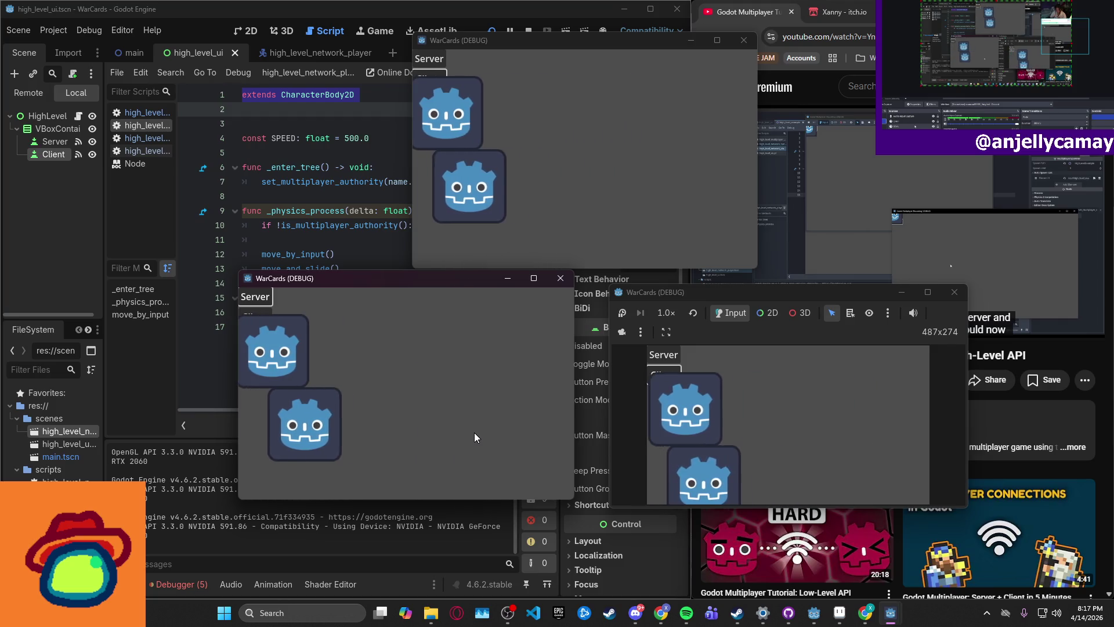
key("Right")
key("Down")
key("Down")
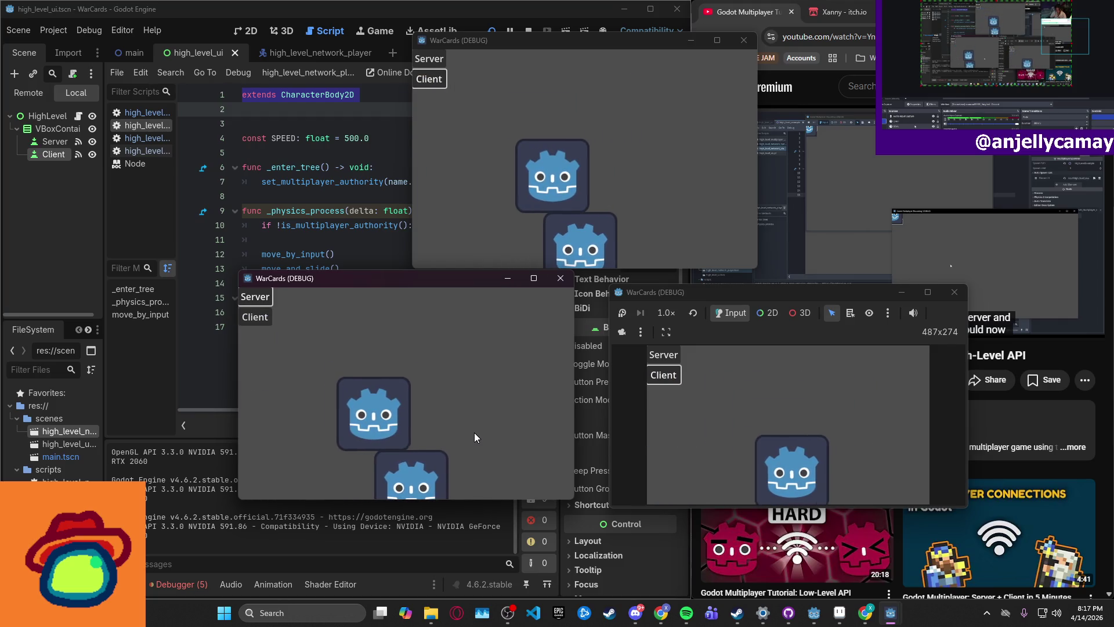
key("Right")
key("Down")
key("Left")
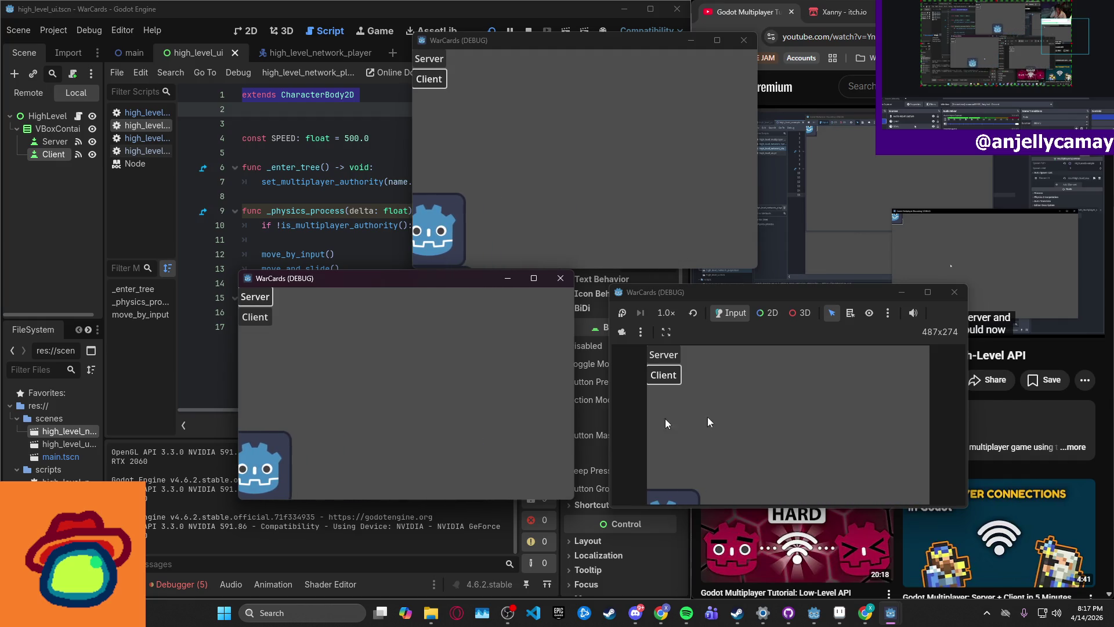
key("Right")
key("Up")
key("Right")
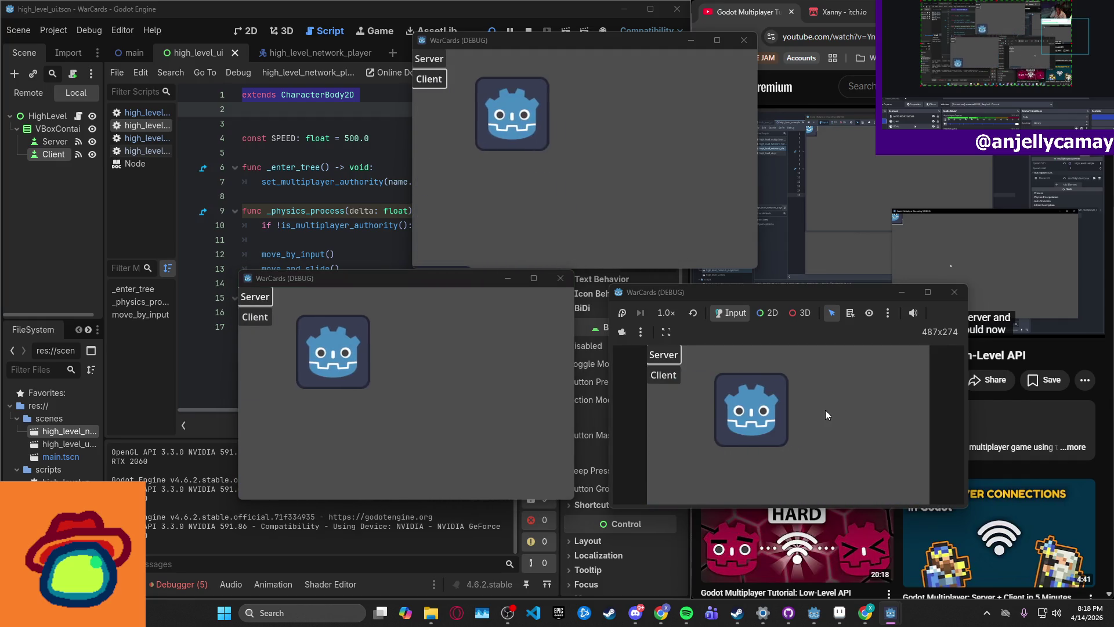
key("Right")
key("Down")
key("Up")
key("Down")
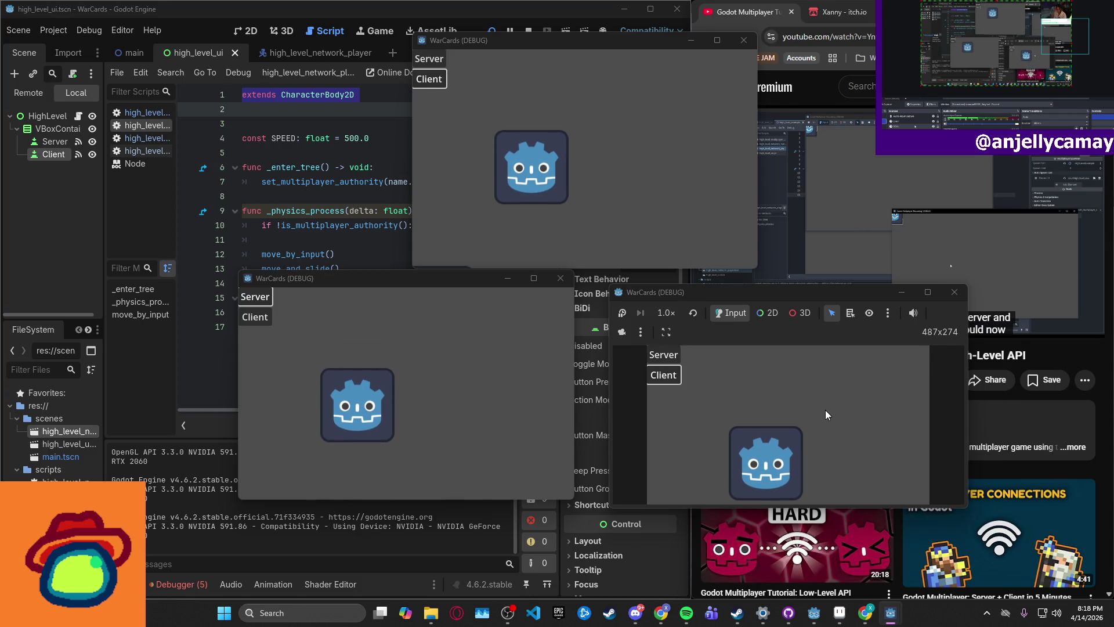
key("Right")
Move the current player up, left, down and right.
key("Up")
key("Left")
key("Down")
key("Right")
key("Up")
In the middle game window, steer the second player around, ending near the bottom edge.
key("Up")
left_click(428, 438)
key("Right")
key("Up")
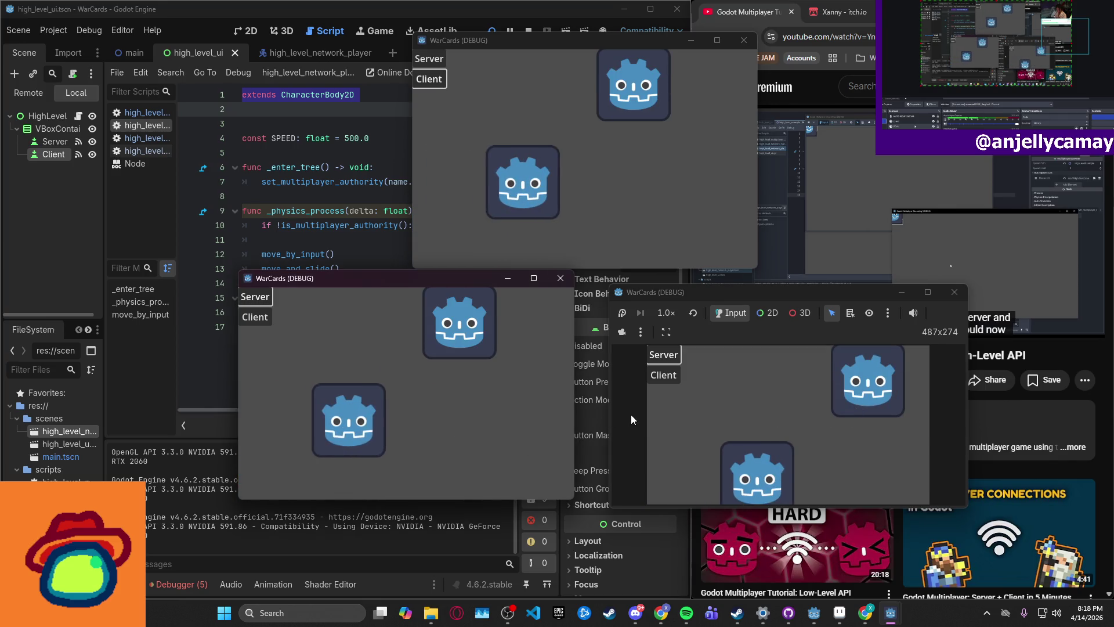
key("Down")
key("Left")
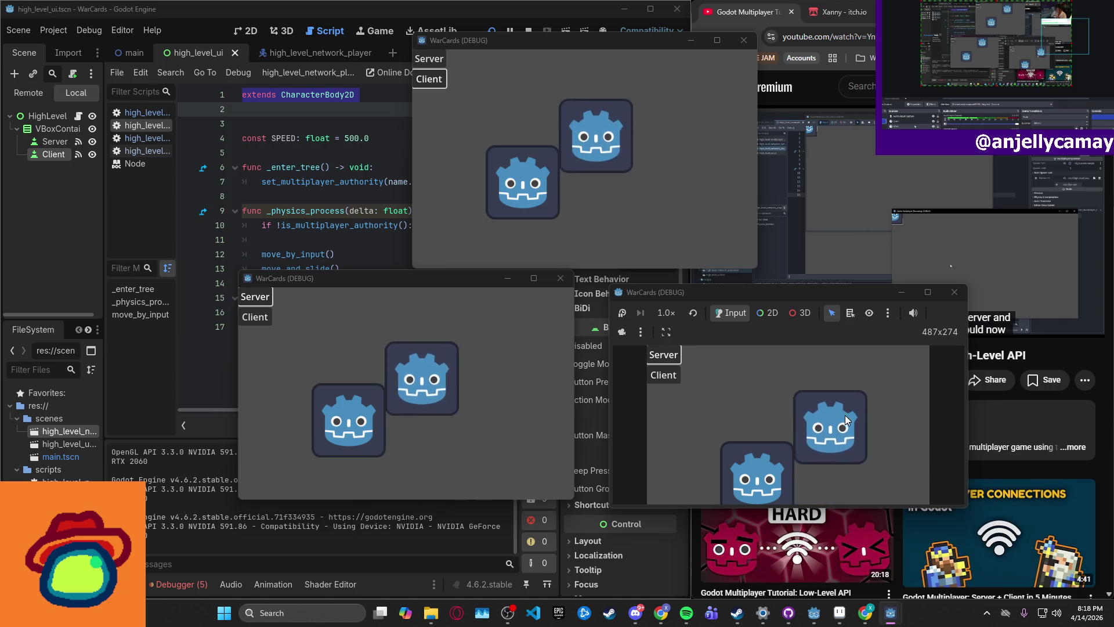
key("Up")
key("Right")
key("Left")
key("Right")
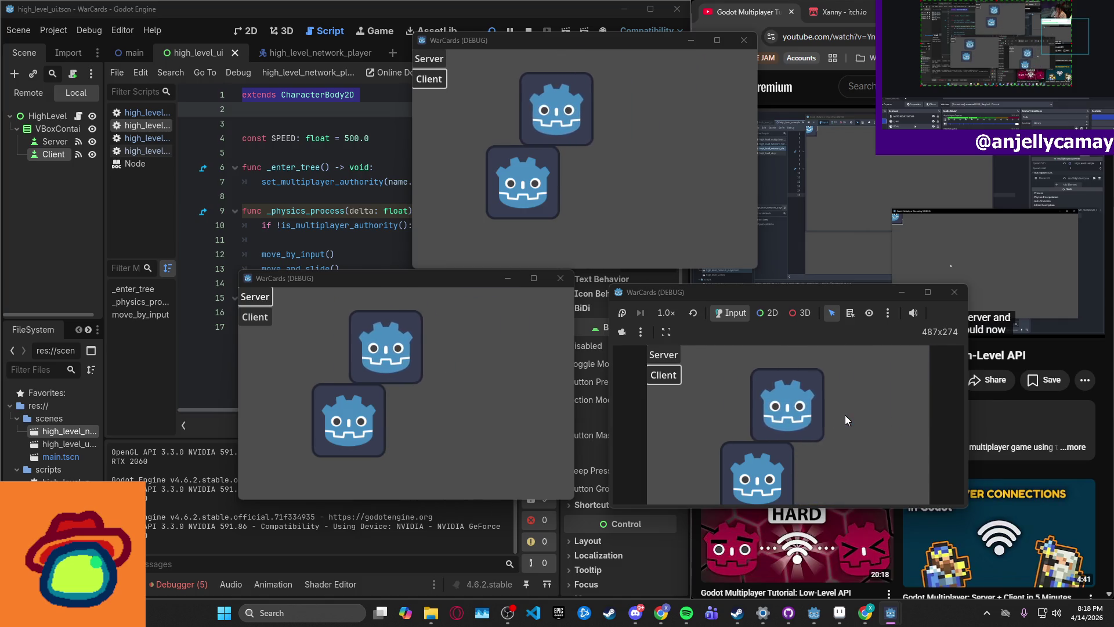
key("Left")
key("Down")
key("Up")
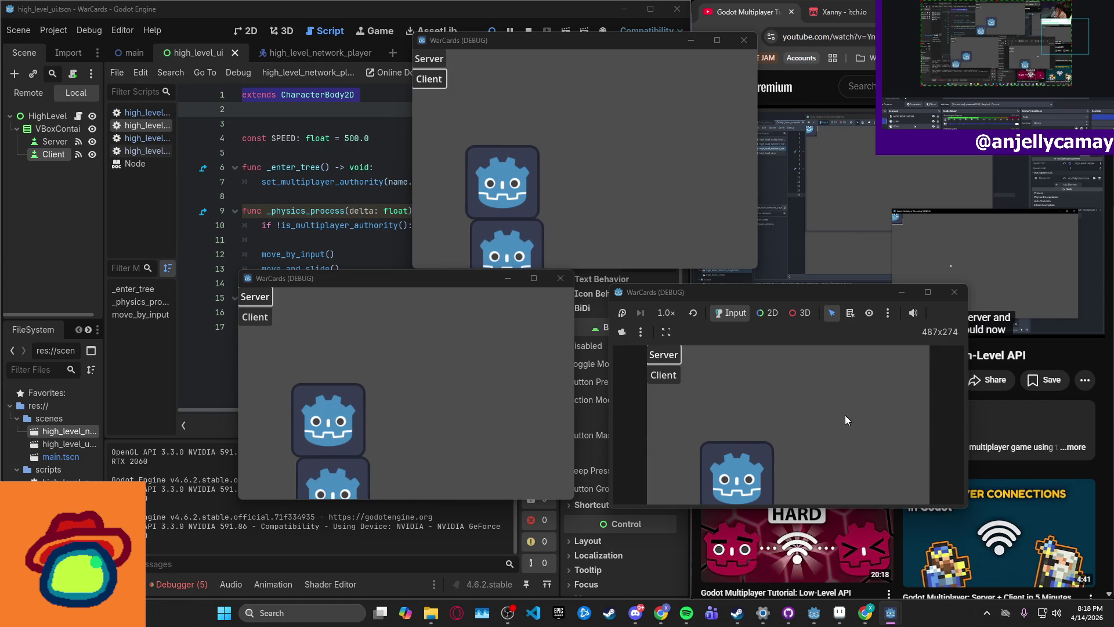
key("Right")
key("Left")
key("Down")
key("Right")
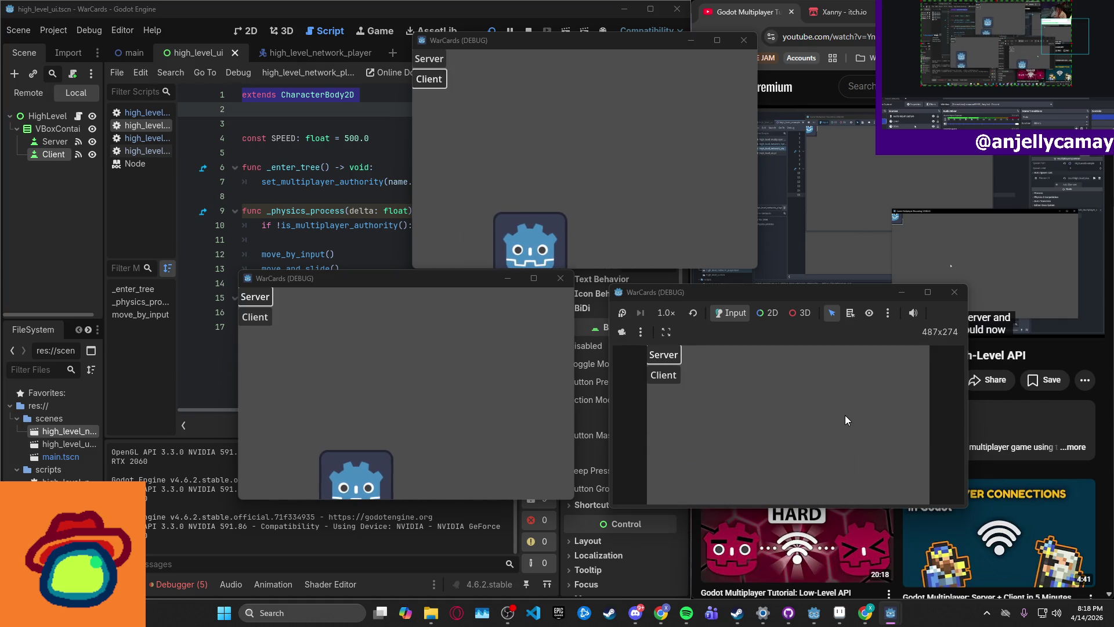
key("Down")
key("Up")
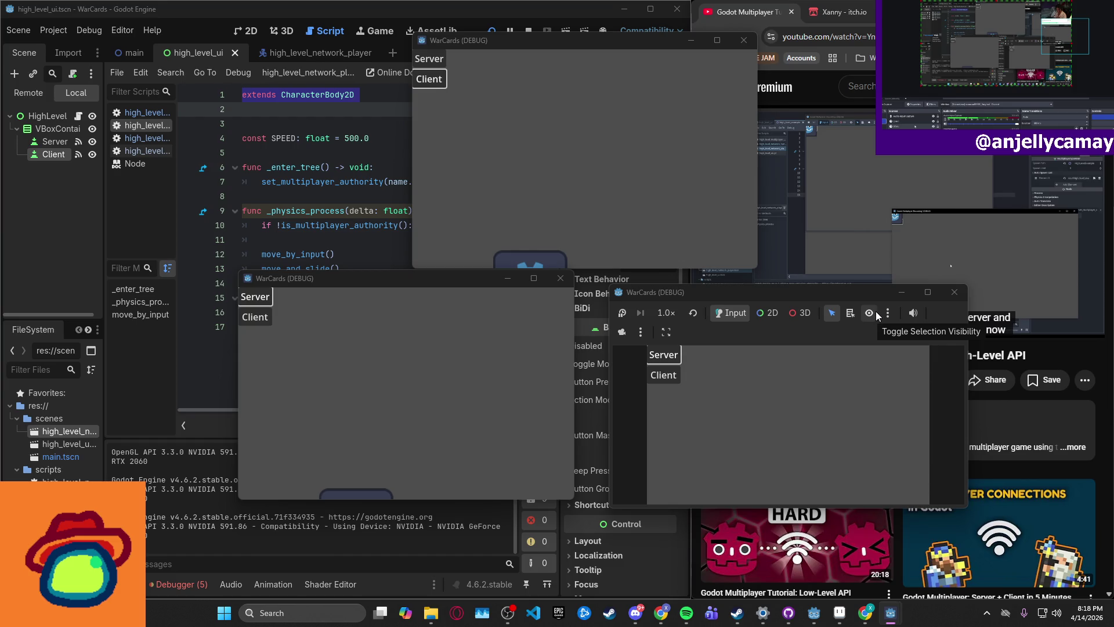
Play the tutorial video's closing section and pause it at 8:07 of 8:16.
left_click(946, 187)
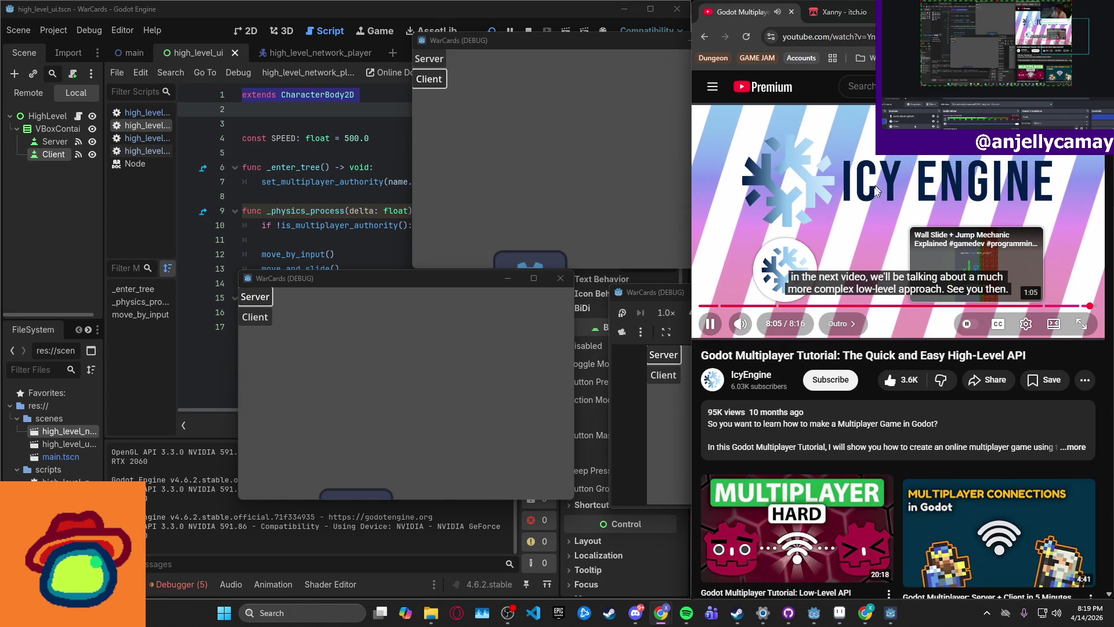
left_click(881, 237)
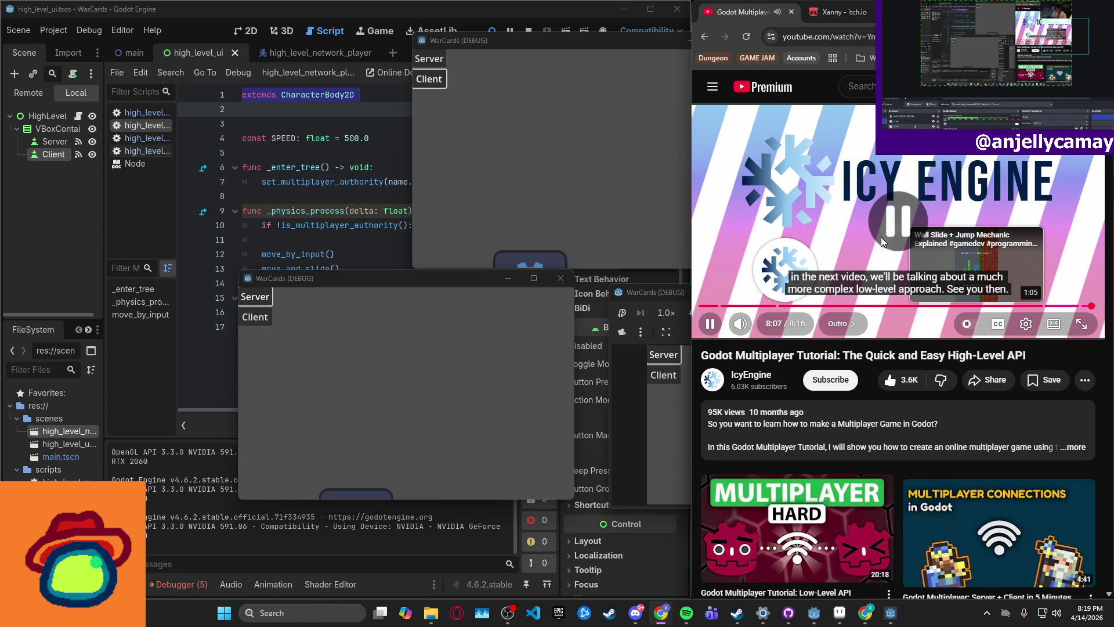
Stop the running game by closing the WarCards debug windows.
key("super+Down")
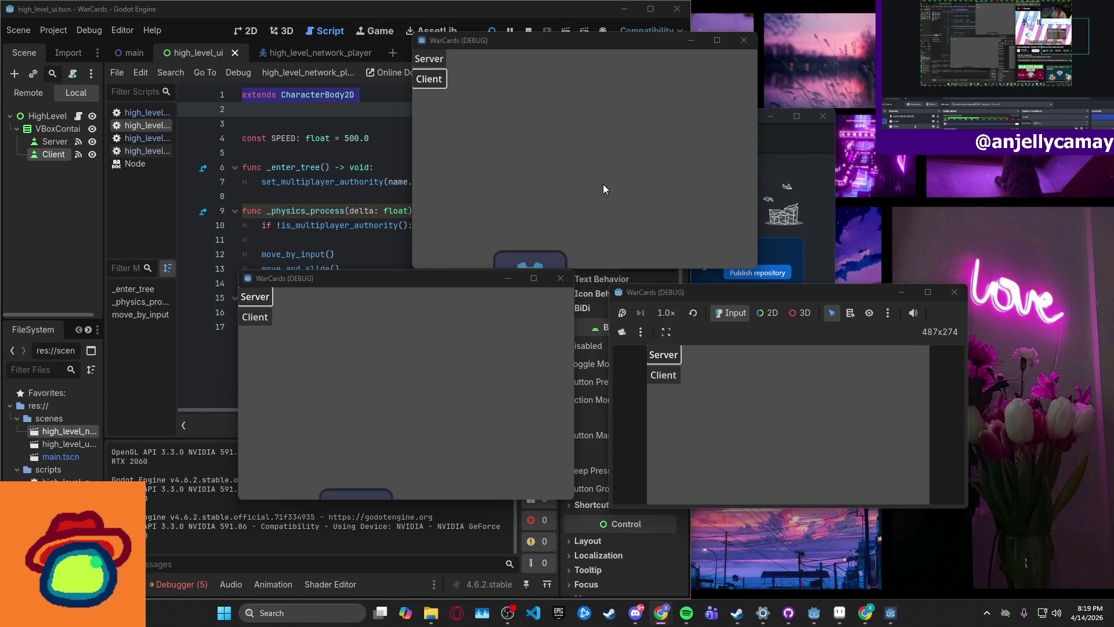
left_click(560, 278)
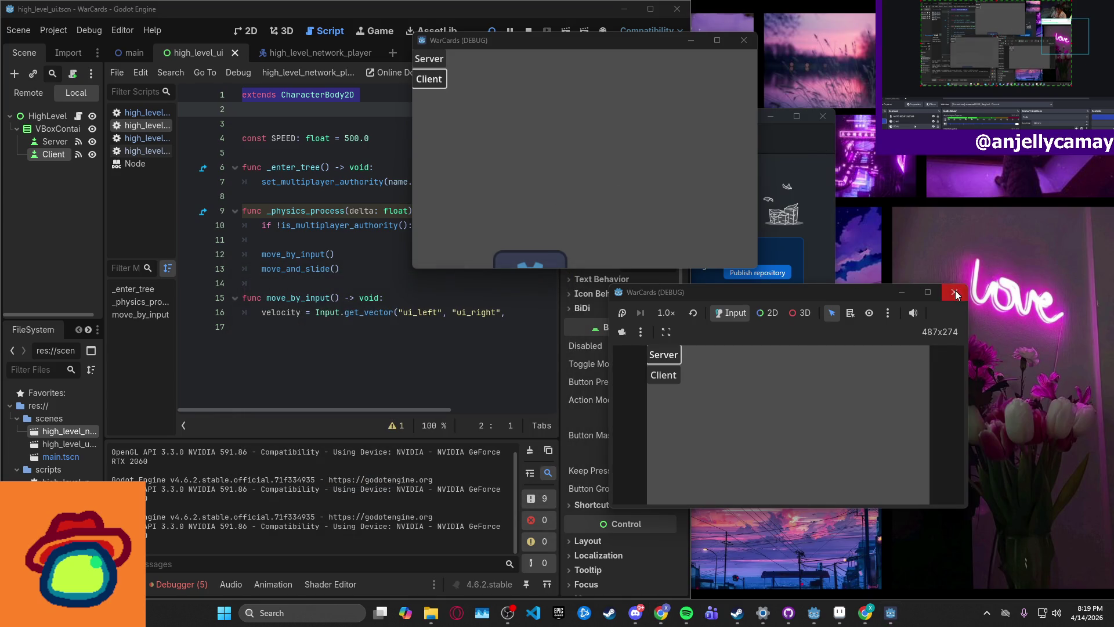
left_click(956, 295)
left_click(743, 41)
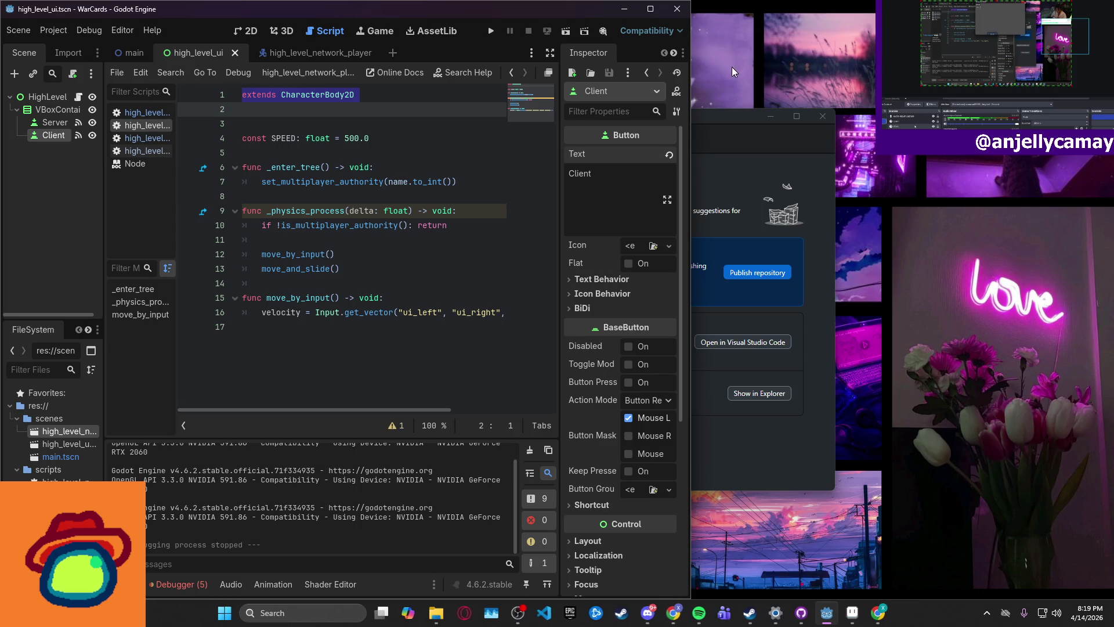
Declare class_name HighLevelNetworkPlayer on line 2 of the player script.
left_click(332, 113)
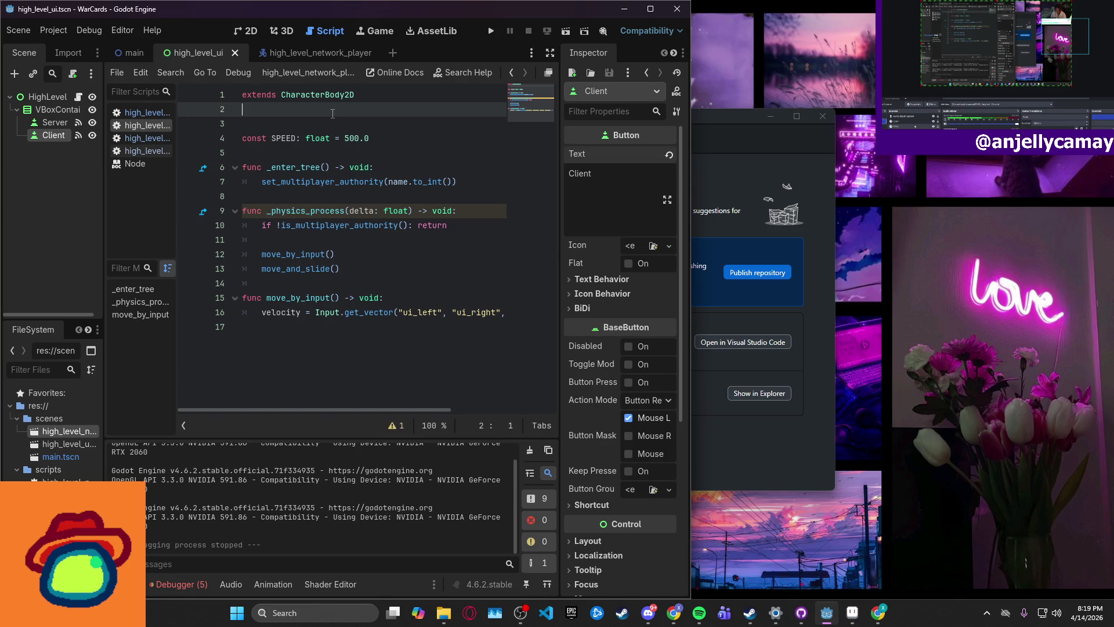
type("ss_na")
type("me High")
type("LevelNetworkPlayer")
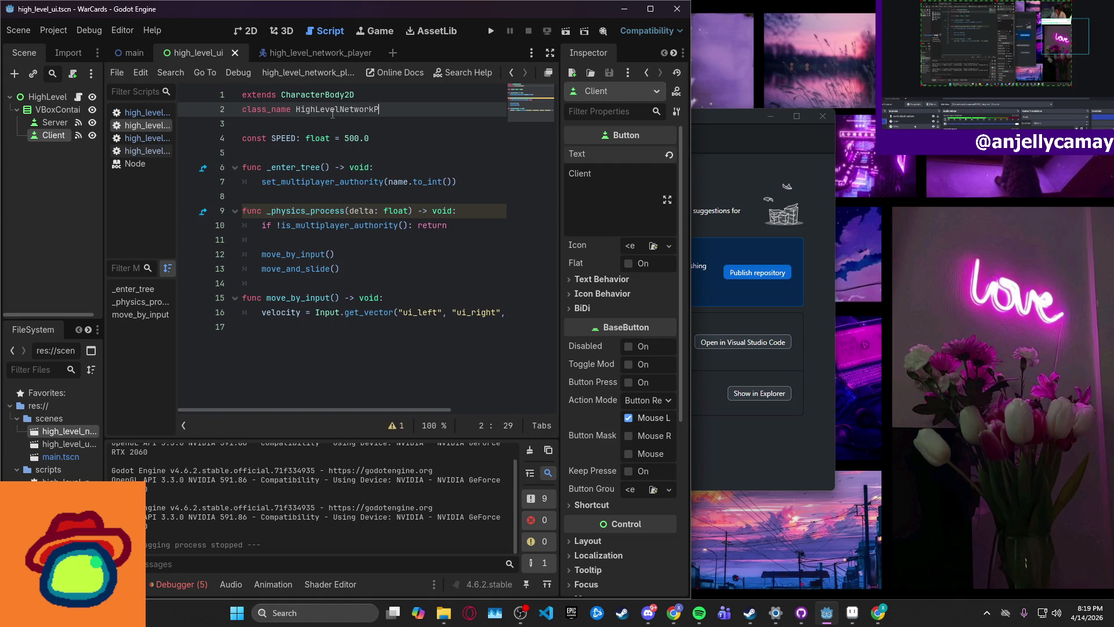
left_click(428, 133)
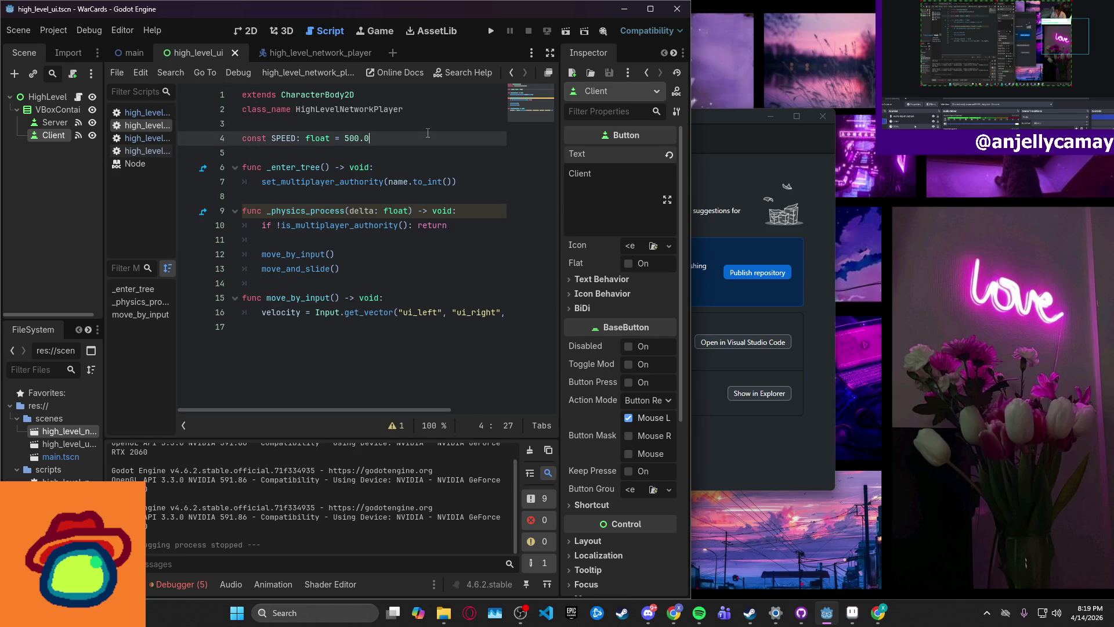
left_click(749, 185)
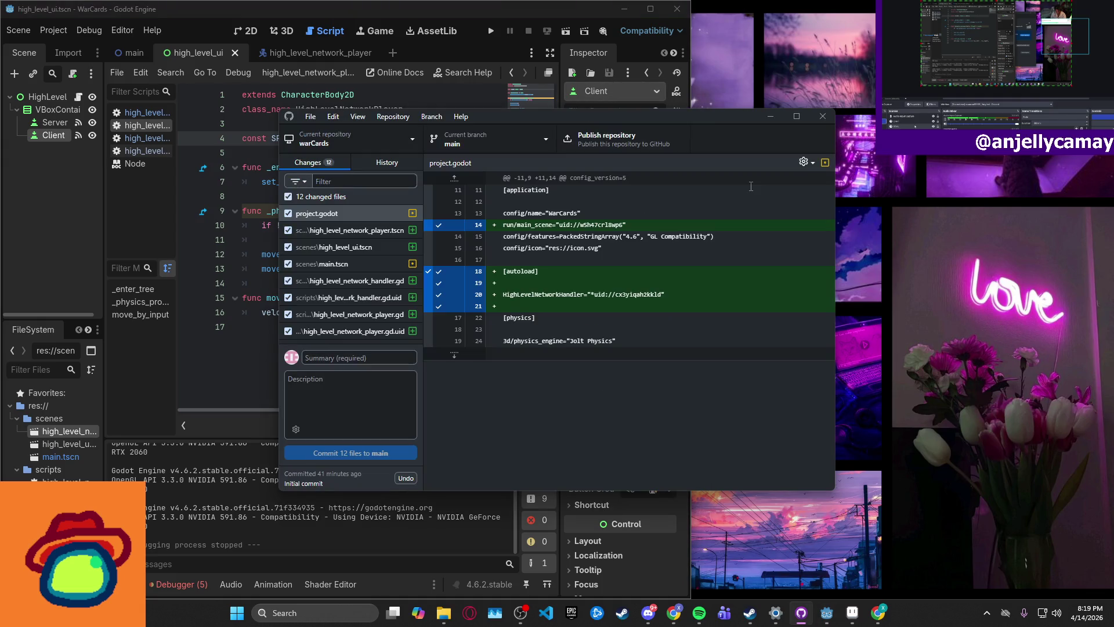
Enter MULTIPLAYERRRR as the commit summary.
scroll(316, 241, "up", 3)
left_click(357, 358)
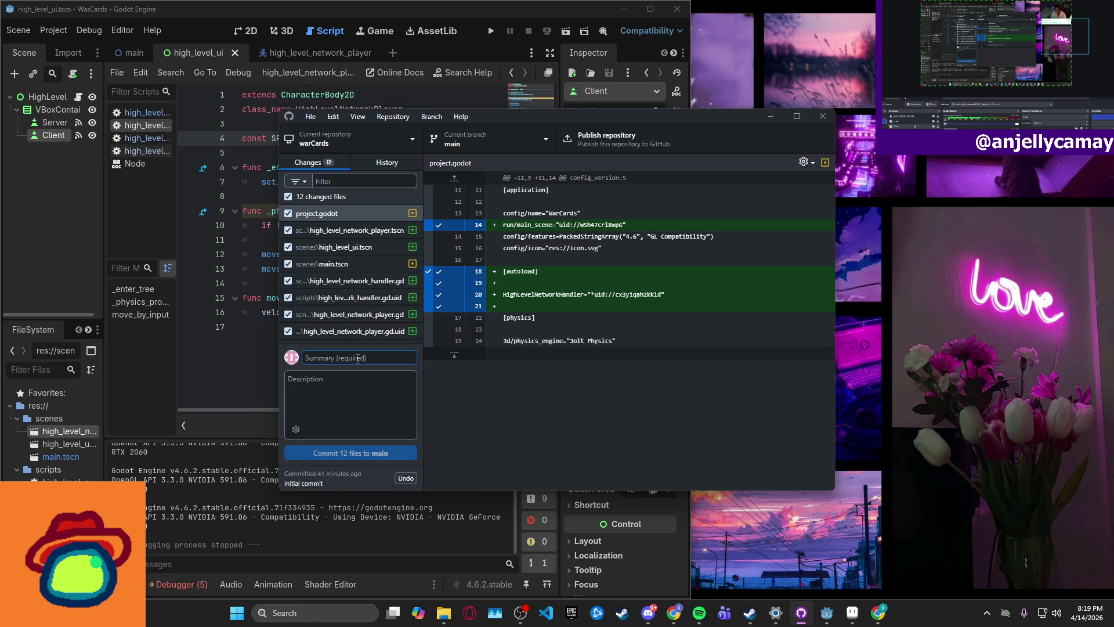
type("I")
key("BackSpace")
key("BackSpace")
type("MULTIPLAYERRRR (setup")
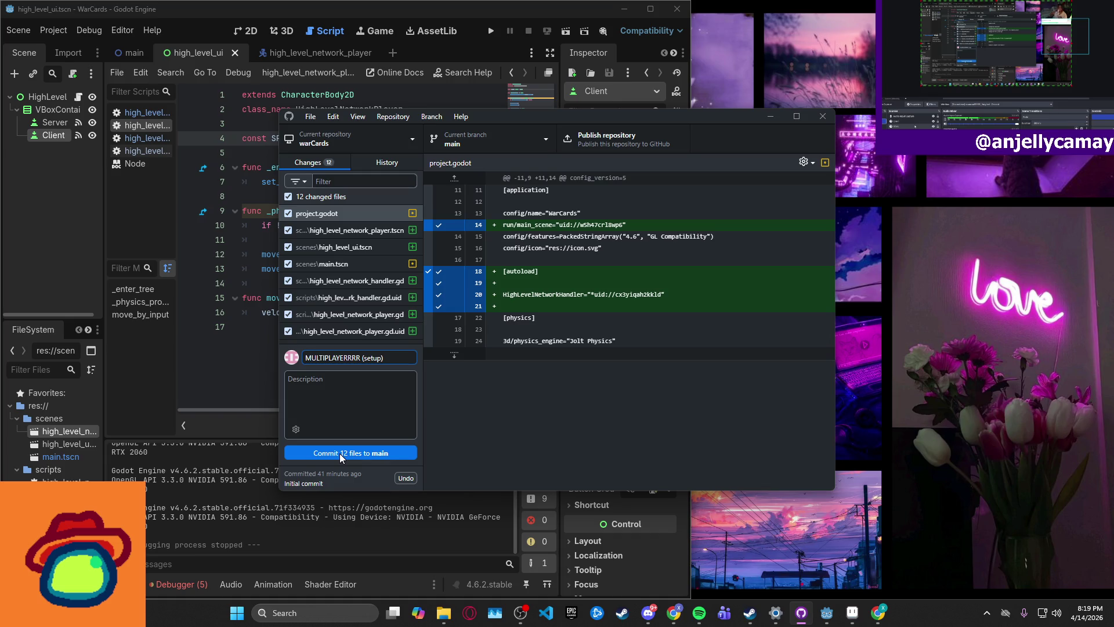
Add a player Character Body Setup description and commit the 12 files to main.
left_click(354, 389)
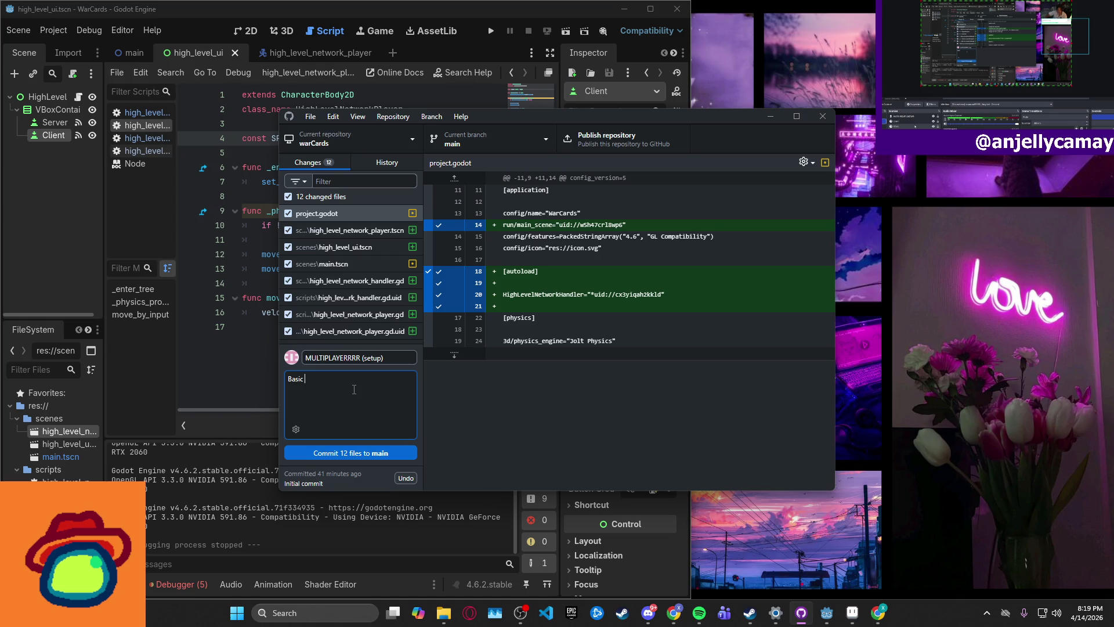
type("ayer Character")
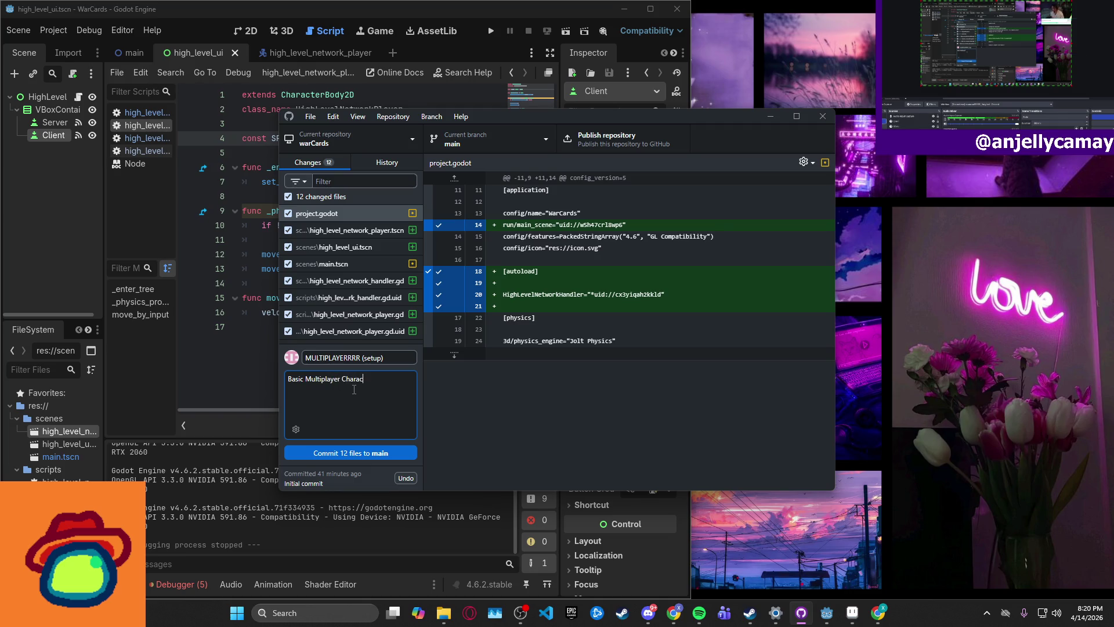
type(" Body 2D s")
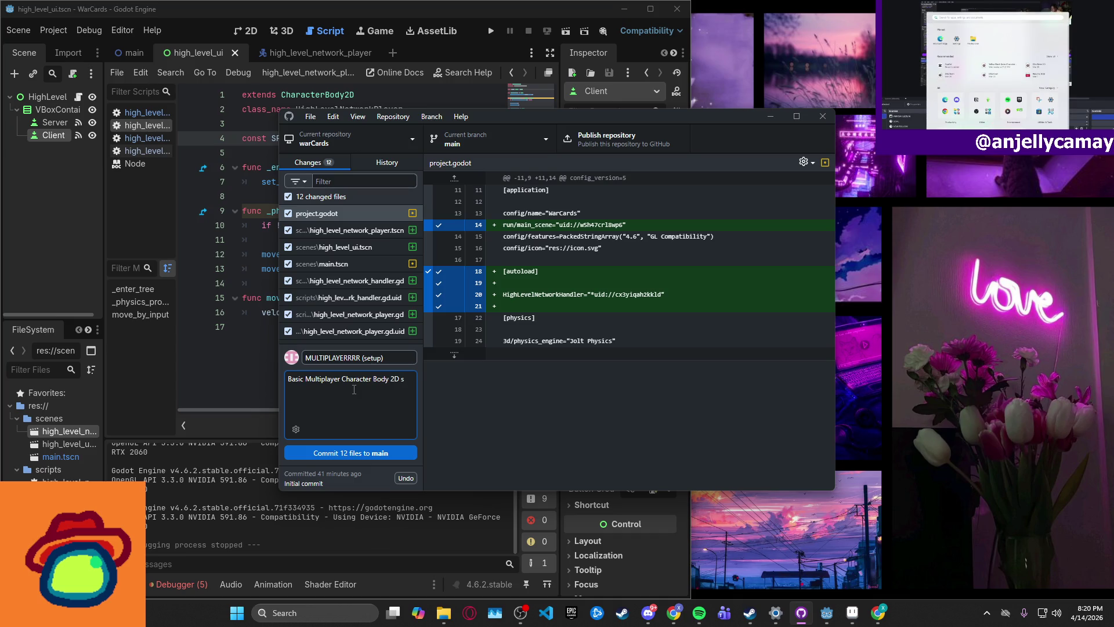
key("BackSpace")
type("Setup")
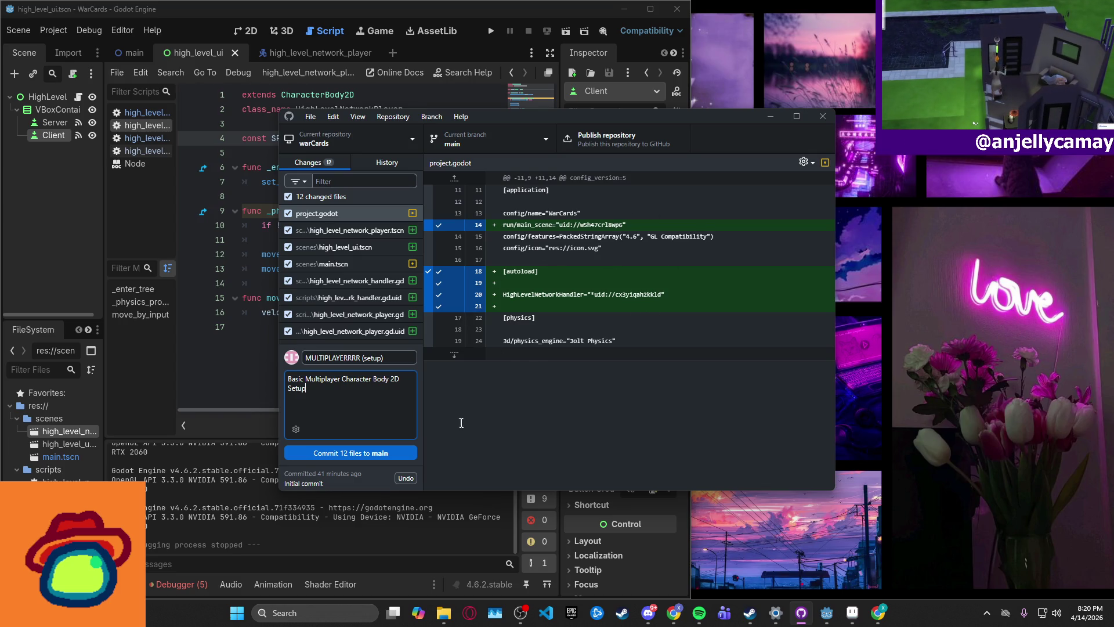
left_click(352, 454)
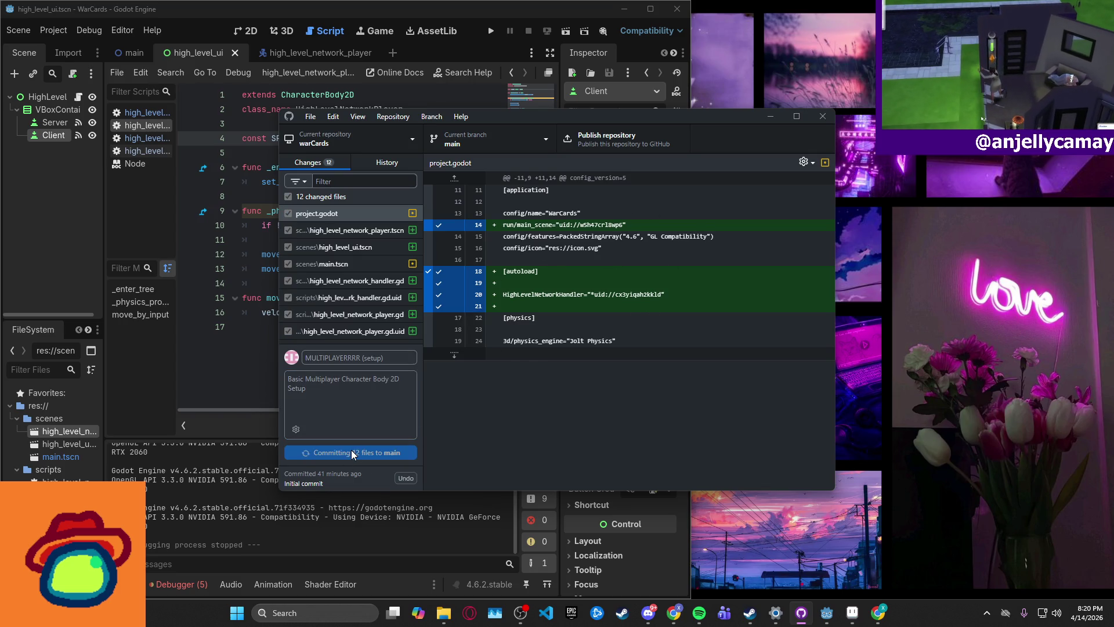
left_click(619, 141)
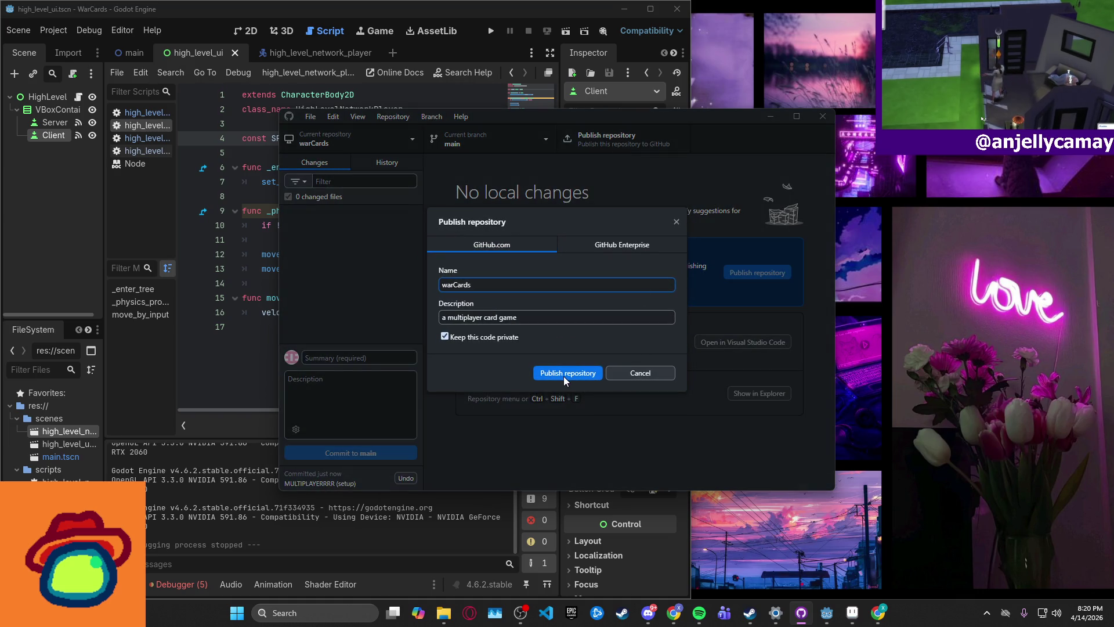
Publish warCards to GitHub as a private repository, then return to Godot.
left_click(451, 335)
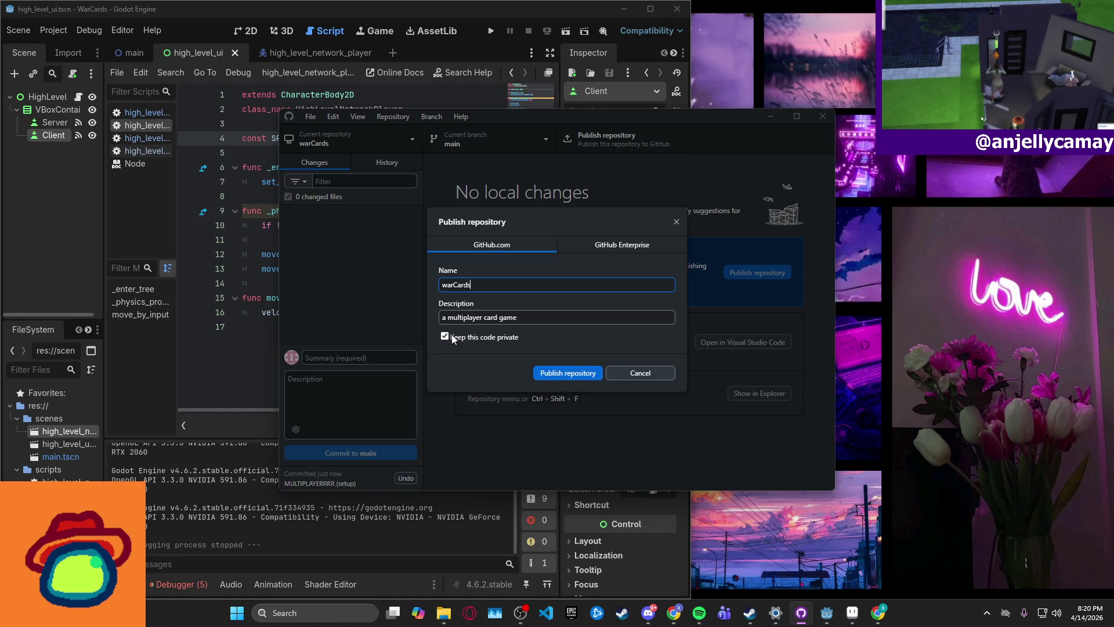
left_click(443, 336)
left_click(569, 374)
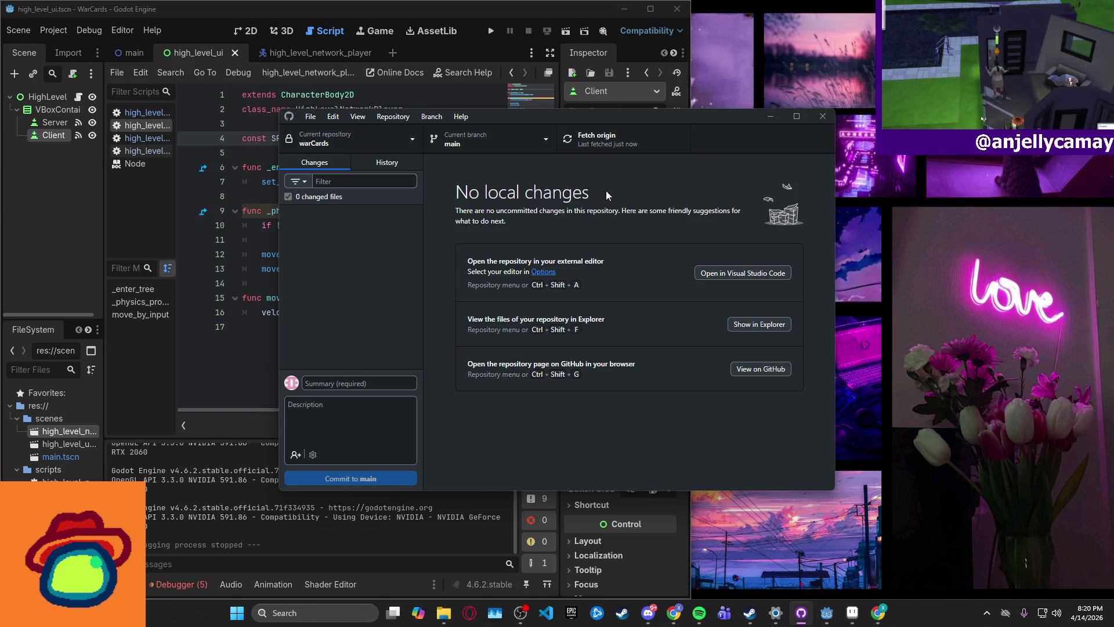
key("alt+Tab")
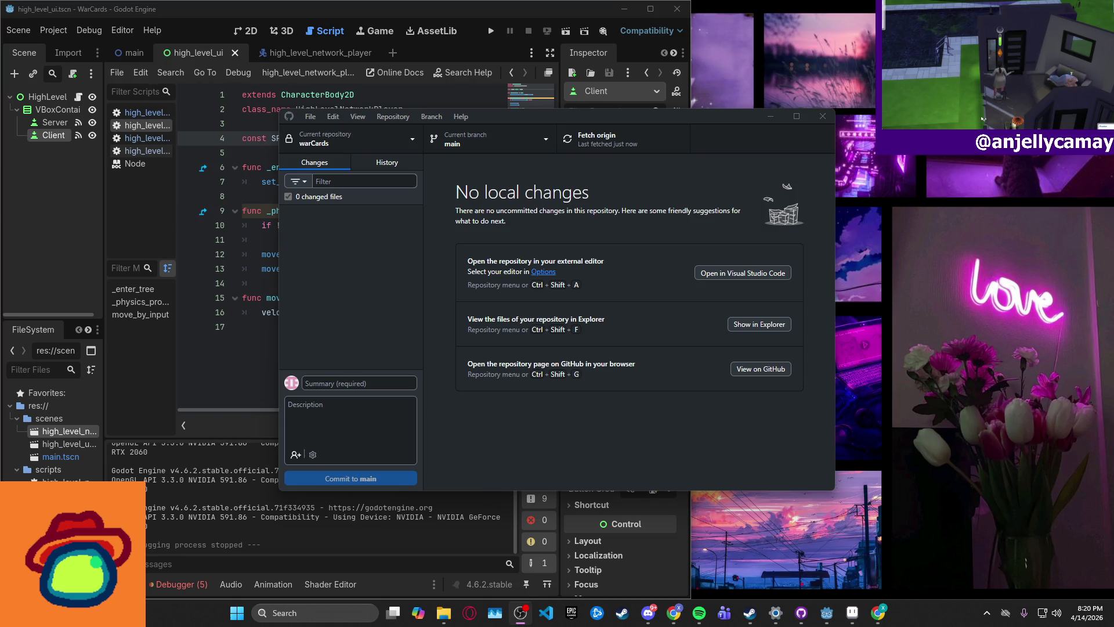
left_click(650, 9)
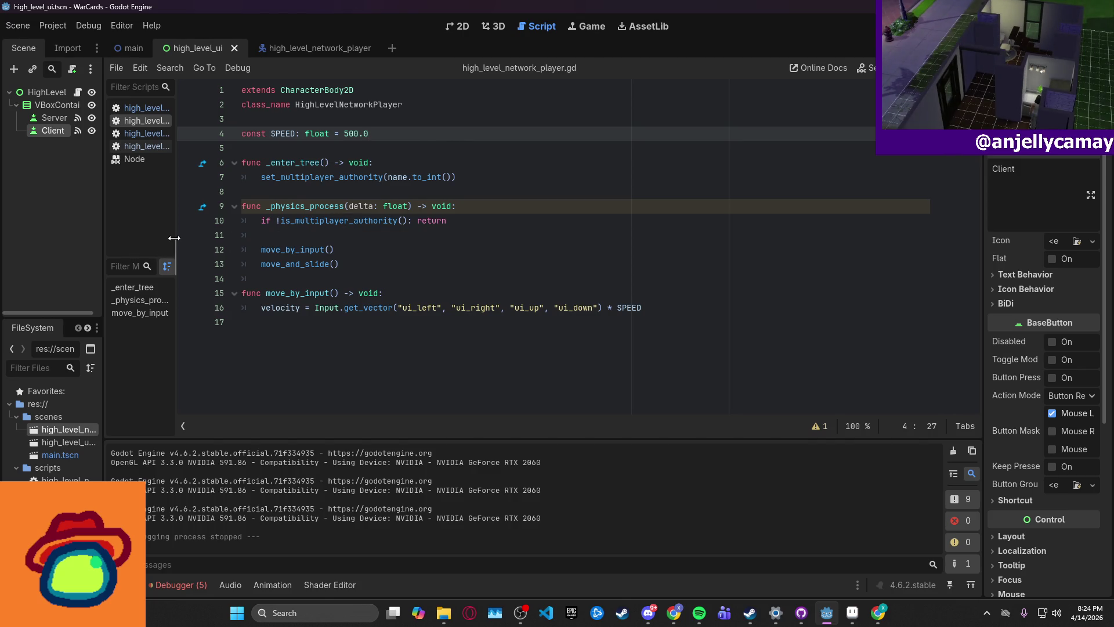
Widen the script list and open main.tscn in the 2D view.
left_click_drag(174, 238, 263, 293)
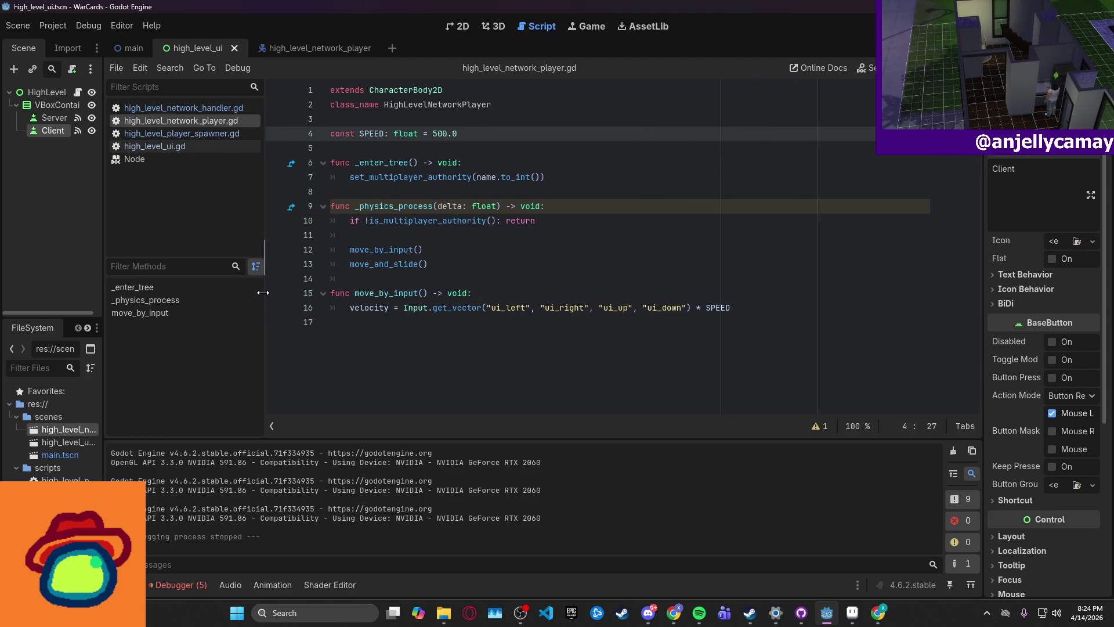
left_click(454, 24)
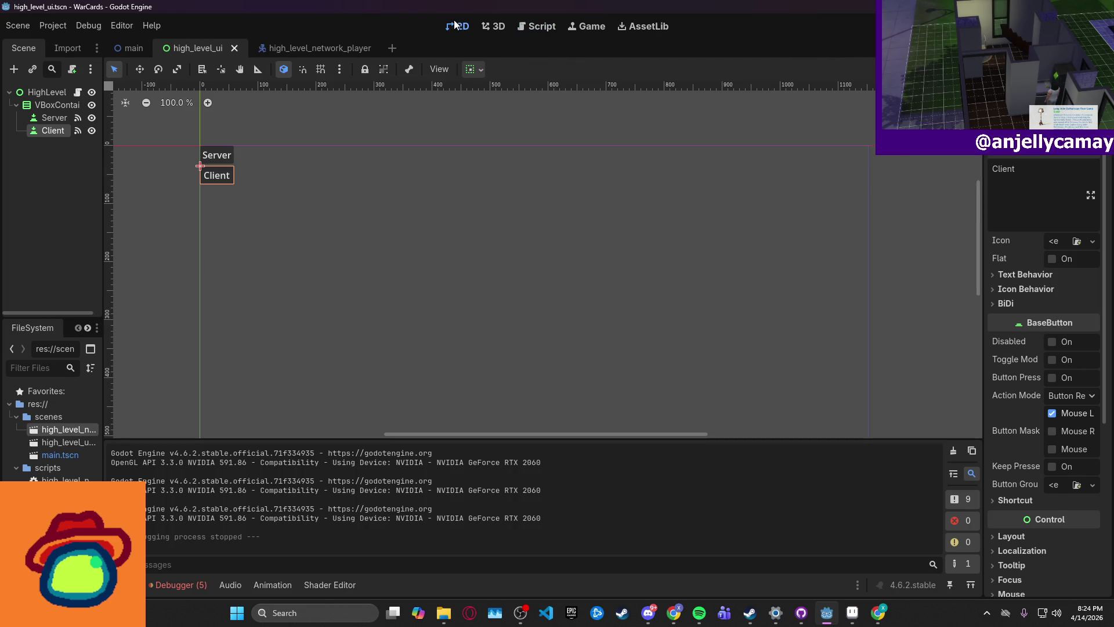
left_click(121, 48)
Zoom and pan the canvas to the buttons and select the HighLevelUI node.
scroll(231, 204, "down", 3)
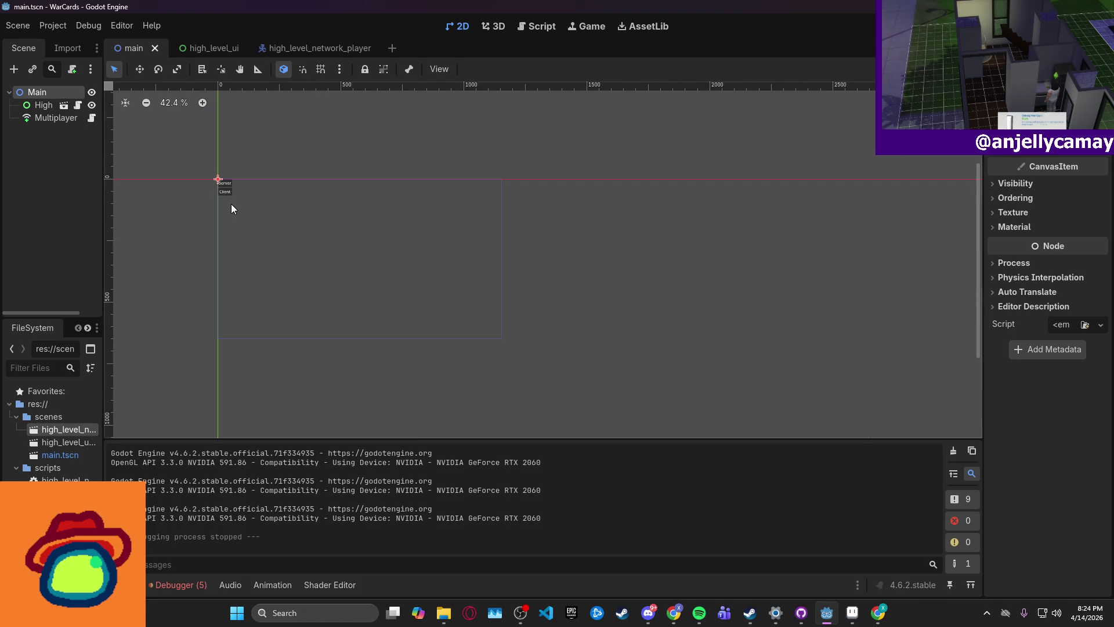
scroll(231, 204, "up", 1)
mouse_move(297, 196)
left_mouse_down()
mouse_move(376, 174)
mouse_move(383, 182)
left_mouse_up()
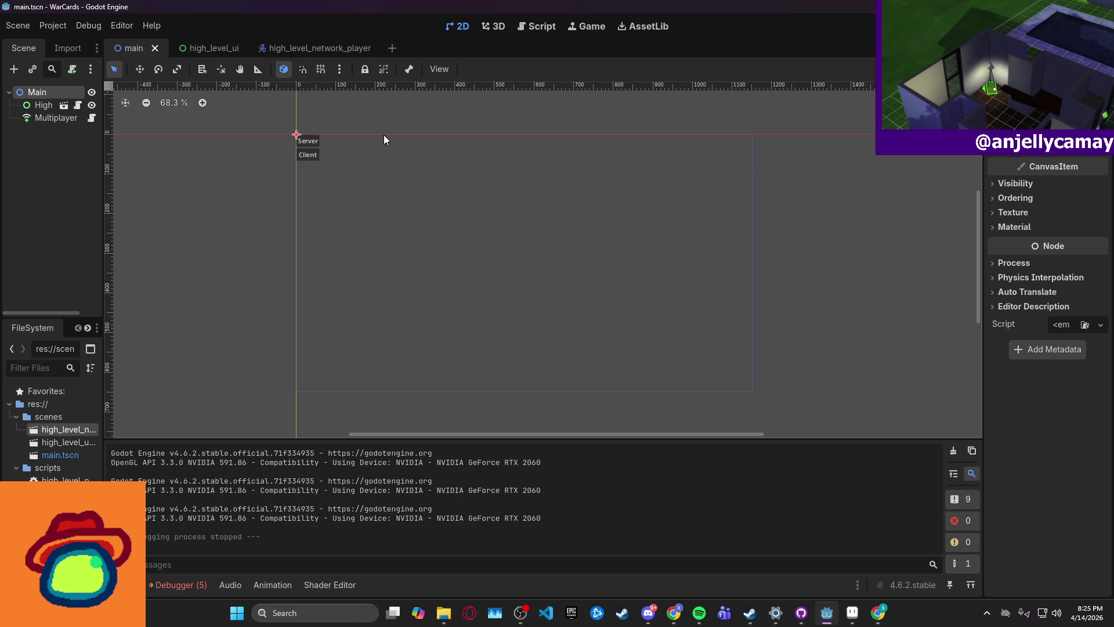
left_click(42, 107)
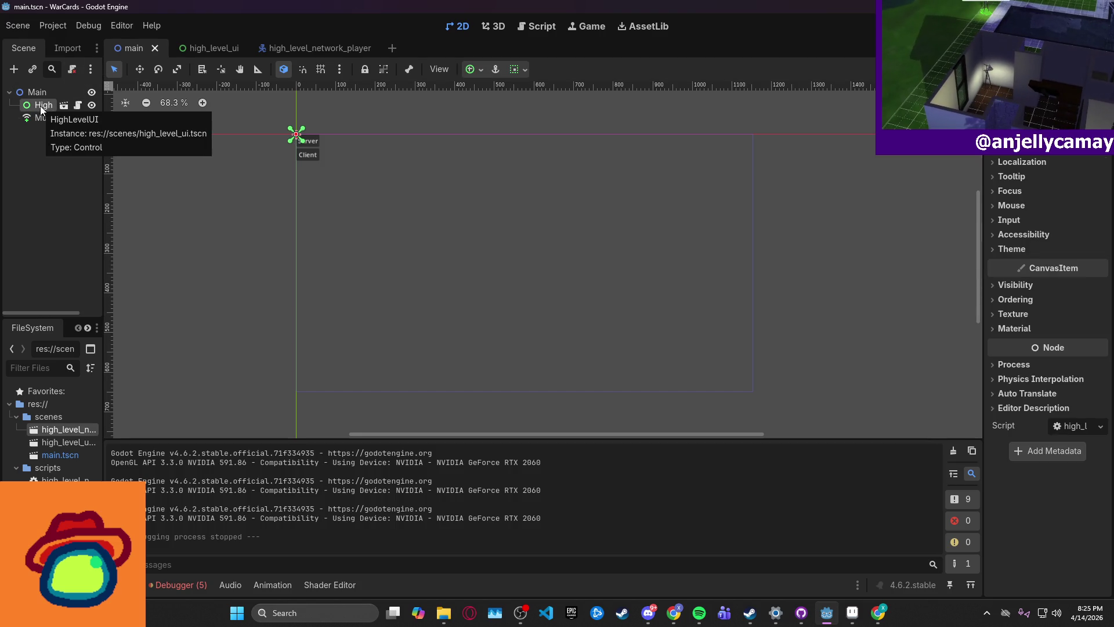
left_click(54, 117)
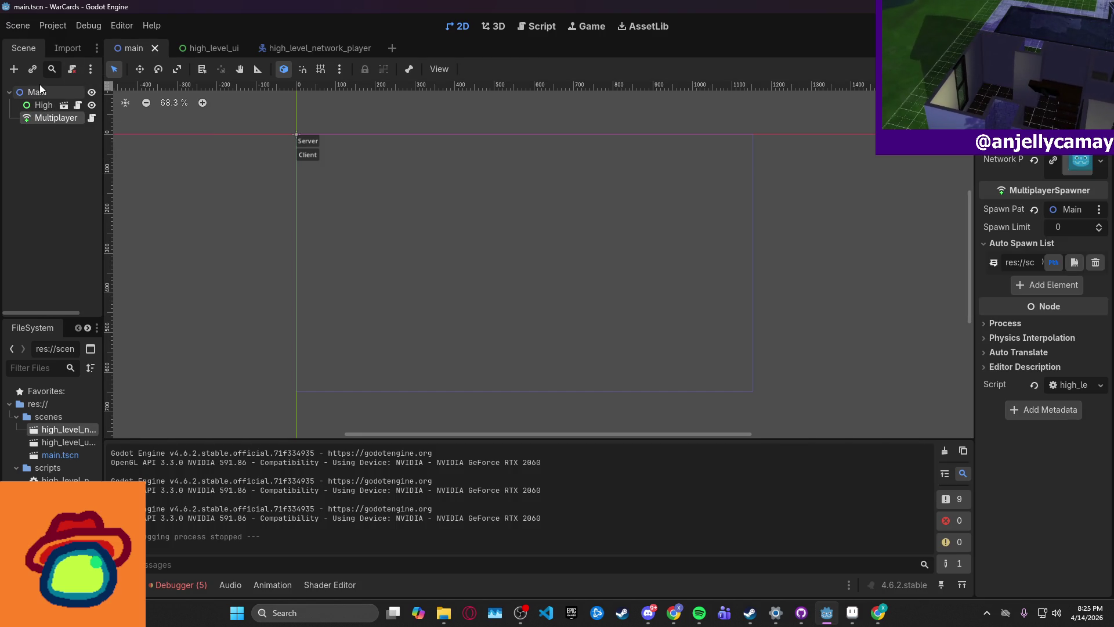
mouse_move(287, 156)
left_mouse_down()
mouse_move(499, 225)
mouse_move(428, 192)
mouse_move(409, 166)
left_mouse_up()
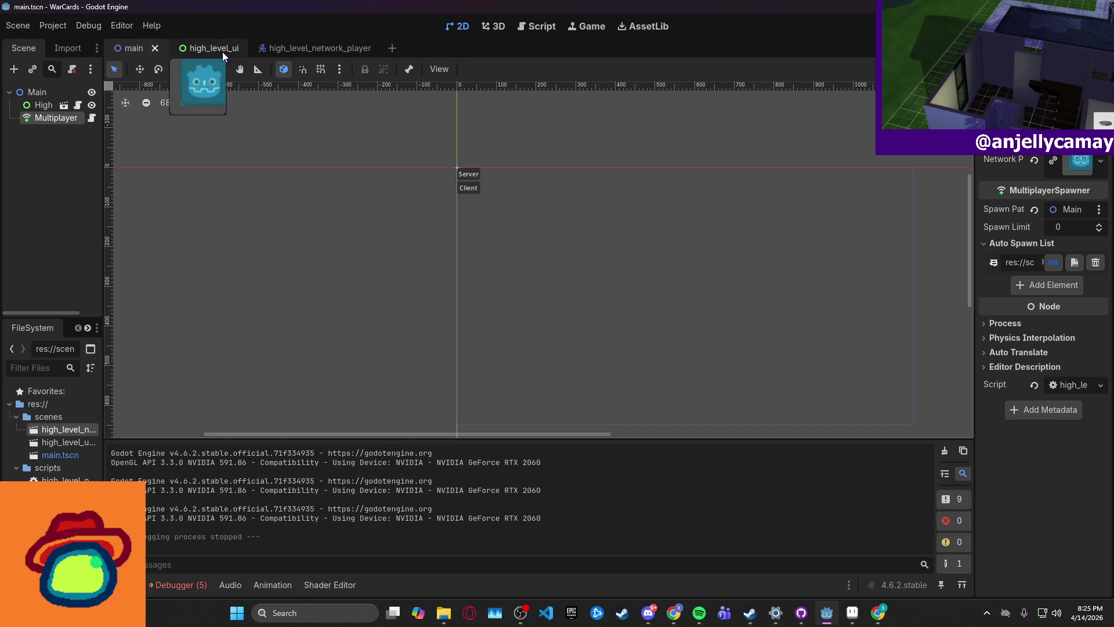
left_click(207, 46)
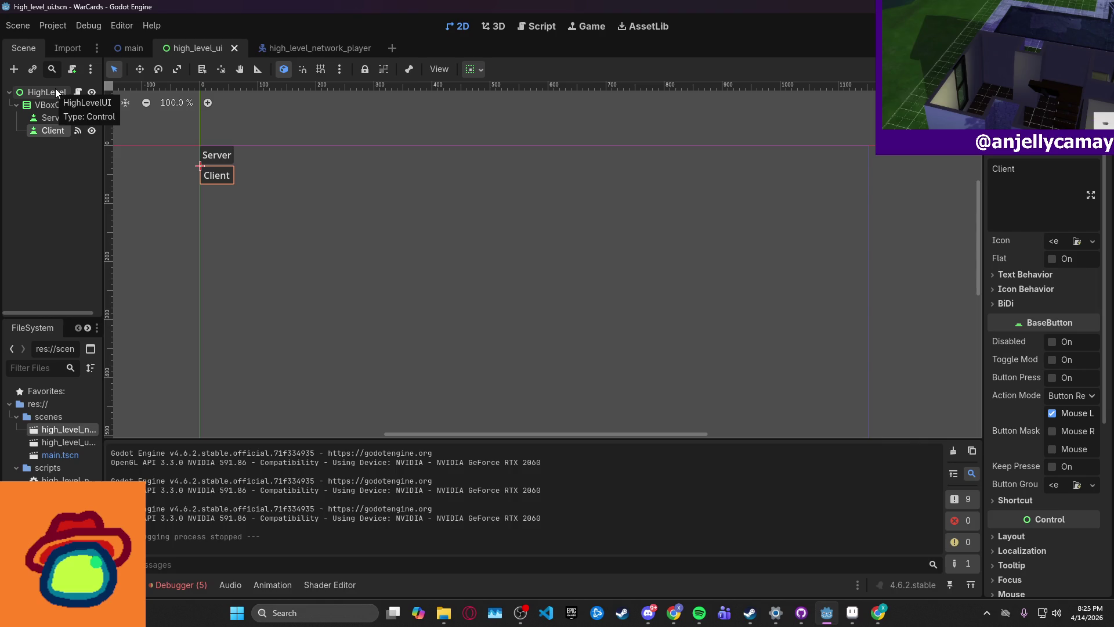
left_click(131, 48)
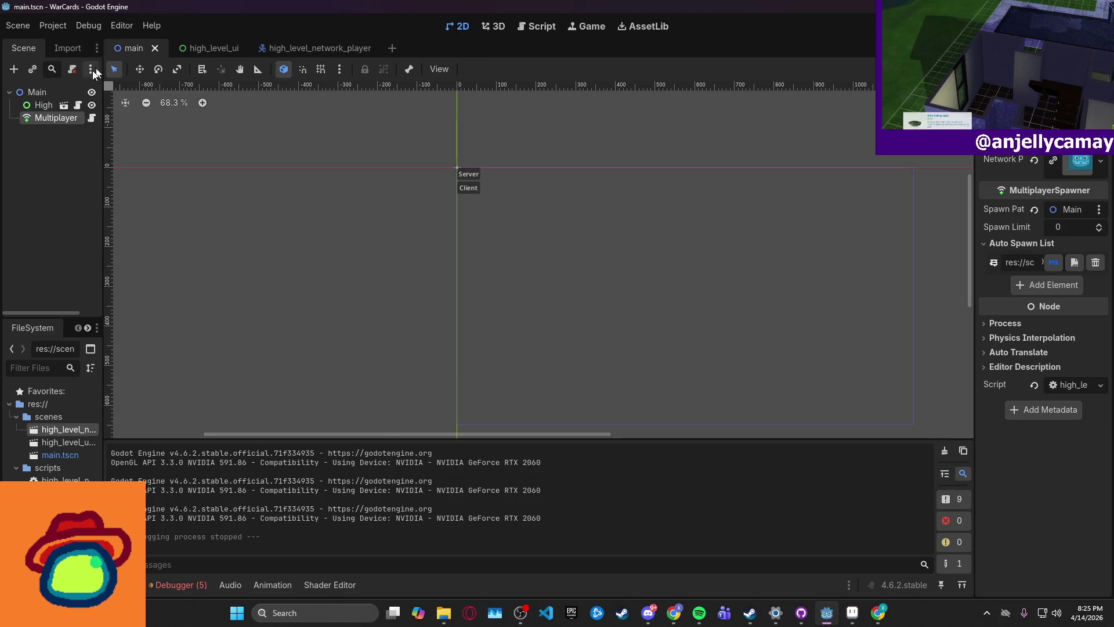
Add a CanvasLayer under Main, nest Multiplayer inside it, and run the game.
right_click(51, 92)
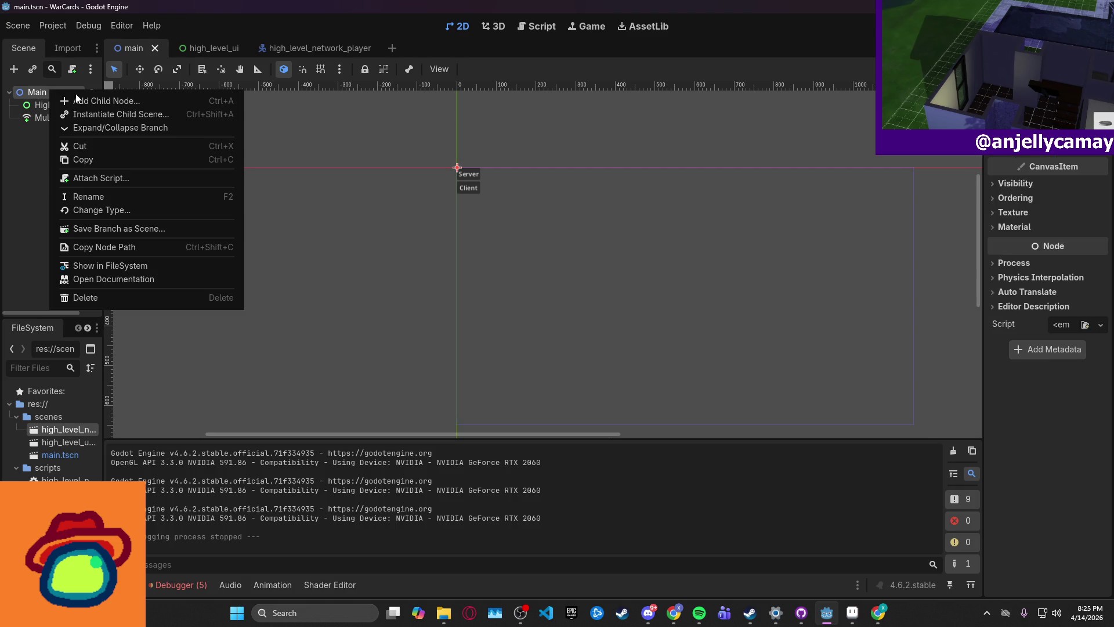
left_click(76, 102)
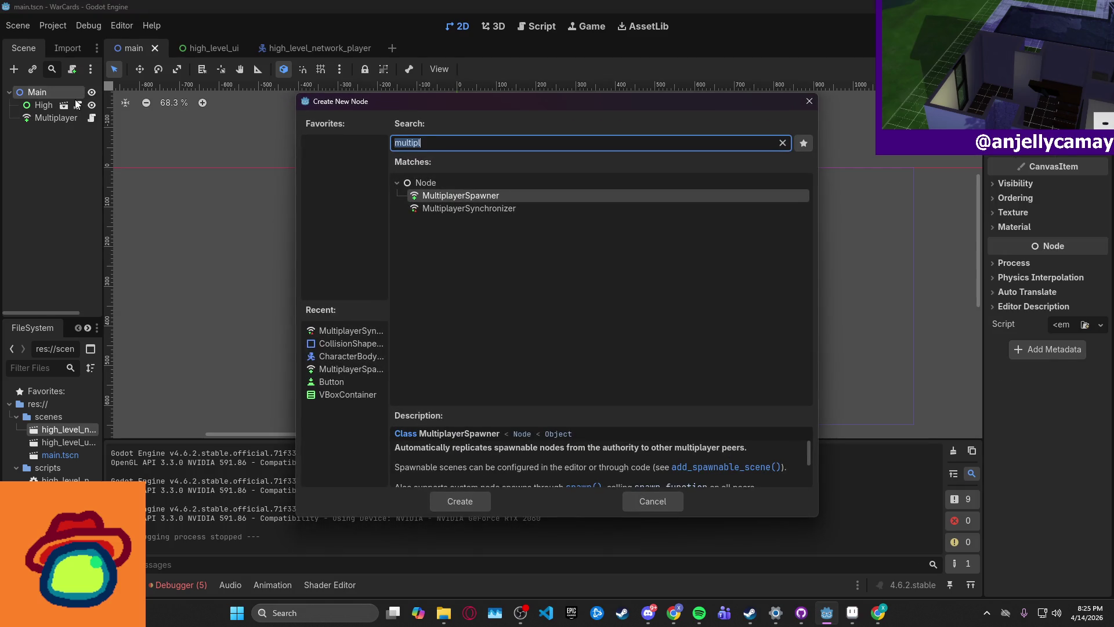
type("can")
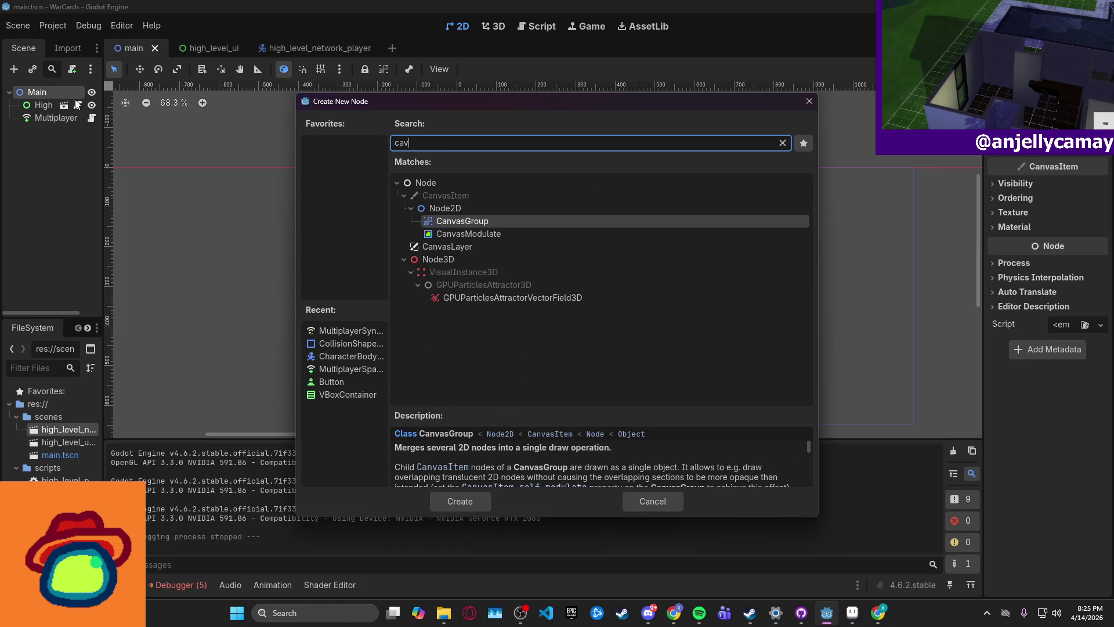
type("vas")
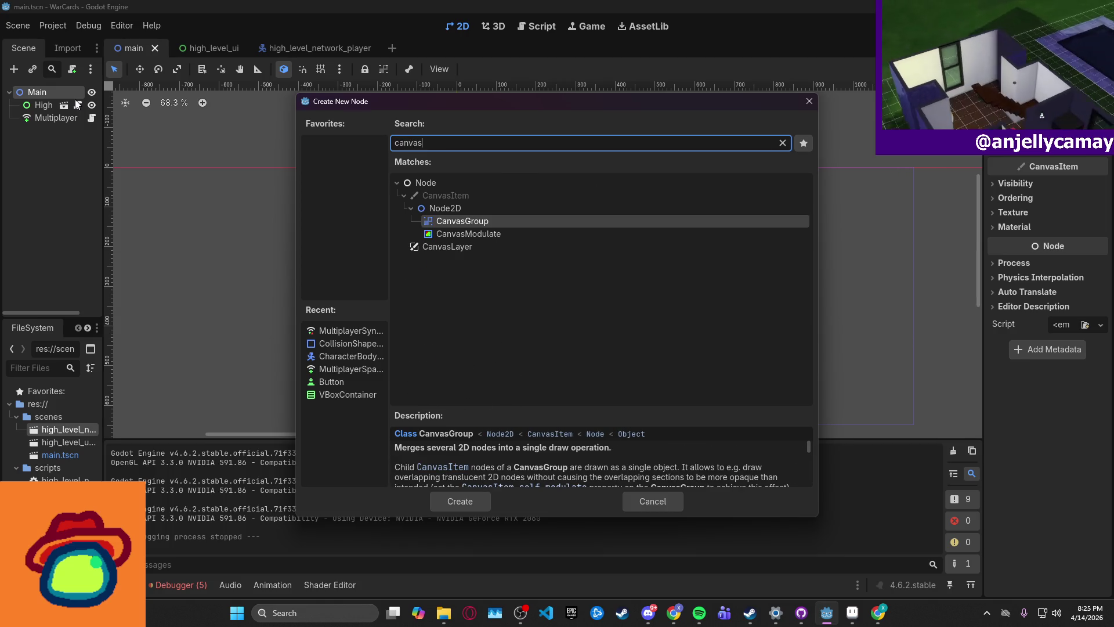
key("Down")
key("Down")
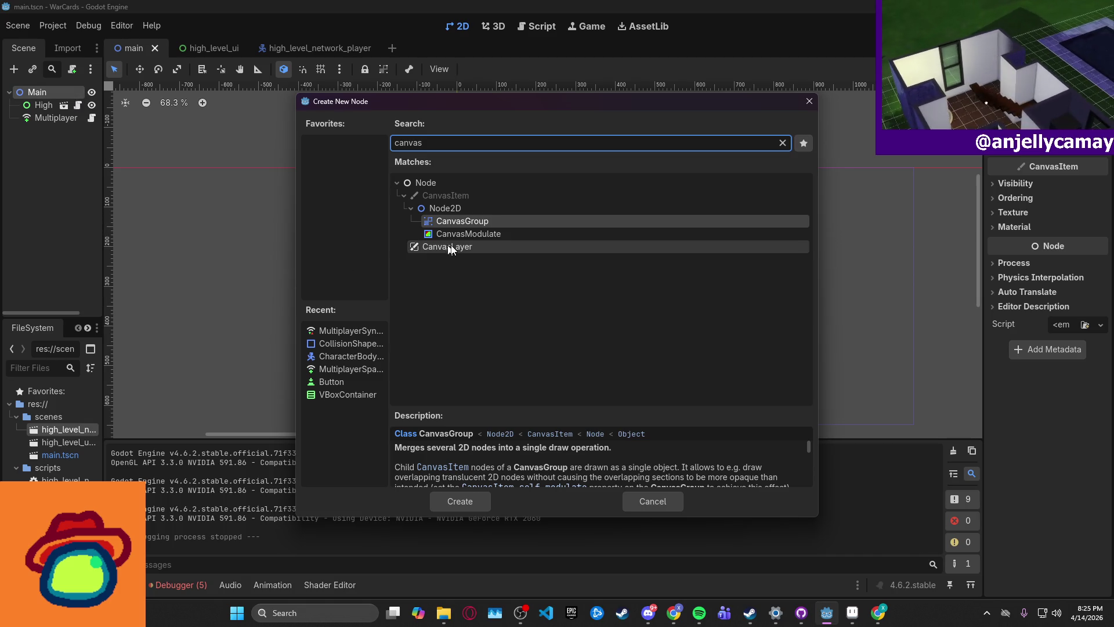
key("Return")
left_click_drag(58, 118, 61, 131)
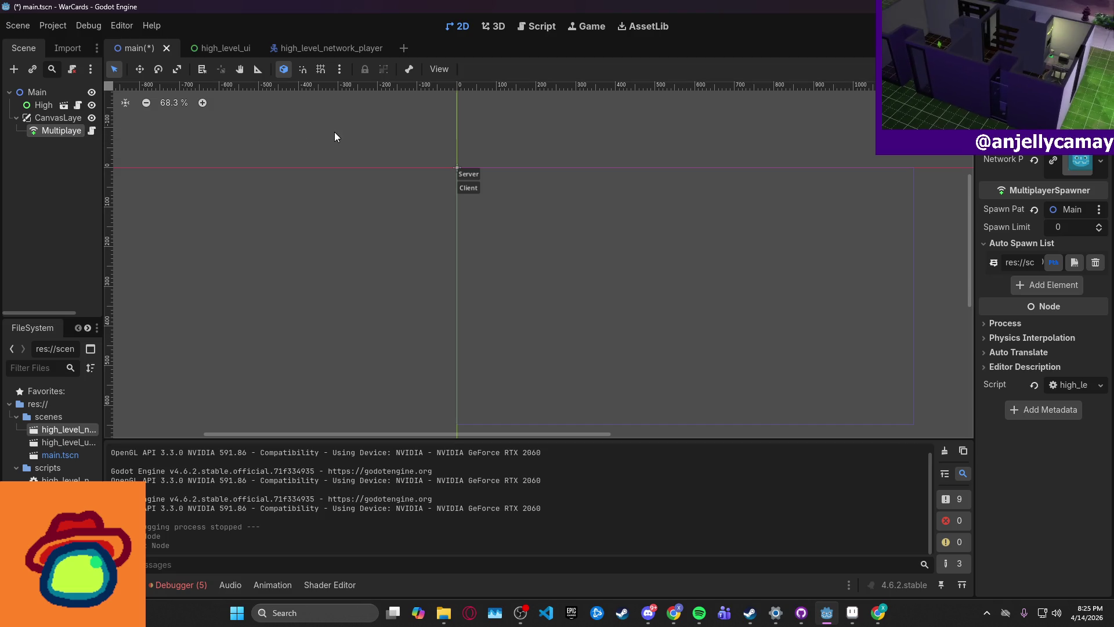
key("F5")
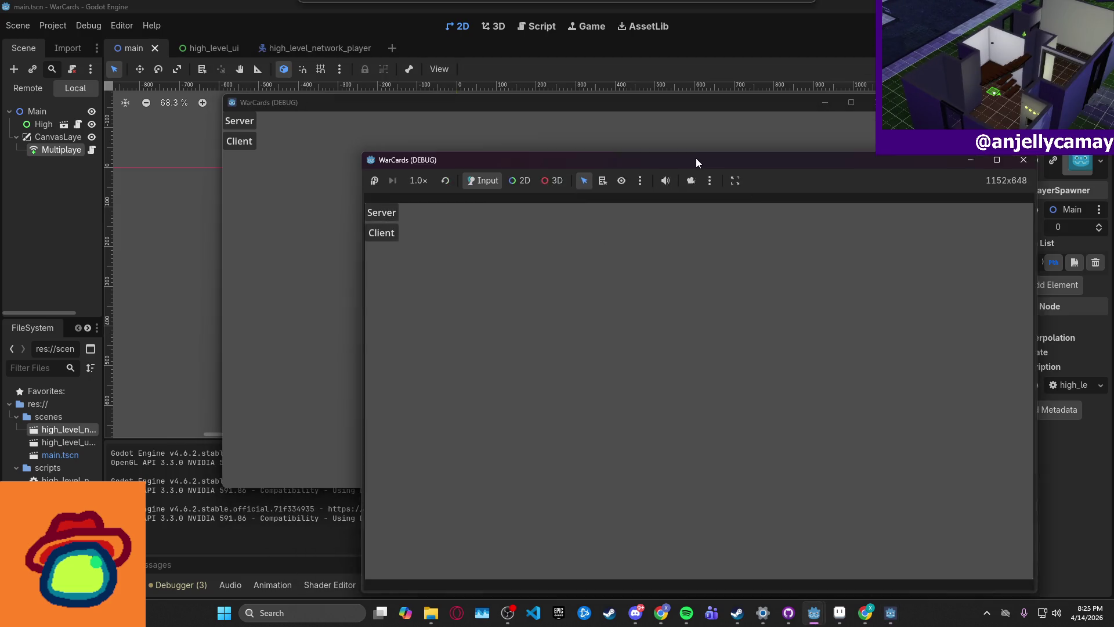
Arrange the WarCards game windows side by side over the editor.
left_click_drag(696, 162, 729, 127)
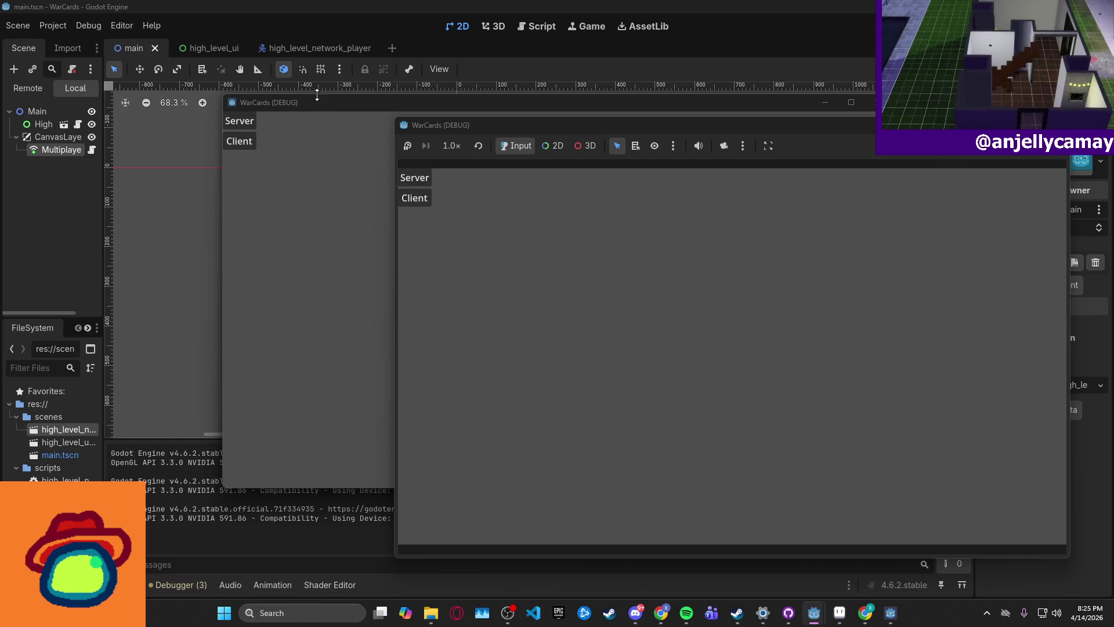
mouse_move(499, 125)
left_mouse_down()
mouse_move(592, 159)
mouse_move(1000, 253)
left_mouse_up()
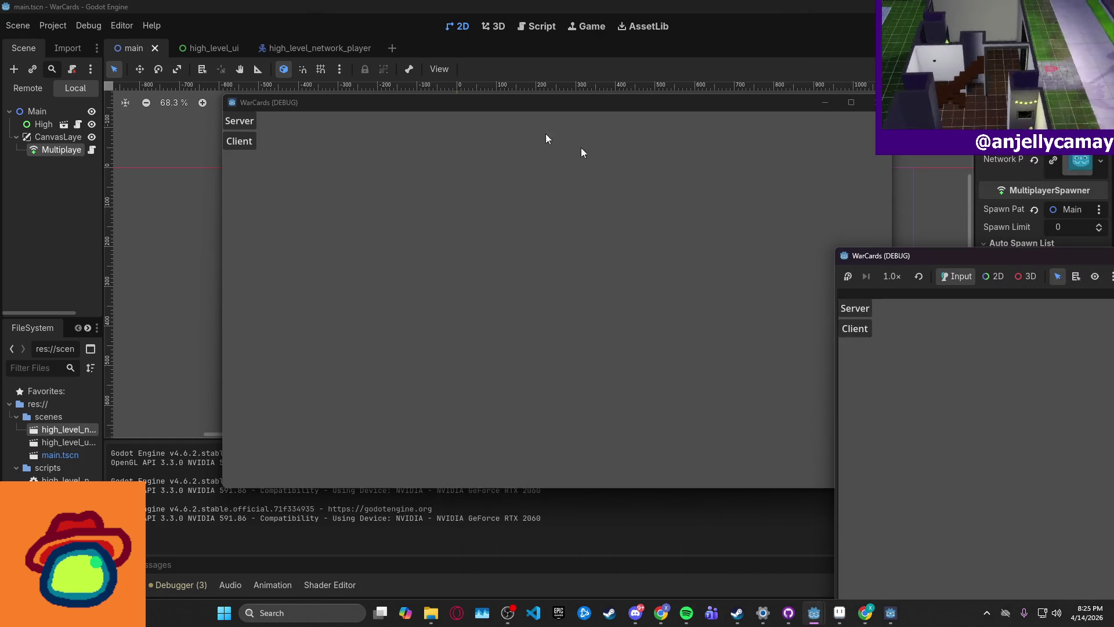
mouse_move(487, 103)
left_mouse_down()
mouse_move(629, 77)
mouse_move(635, 57)
left_mouse_up()
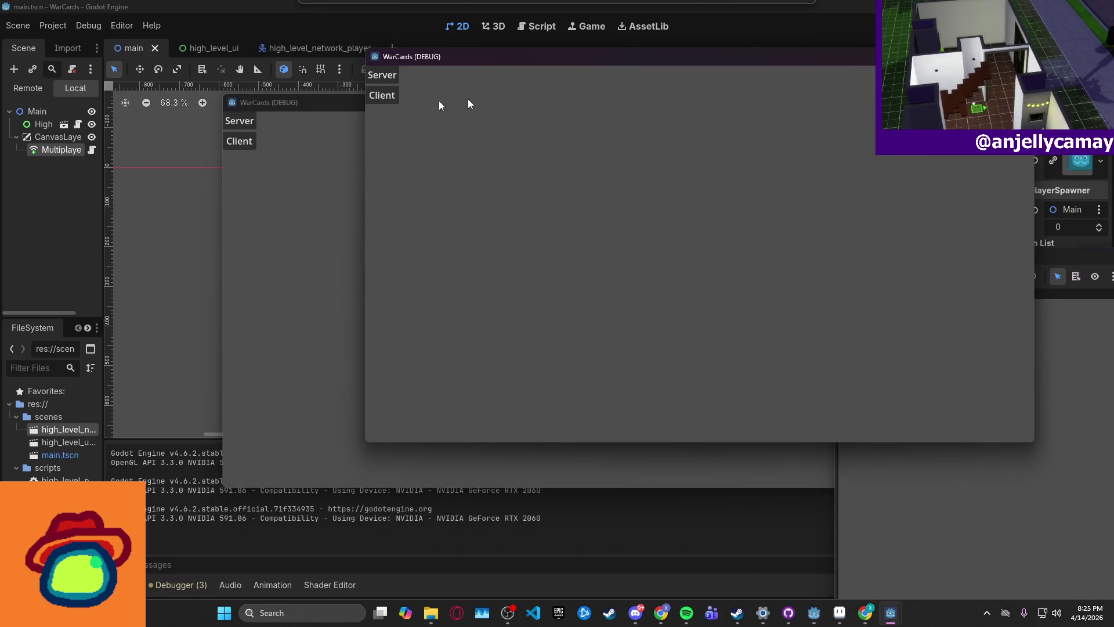
Join as a client and steer the player in every direction with the arrow keys.
left_click(382, 94)
key("Right")
key("Down")
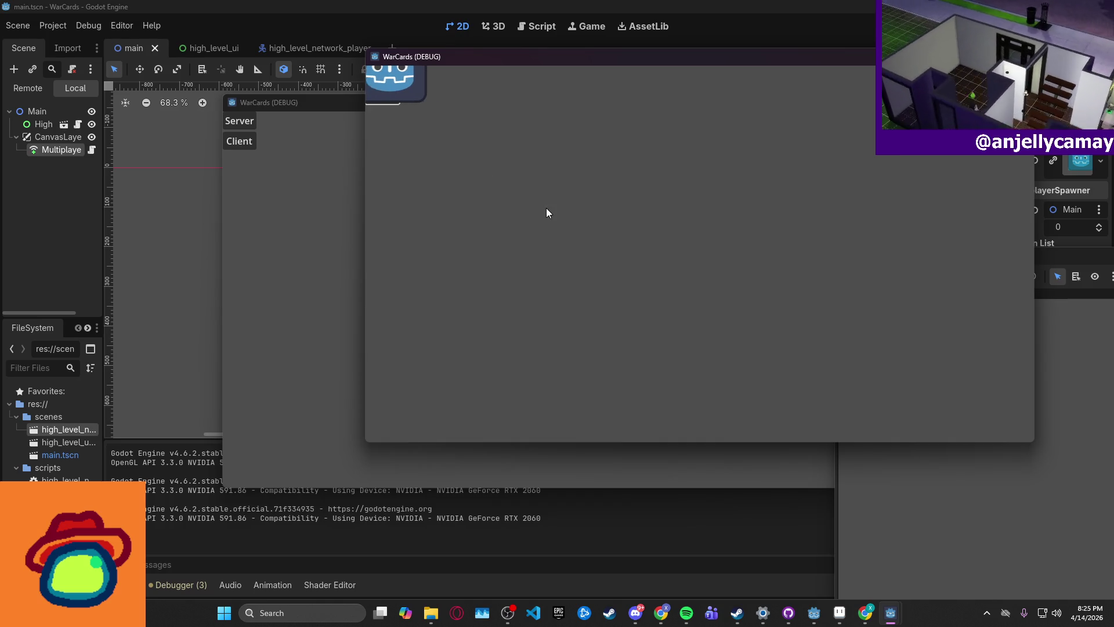
key("Down")
key("Left")
key("Up")
key("Right")
key("Down")
key("Left")
key("Up")
key("Left")
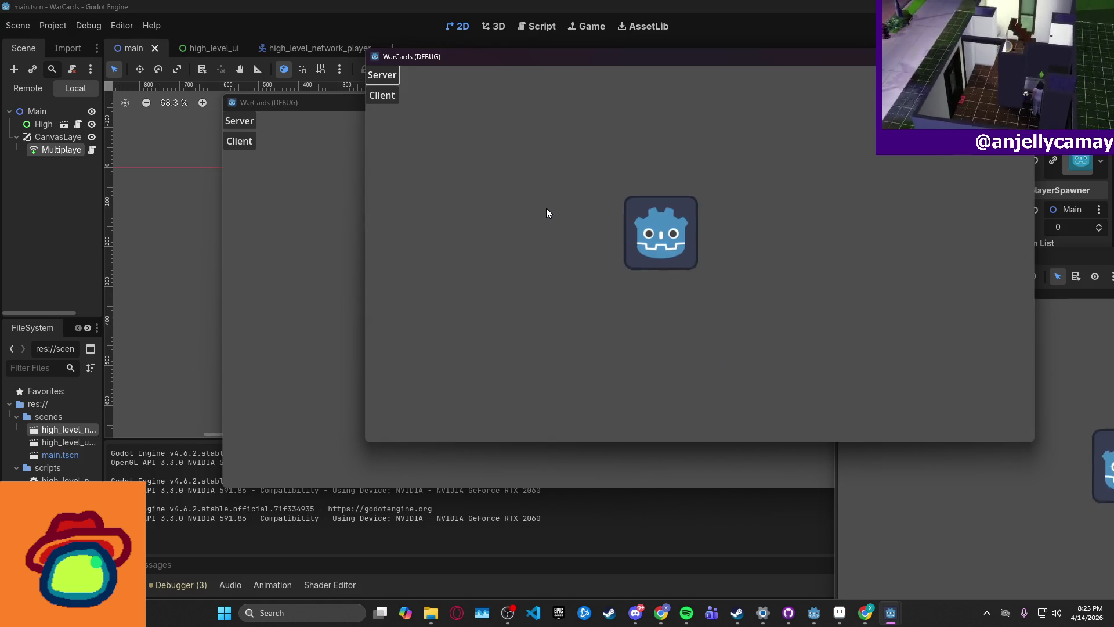
key("Right")
key("Down")
key("Left")
key("Up")
key("Up")
key("Right")
key("Down")
key("Left")
key("Up")
key("Right")
key("Down")
key("Left")
key("Up")
key("Right")
key("Down")
key("Left")
key("Right")
key("Left")
key("Down")
key("Up")
key("Right")
key("Right")
key("Down")
key("Left")
key("Up")
key("Down")
key("Right")
key("Down")
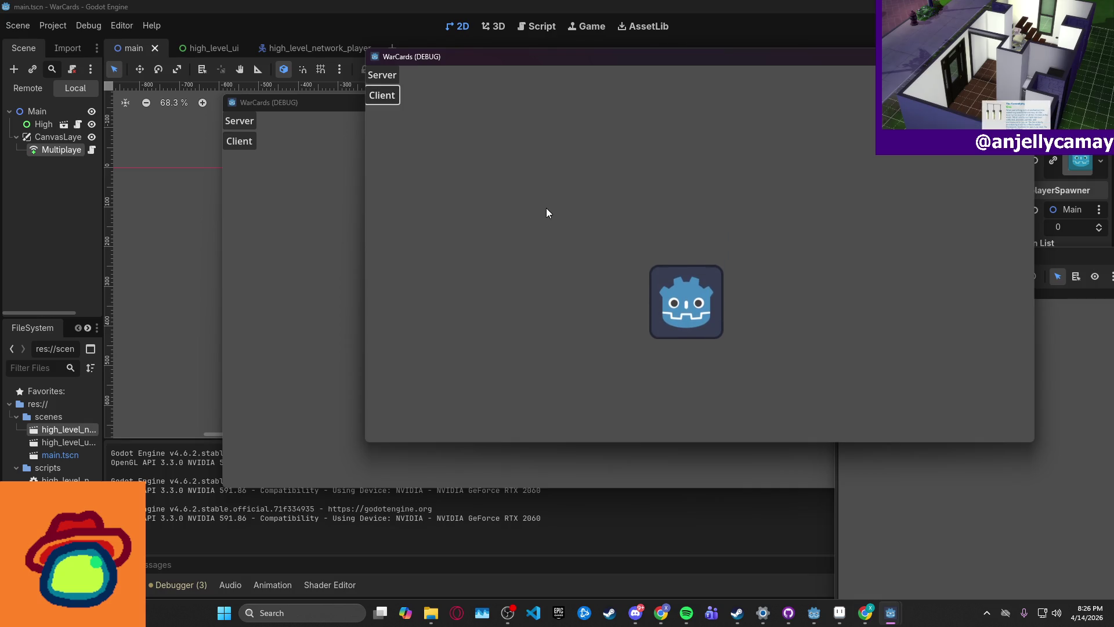
key("Right")
key("Left")
key("Up")
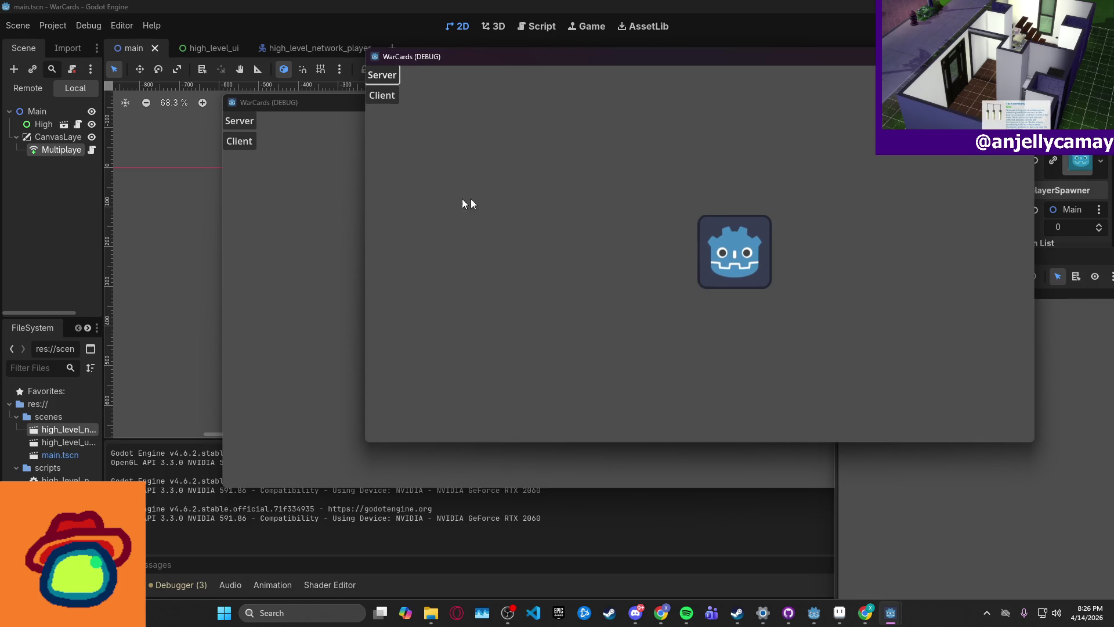
Join a second client from the other window and move its player around.
left_click(351, 203)
left_click(235, 142)
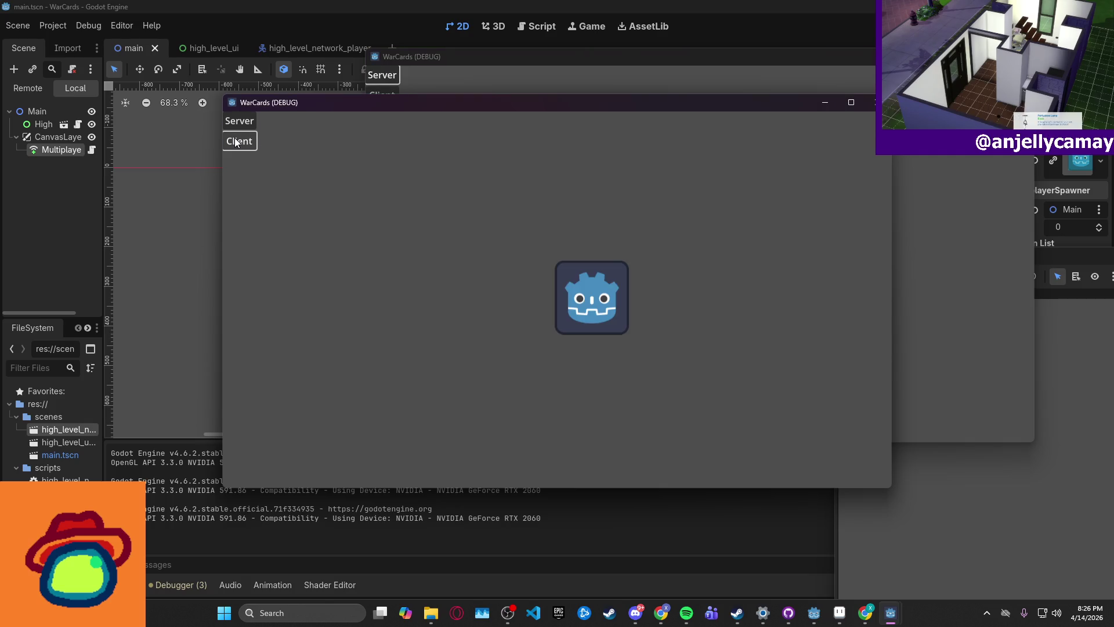
key("Right")
key("Down")
key("Up")
key("Left")
key("Down")
key("Right")
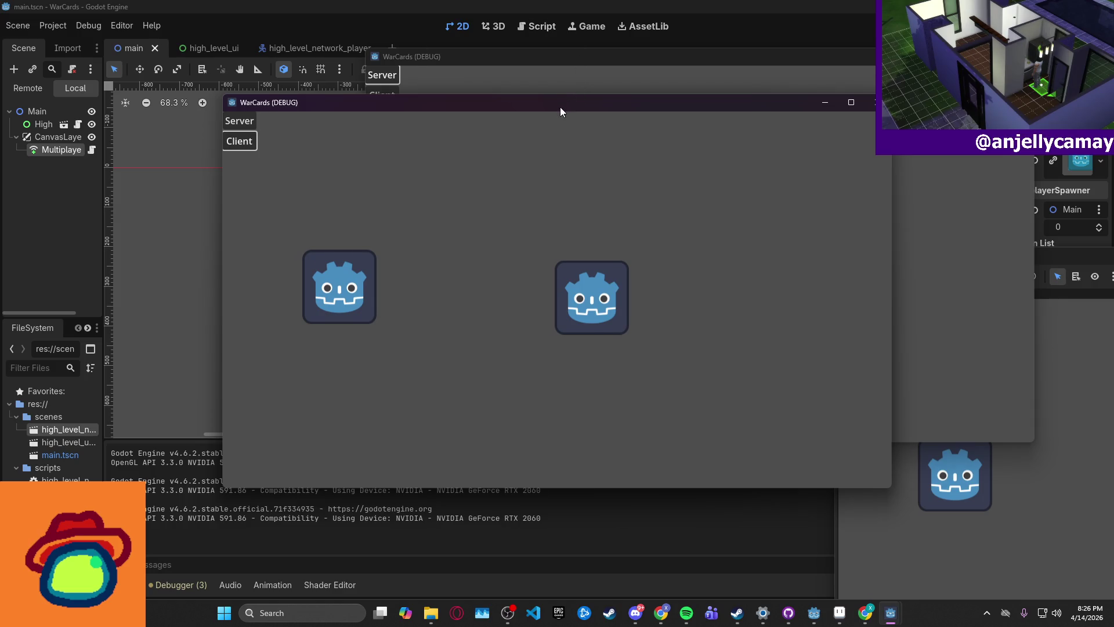
left_click_drag(560, 108, 374, 276)
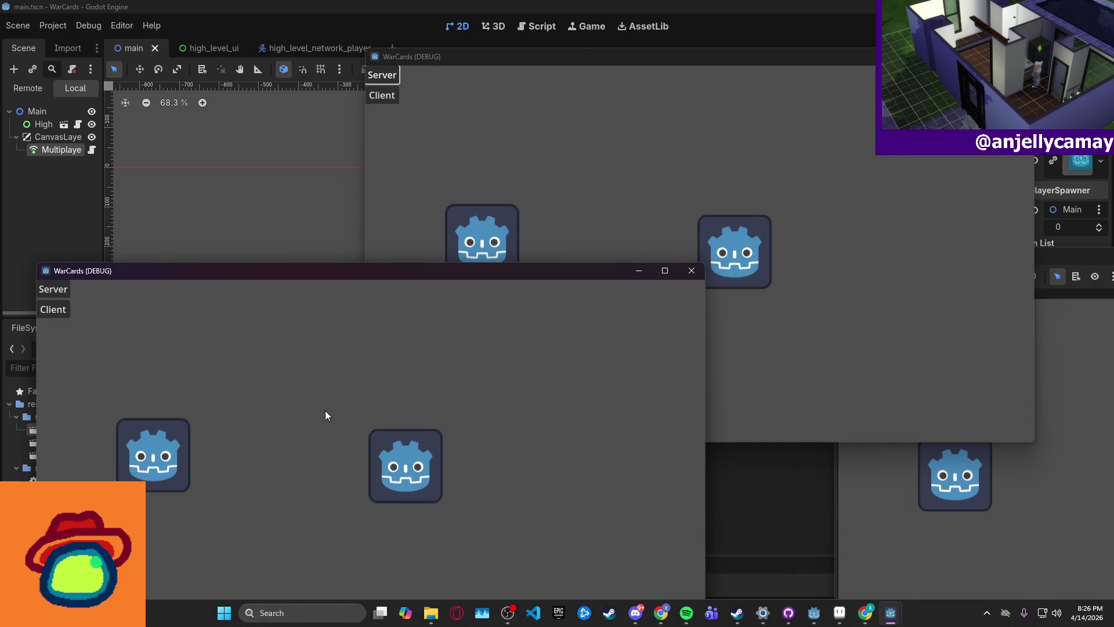
key("Up")
key("Right")
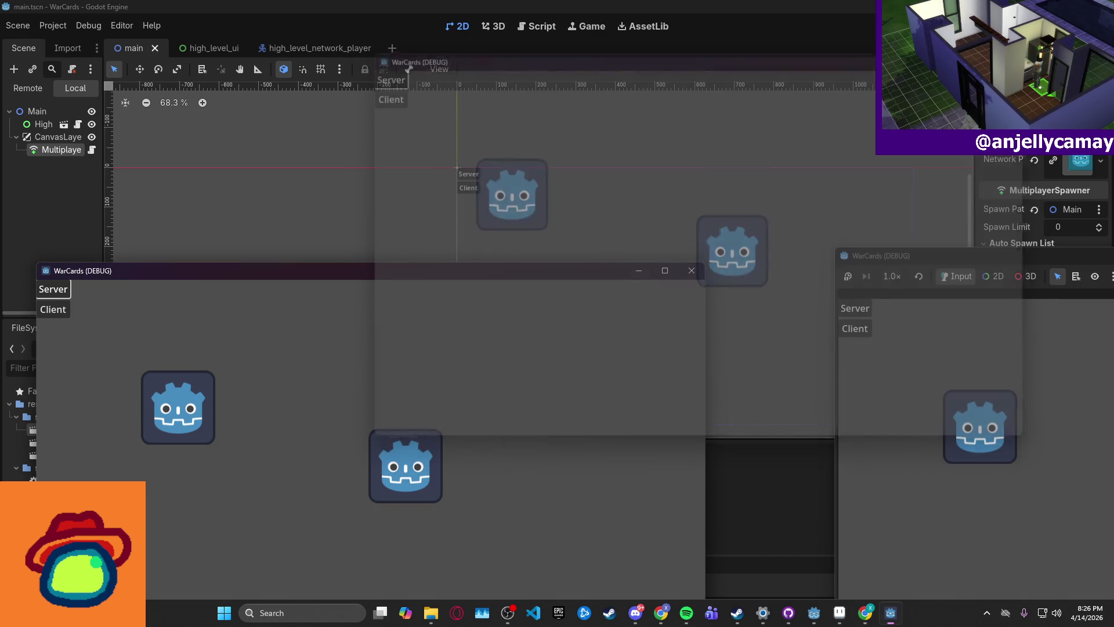
Stop the game and open the Input Map in Project Settings.
left_click(53, 25)
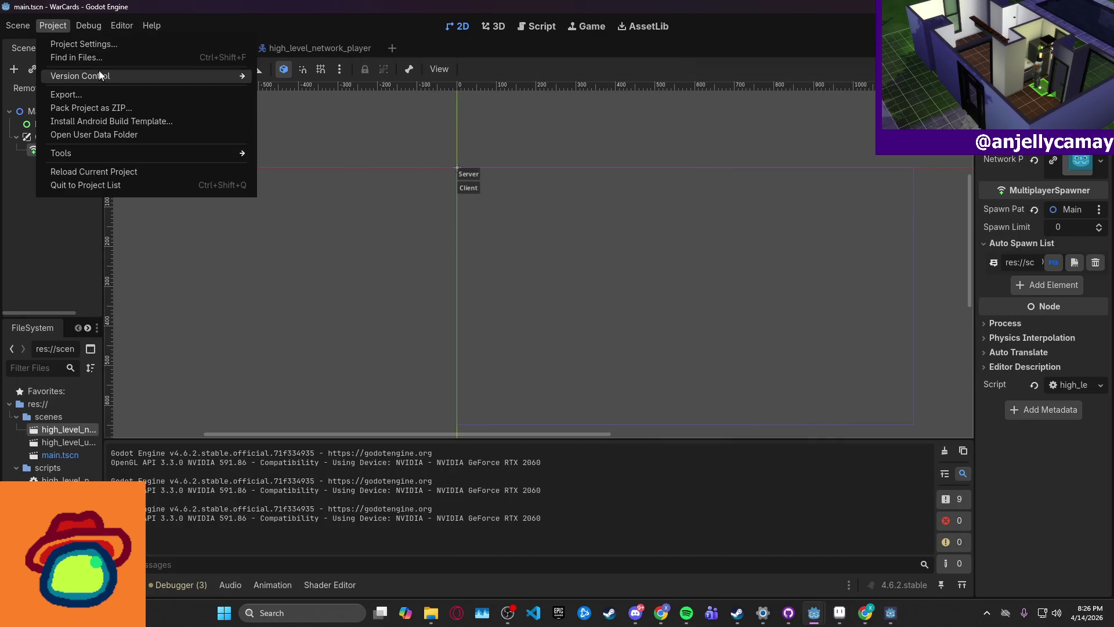
left_click(99, 46)
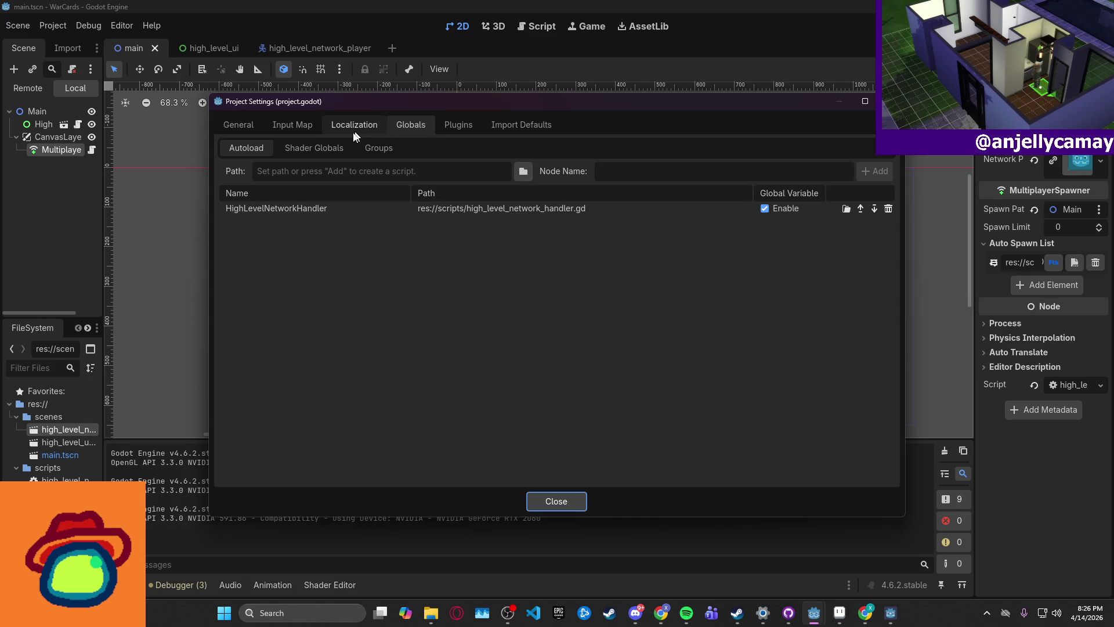
left_click(284, 126)
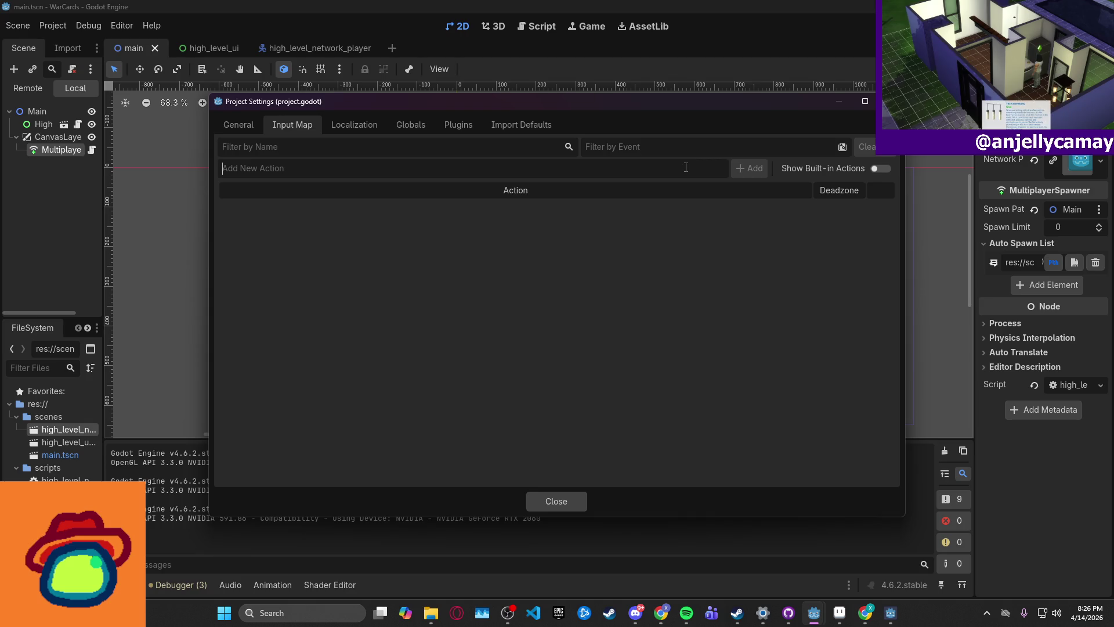
Add the move_left, move_right, move_up and move_down input actions.
type("left")
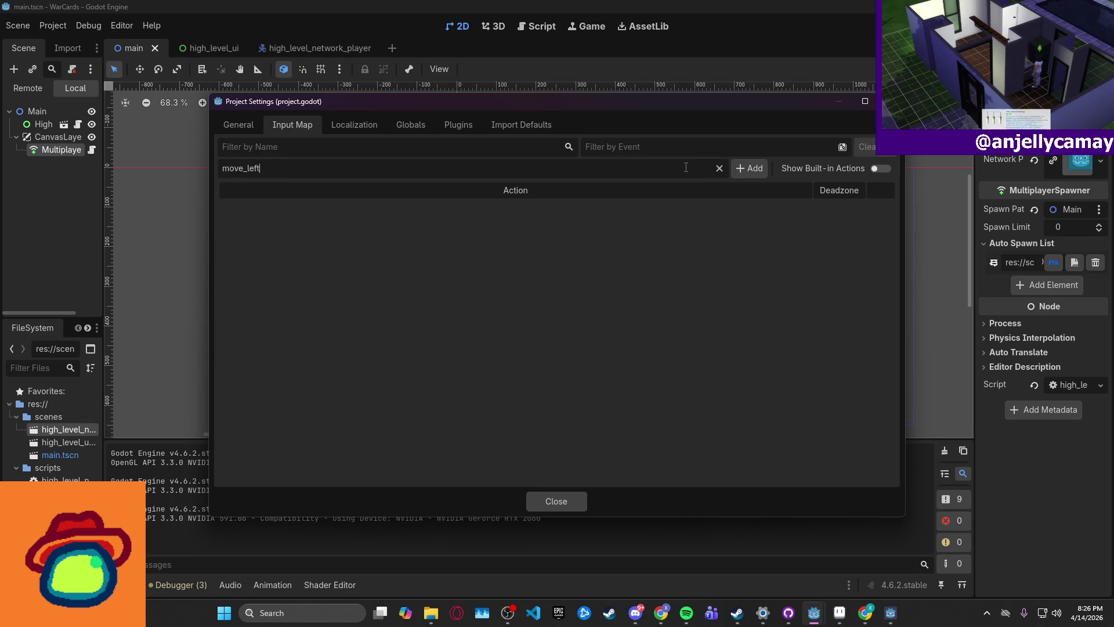
key("Return")
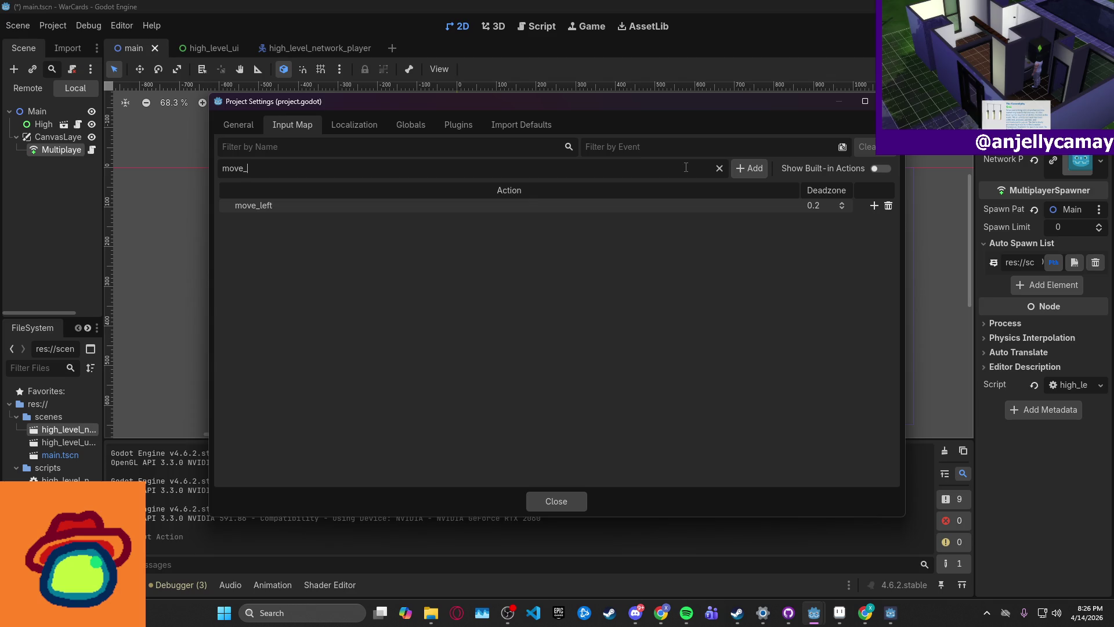
type("t")
key("Return")
type("move")
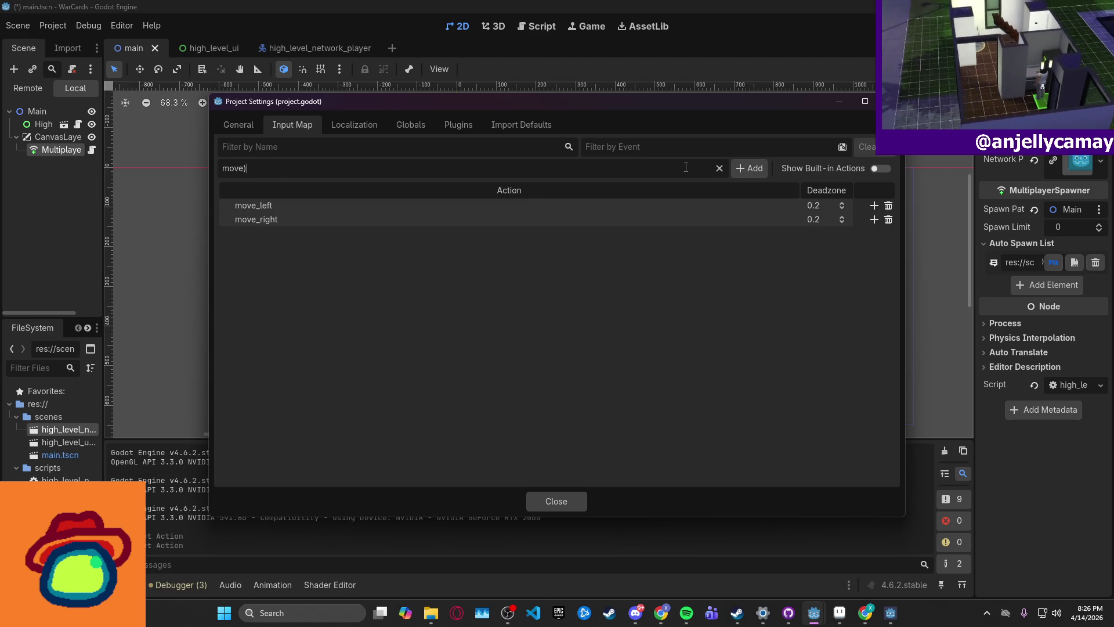
type("_up")
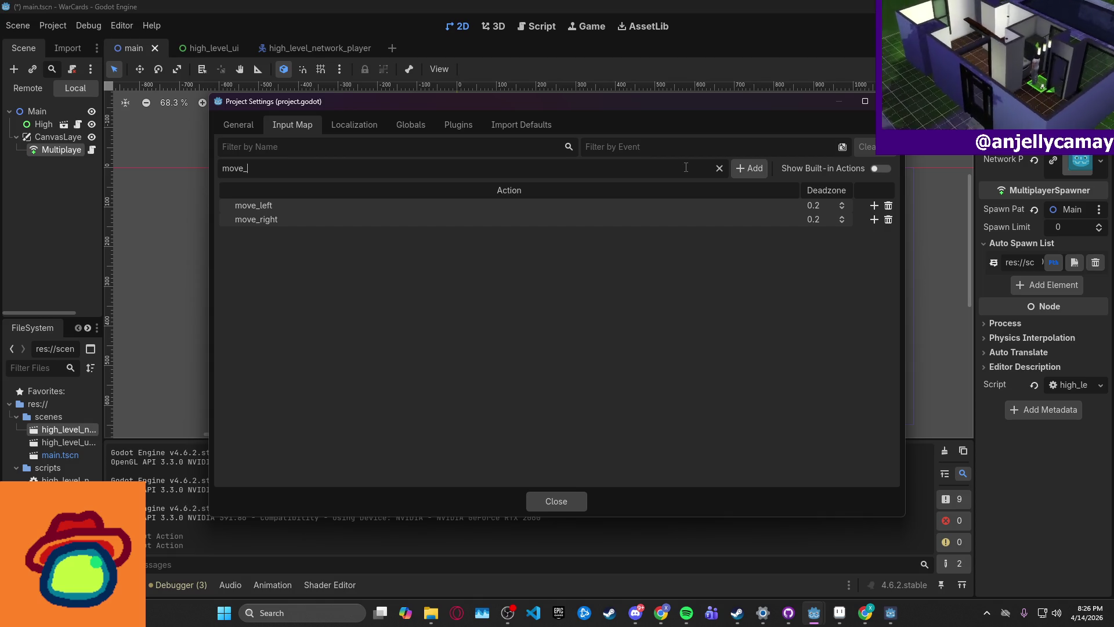
key("Return")
type("mp")
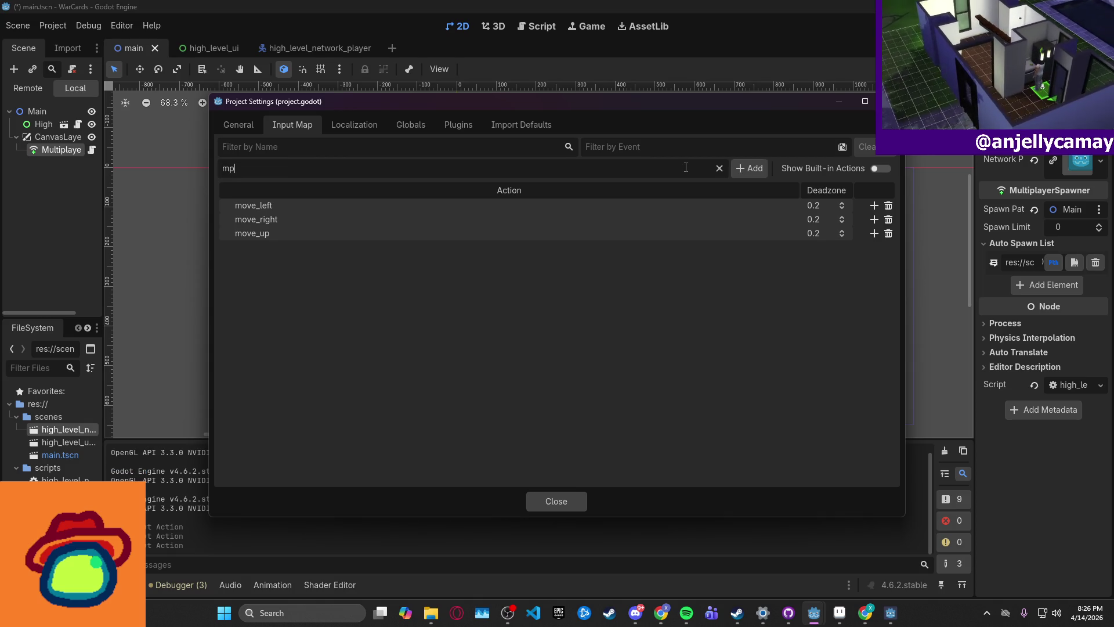
key("BackSpace")
type("ove_d")
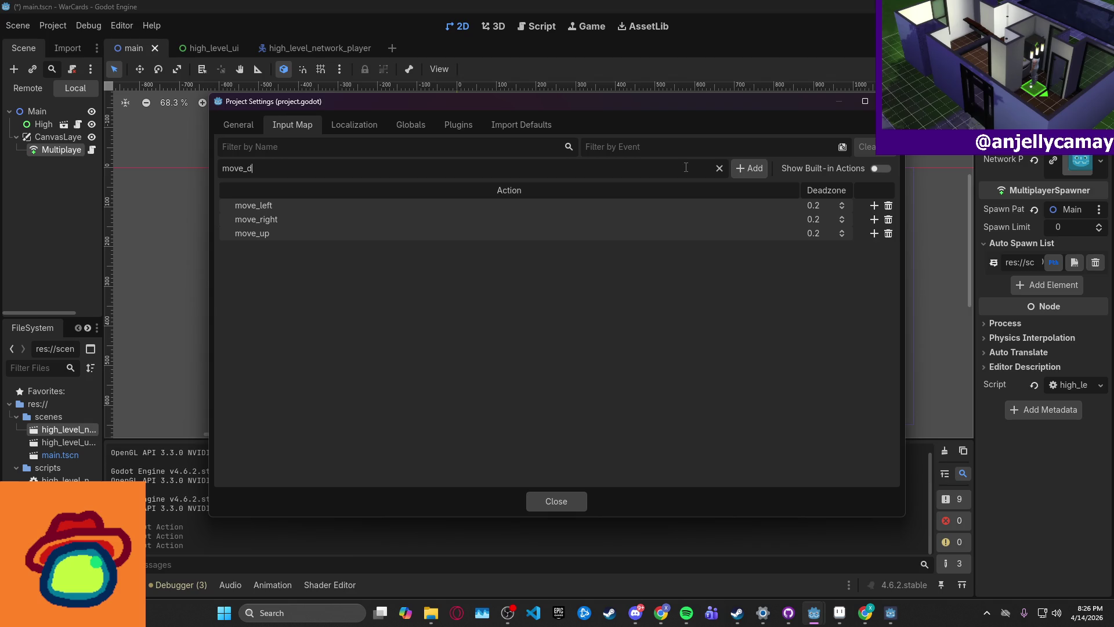
key("Return")
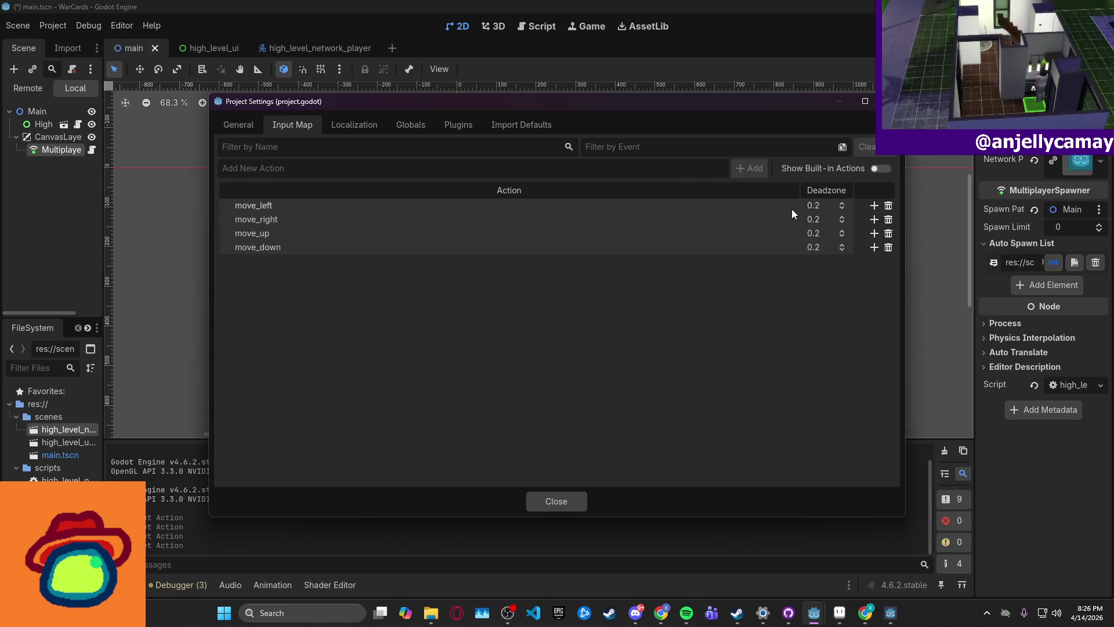
double_click(776, 205)
Bind the A key and Left arrow to move_left.
key("Return")
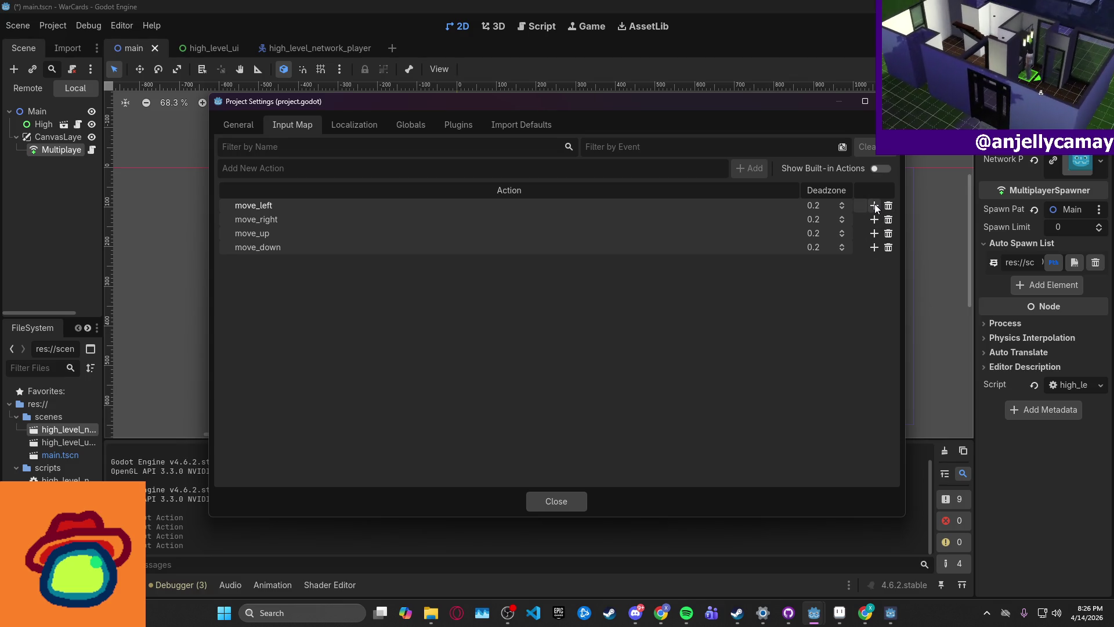
left_click(873, 205)
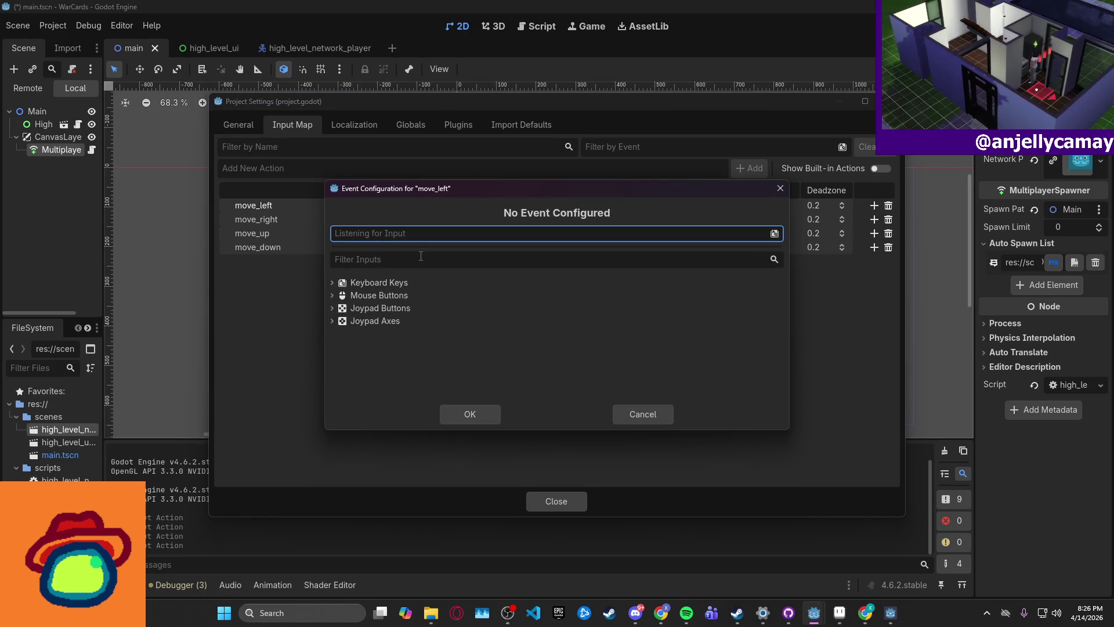
key("a")
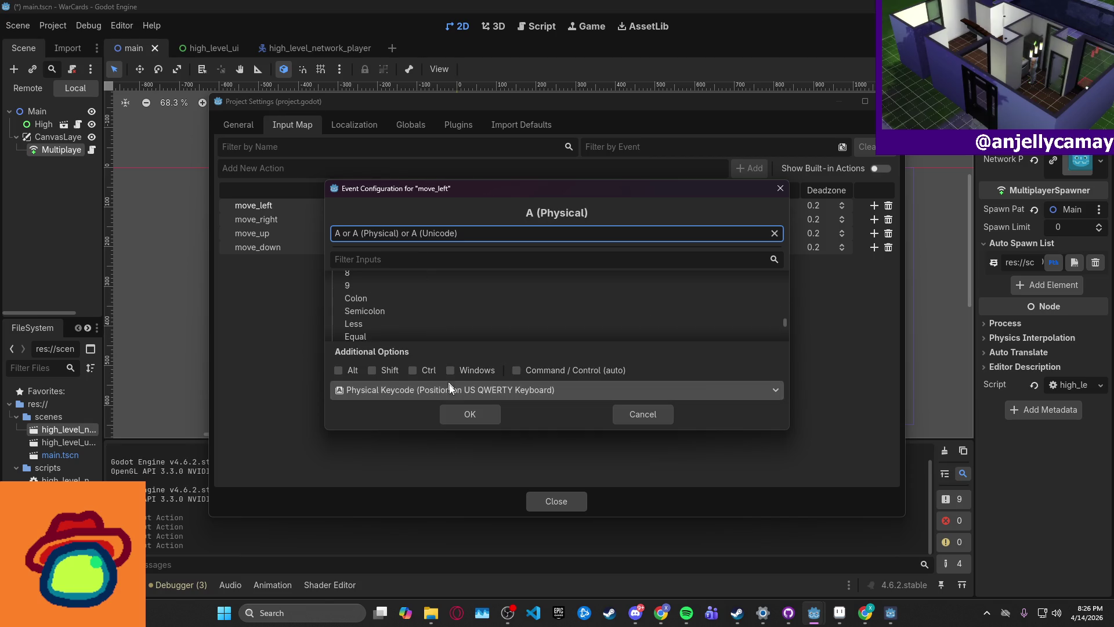
left_click(470, 414)
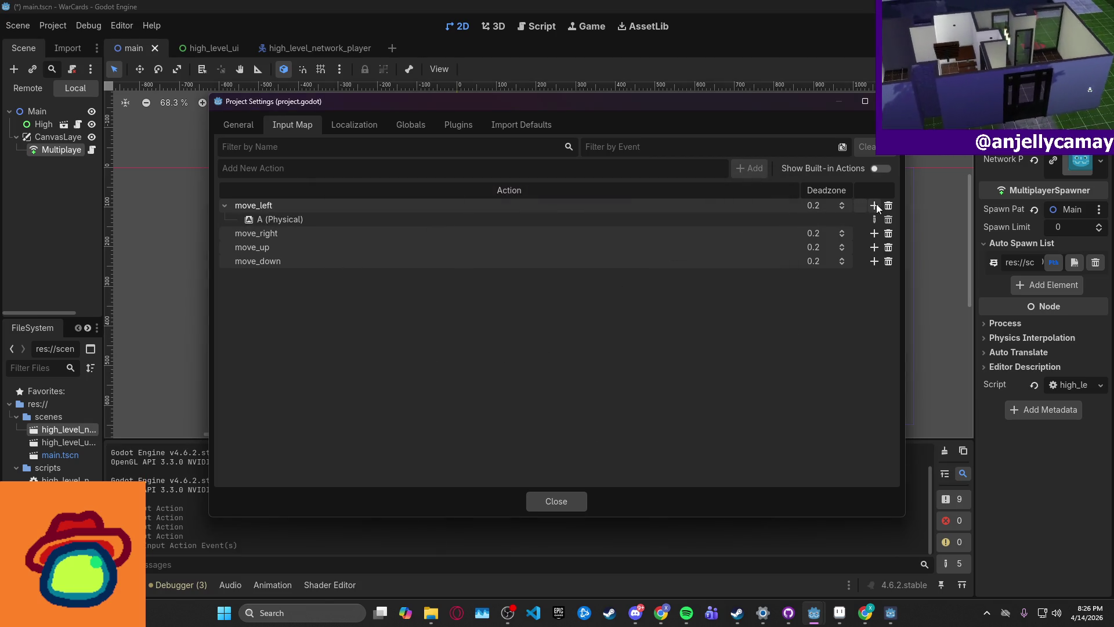
left_click(876, 206)
key("Left")
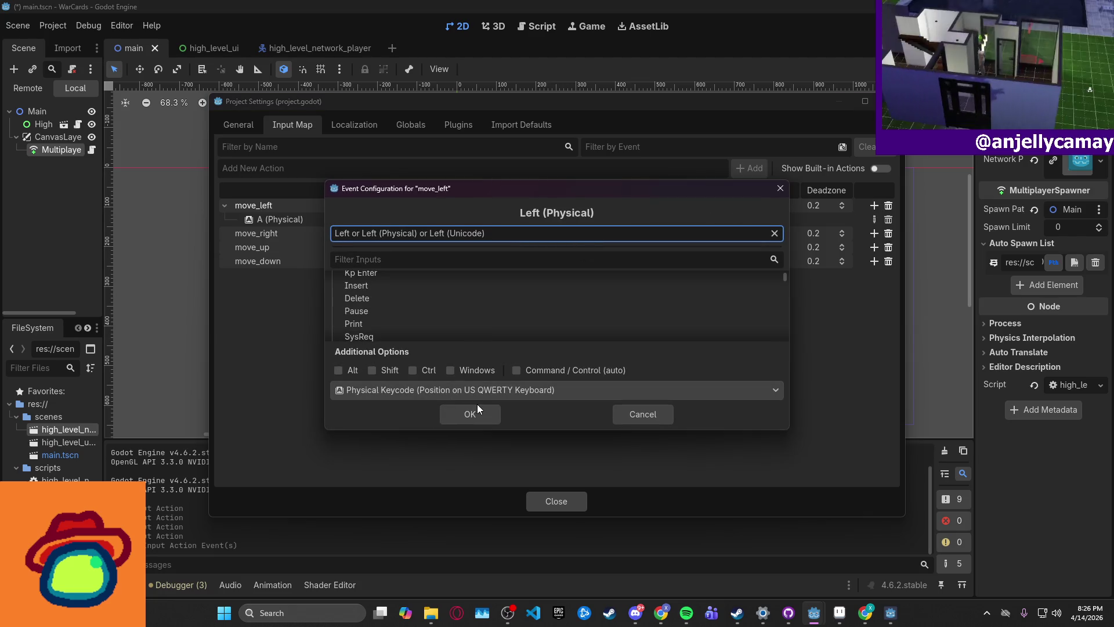
left_click(478, 409)
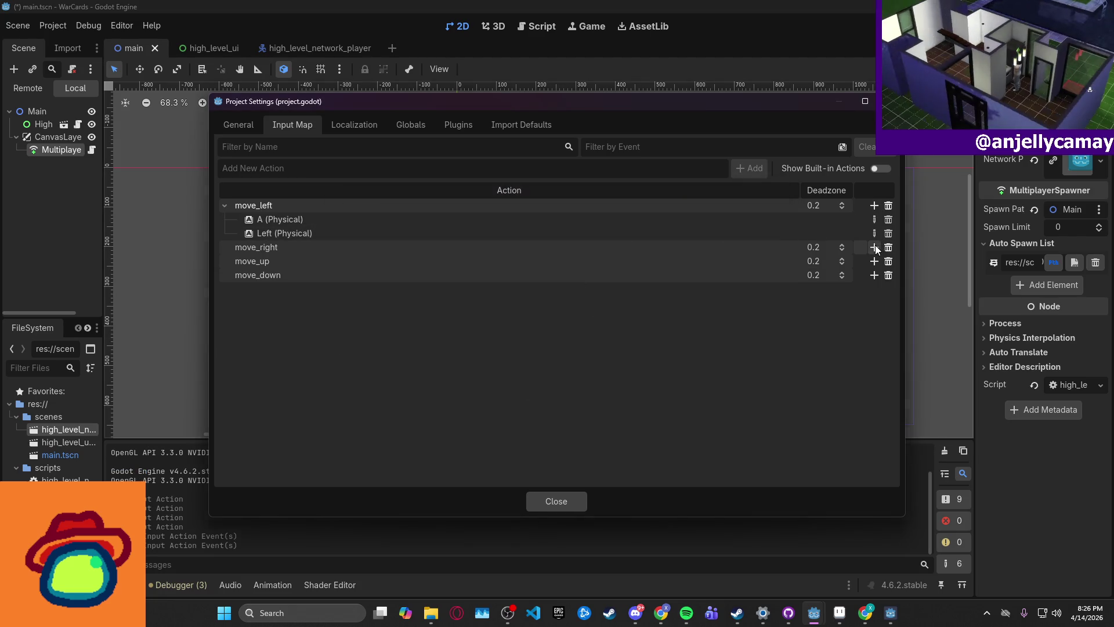
Bind the D key and Right arrow to move_right.
left_click(875, 247)
key("d")
left_click(491, 416)
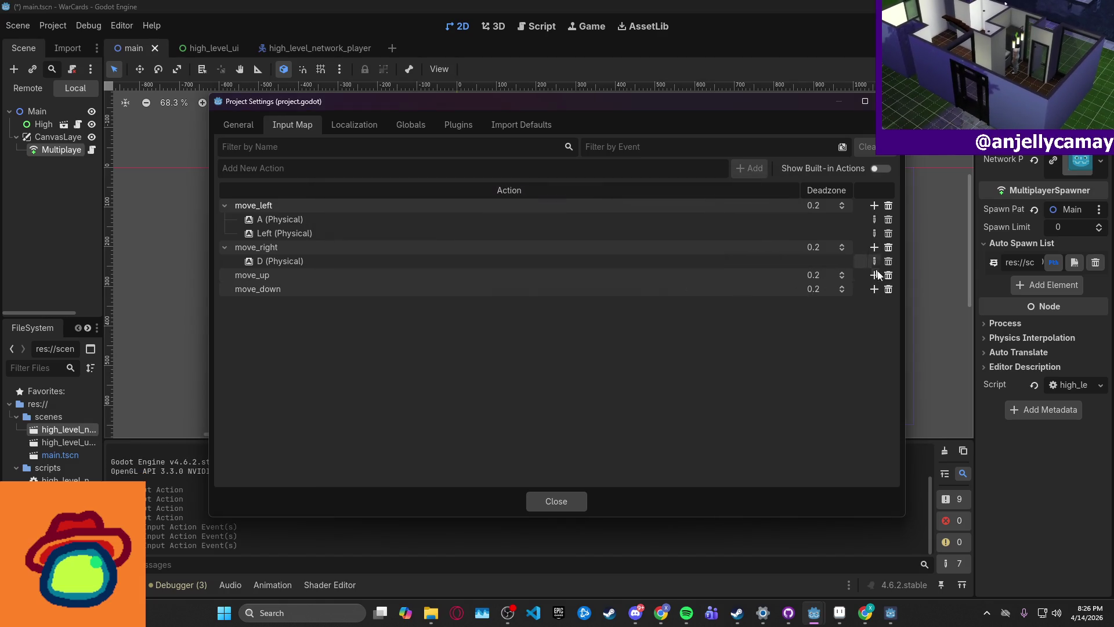
left_click(874, 248)
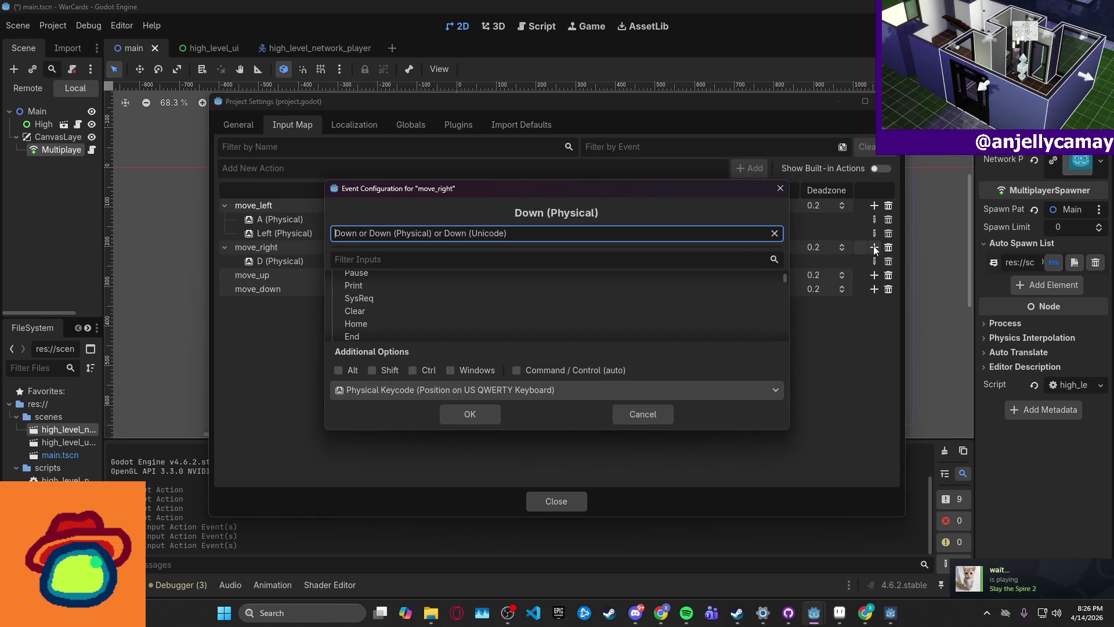
key("Right")
left_click(471, 414)
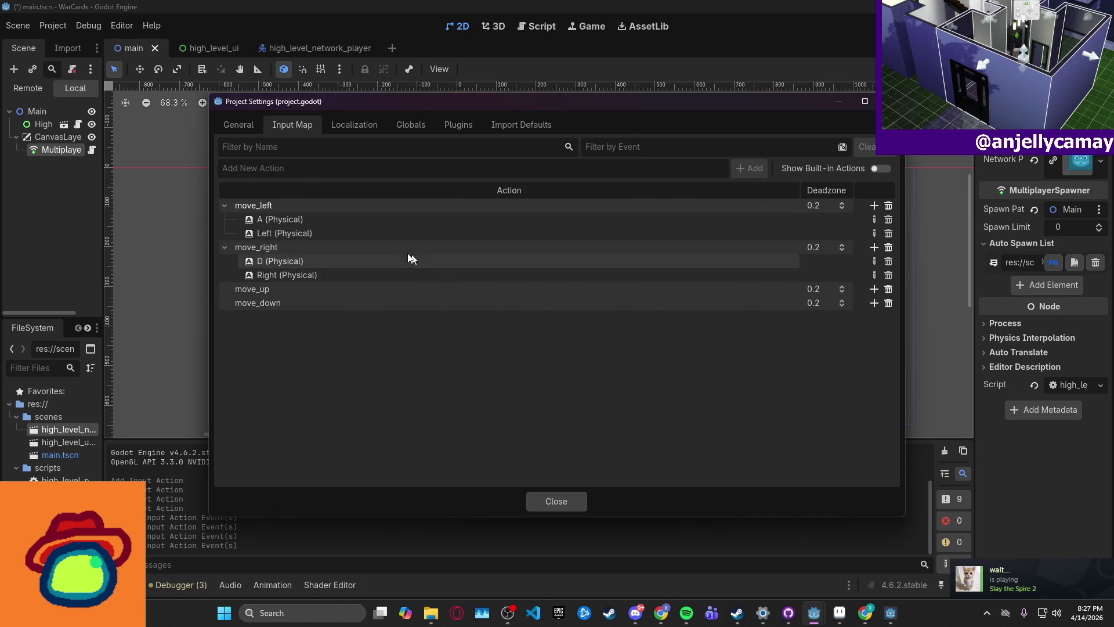
Bind the W key and Up arrow to move_up.
left_click(874, 288)
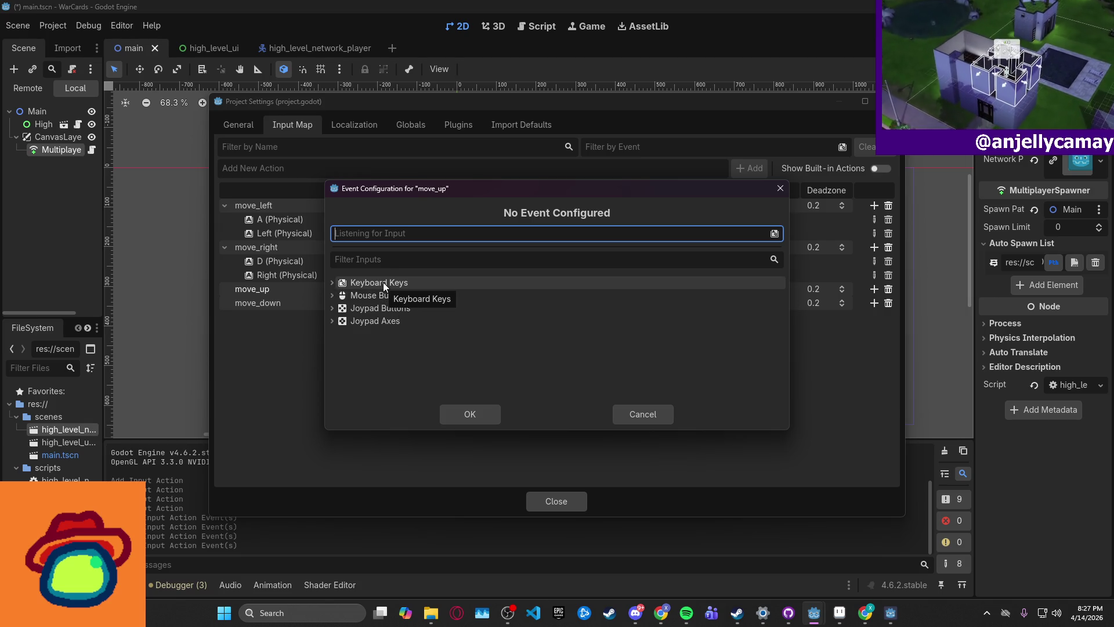
left_click(332, 282)
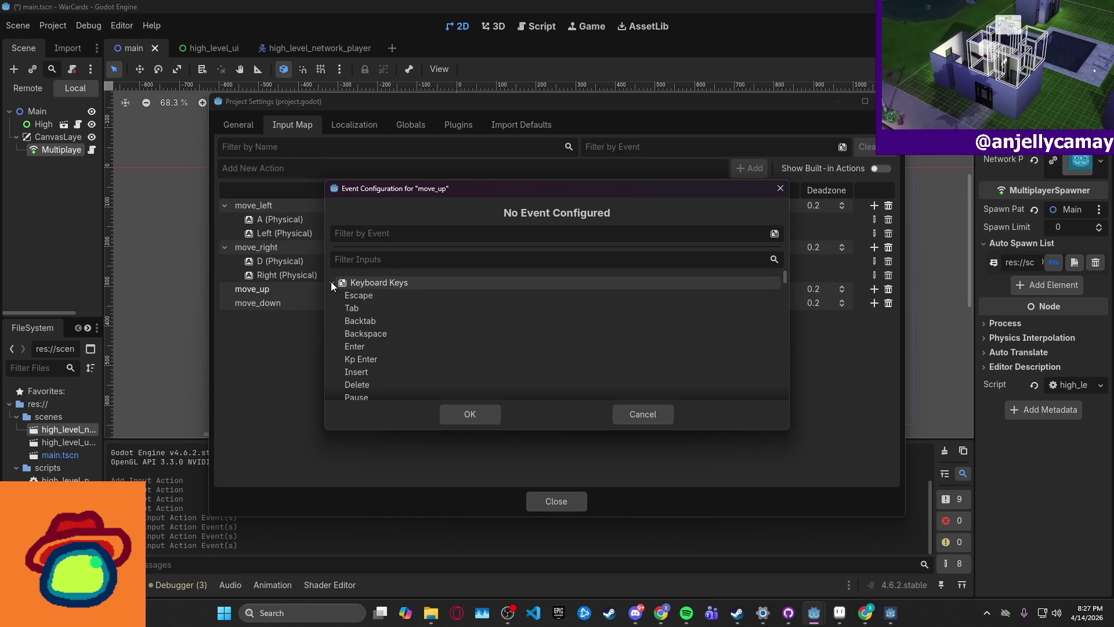
left_click(331, 282)
left_click(328, 294)
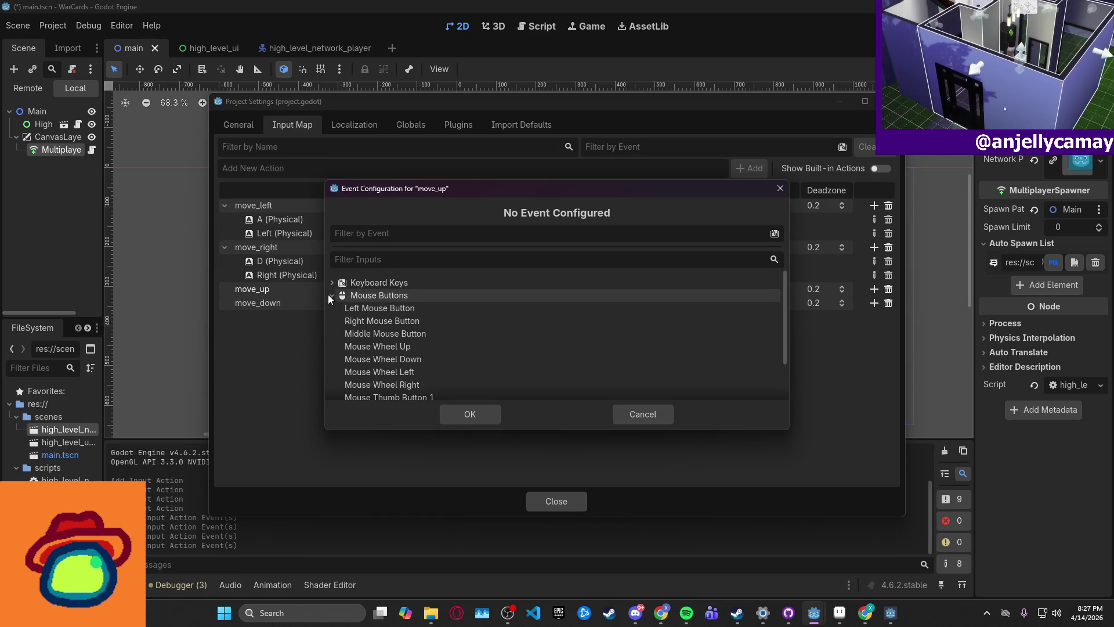
left_click(328, 294)
left_click(333, 283)
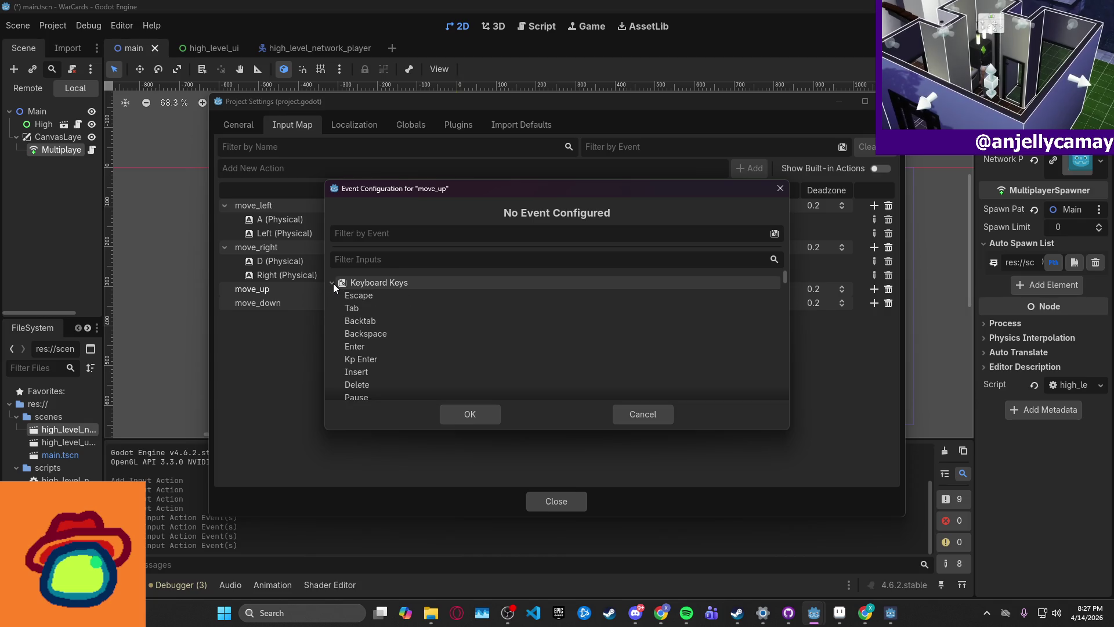
left_click(333, 283)
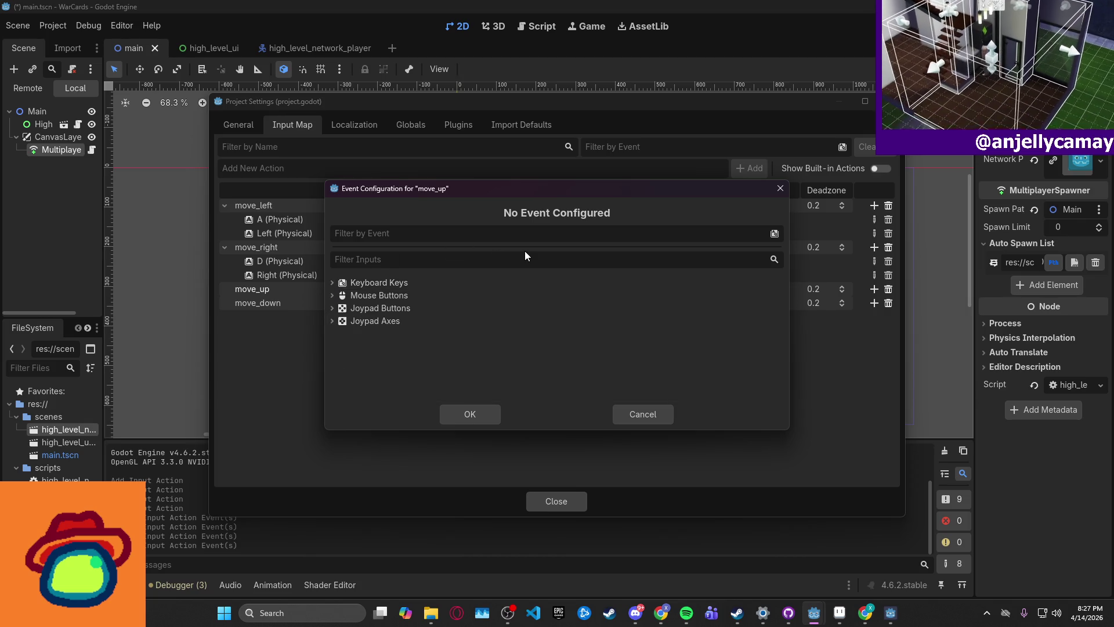
left_click(526, 233)
key("w")
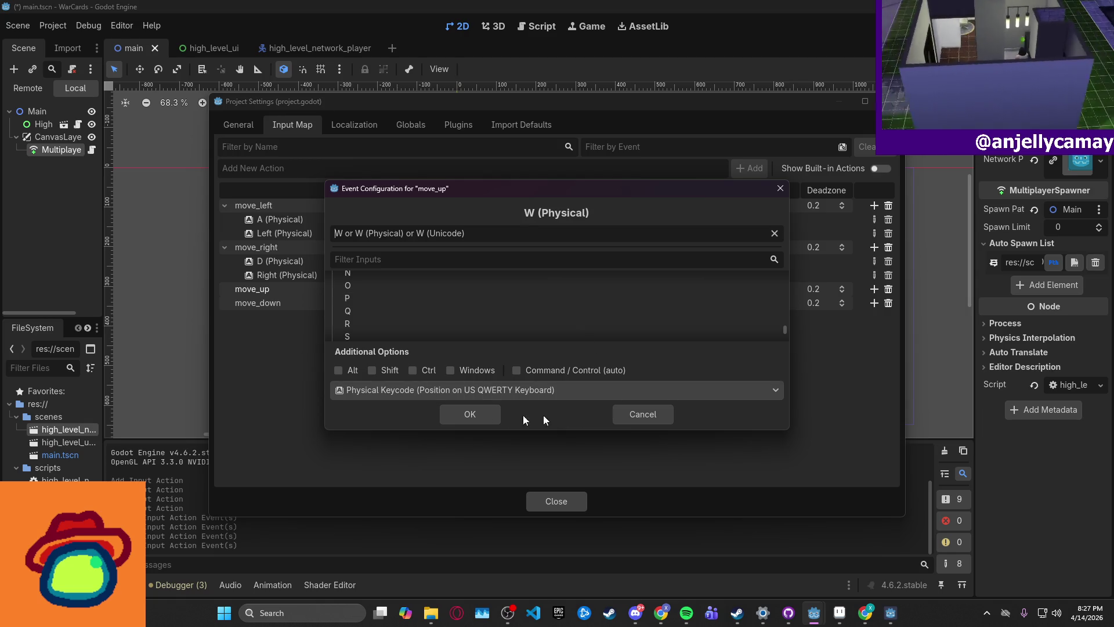
left_click(470, 414)
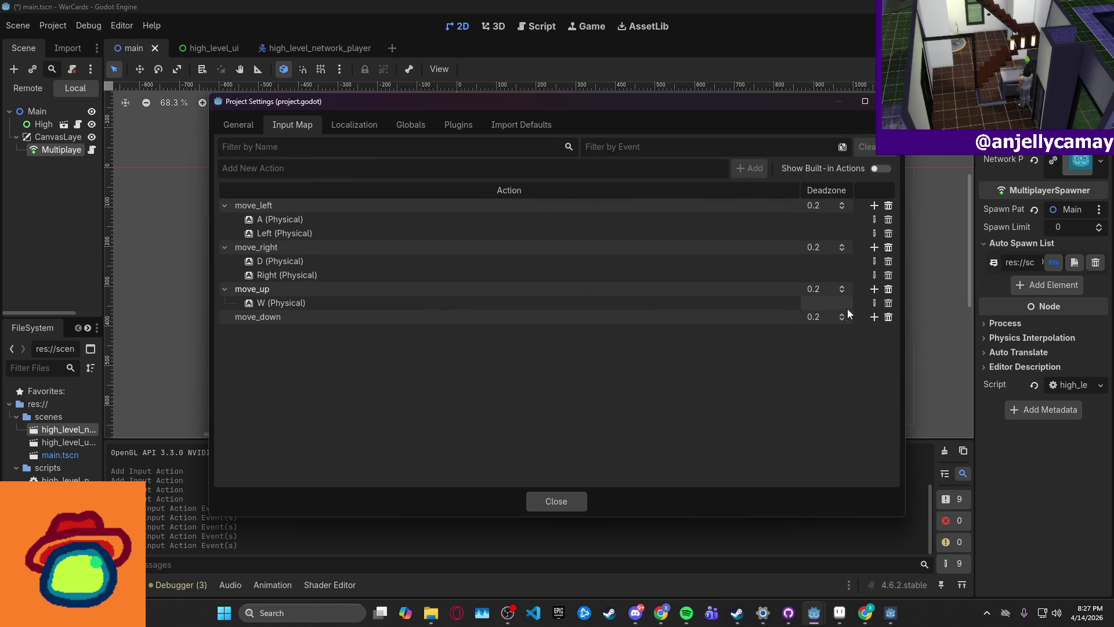
left_click(874, 290)
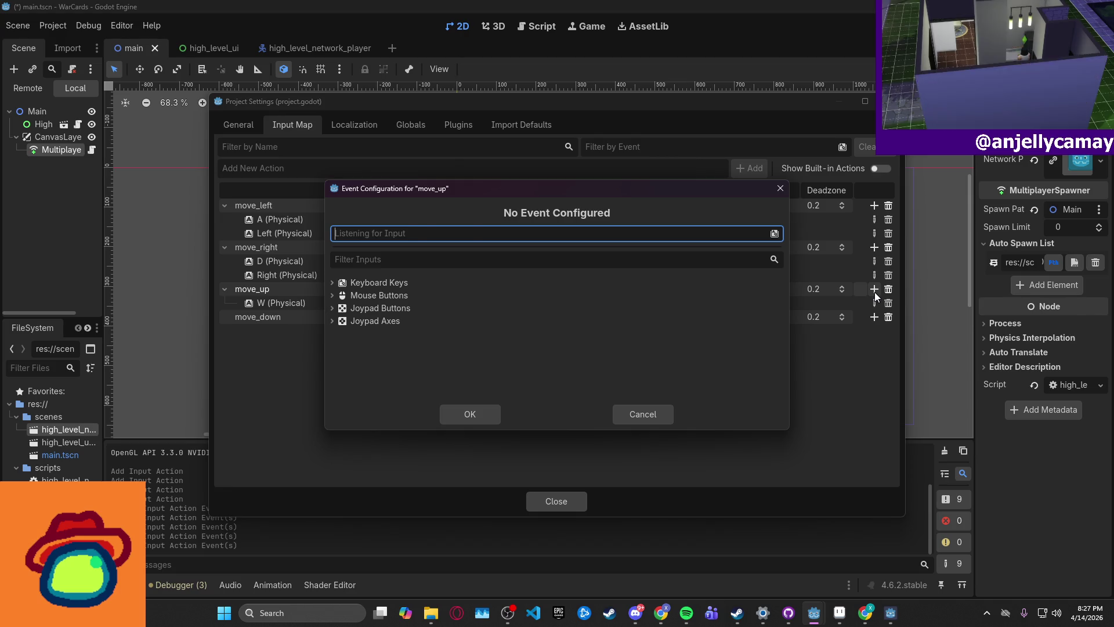
key("Up")
left_click(467, 413)
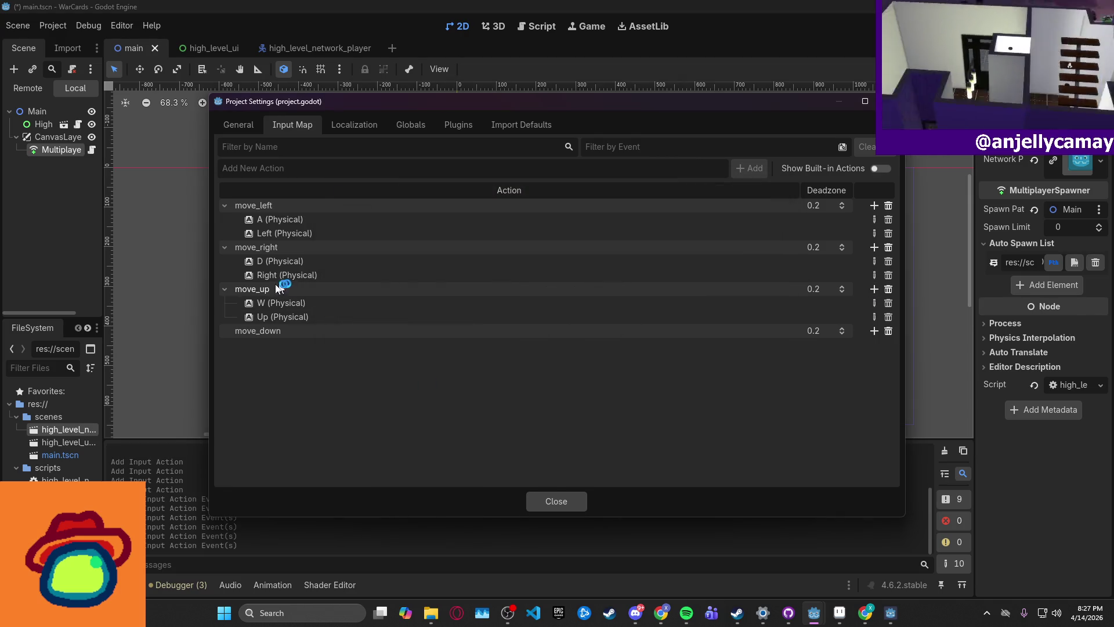
Bind the S key and Down arrow to move_down and close Project Settings.
left_click(874, 331)
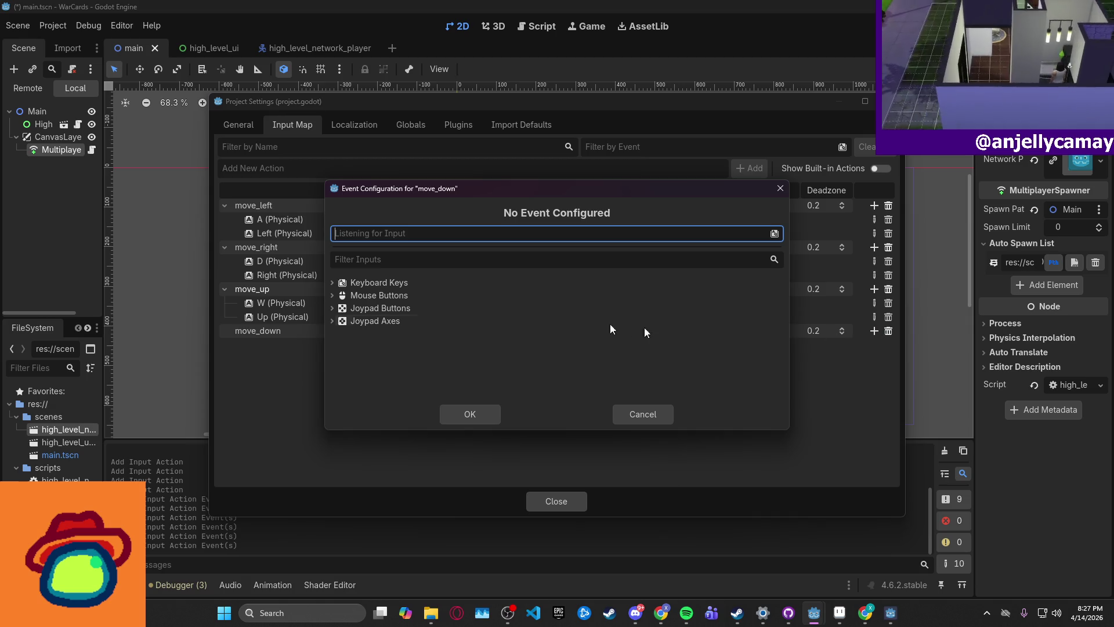
key("s")
left_click(471, 412)
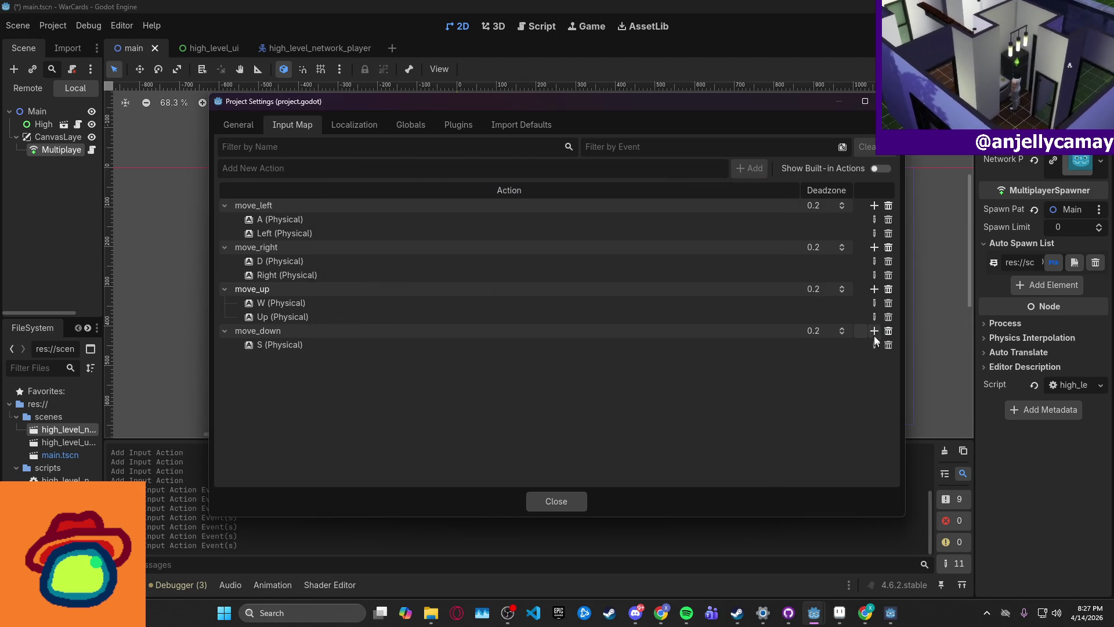
left_click(874, 331)
key("Down")
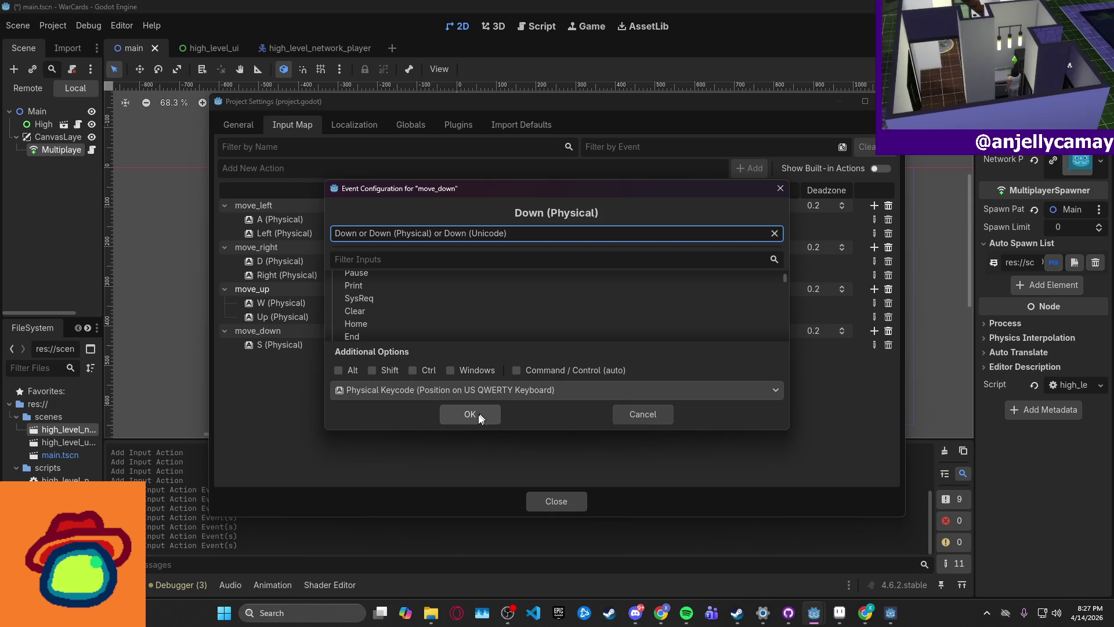
left_click(474, 415)
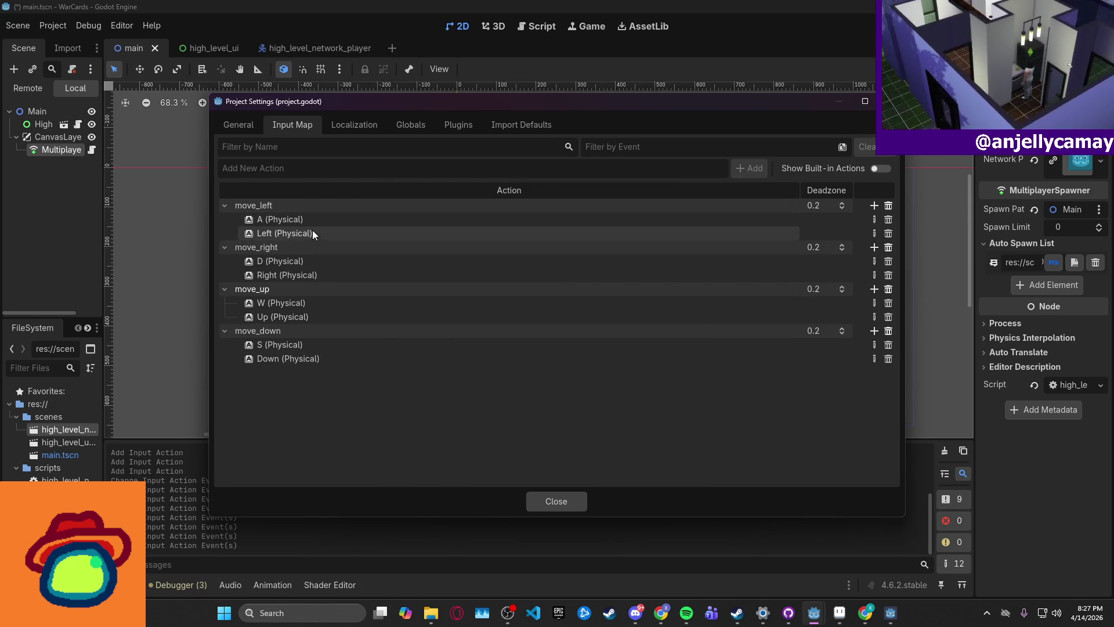
left_click(555, 500)
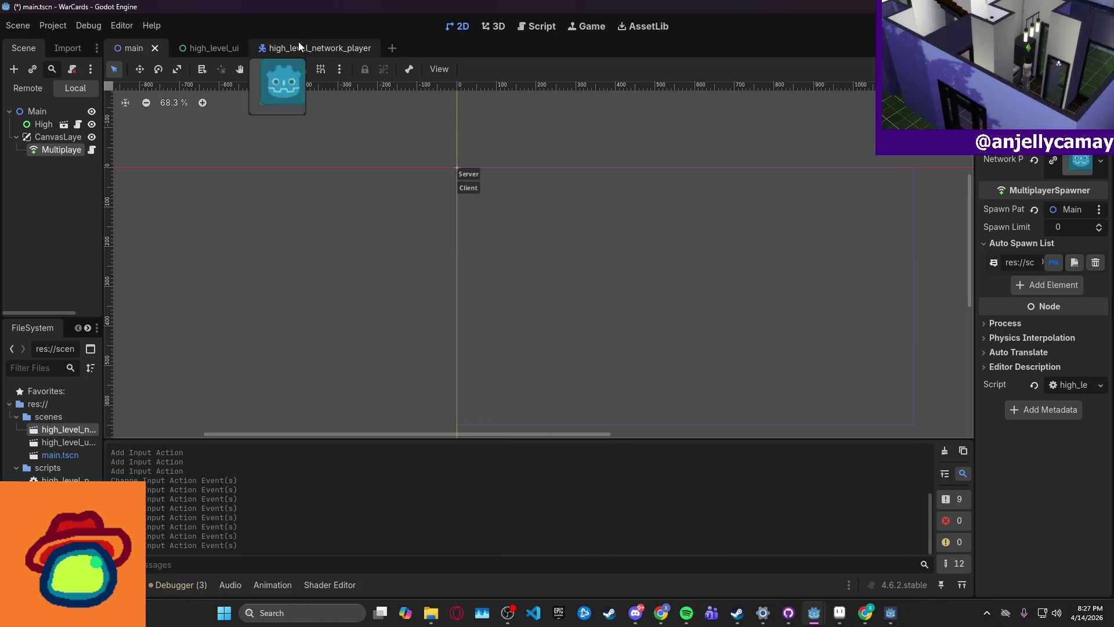
In the high_level_network_player script, change ui_left to move_left in Input.get_vector.
left_click(298, 43)
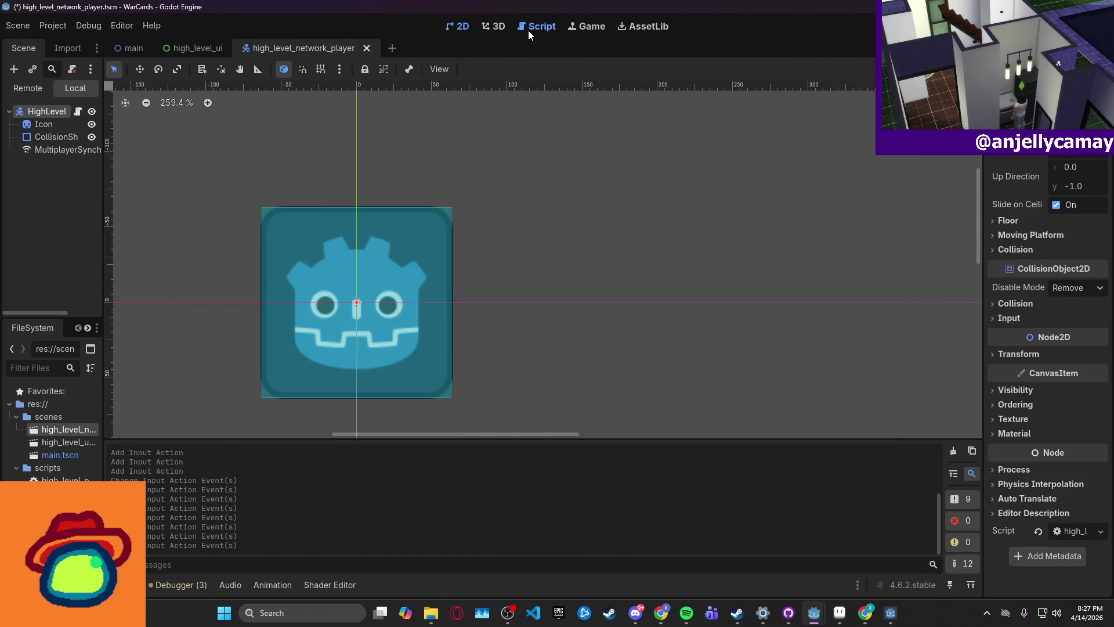
left_click(529, 30)
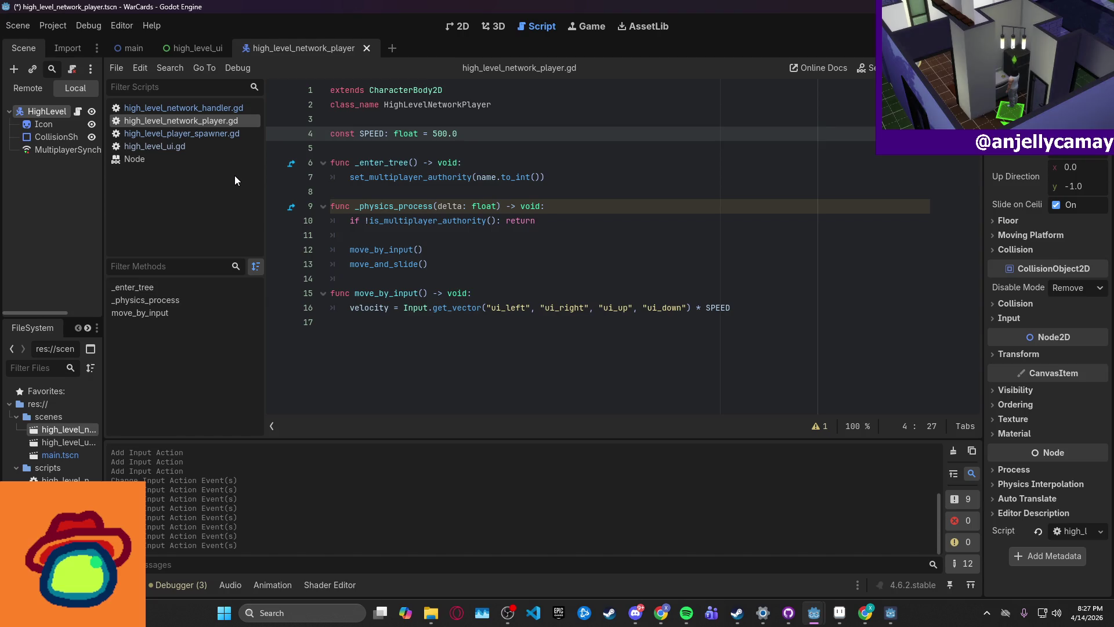
left_click(507, 308)
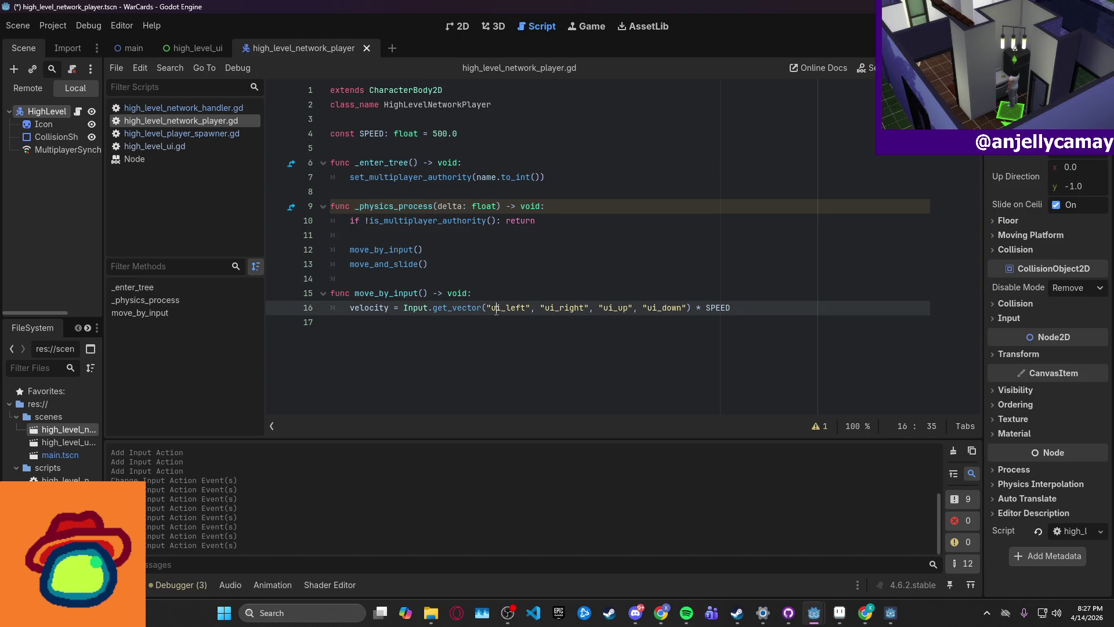
key("BackSpace")
key("BackSpace")
type("move")
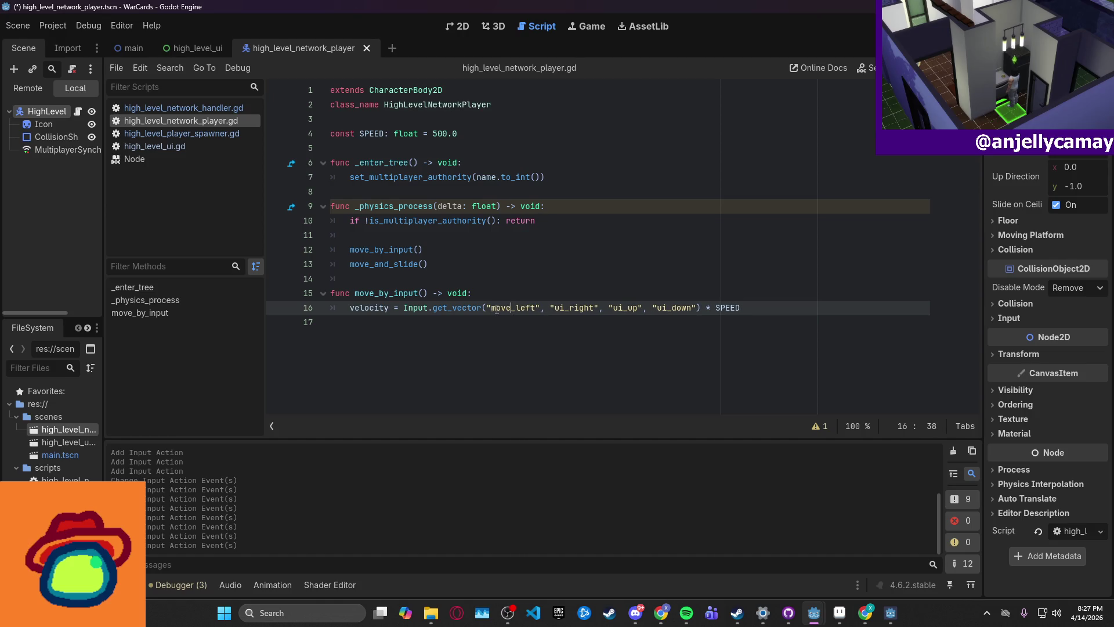
Change the remaining ui_ actions to move_right, move_up and move_down, then run the project.
left_click(491, 307, "shift")
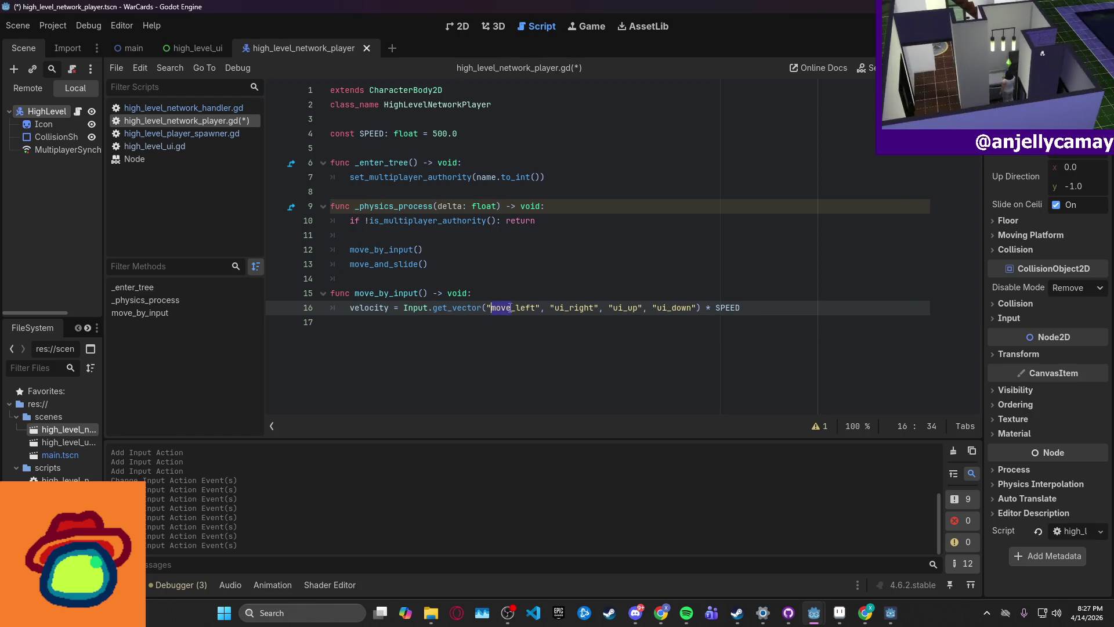
key("ctrl+c")
mouse_move(565, 310)
left_mouse_down()
mouse_move(555, 310)
mouse_move(686, 308)
left_mouse_up()
key("ctrl+v")
key("ctrl+v")
key("ctrl+v")
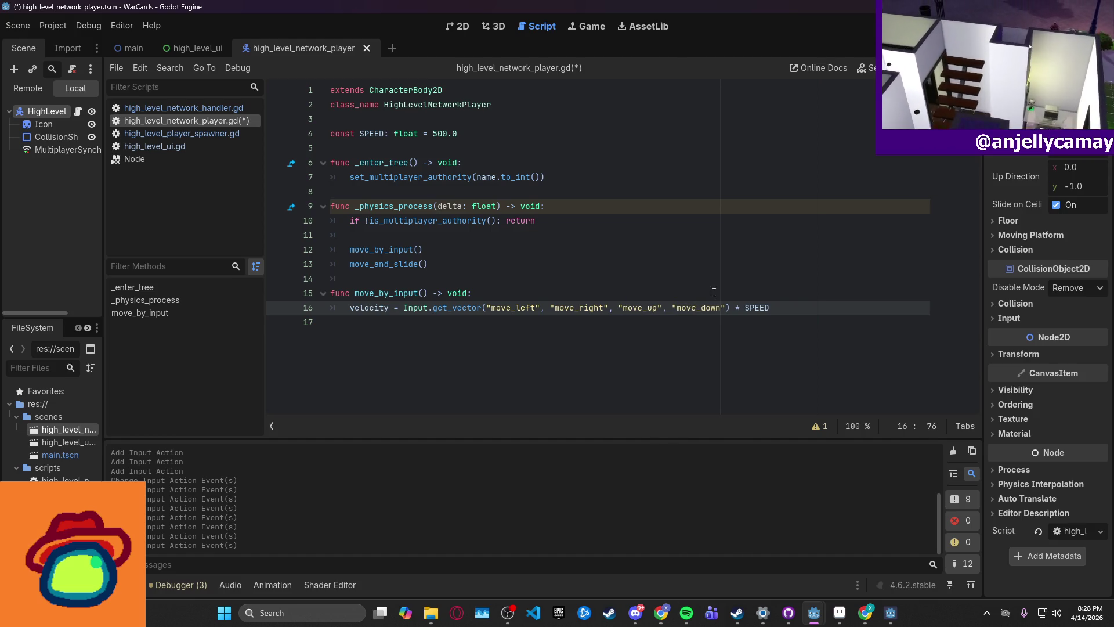
left_click(712, 282)
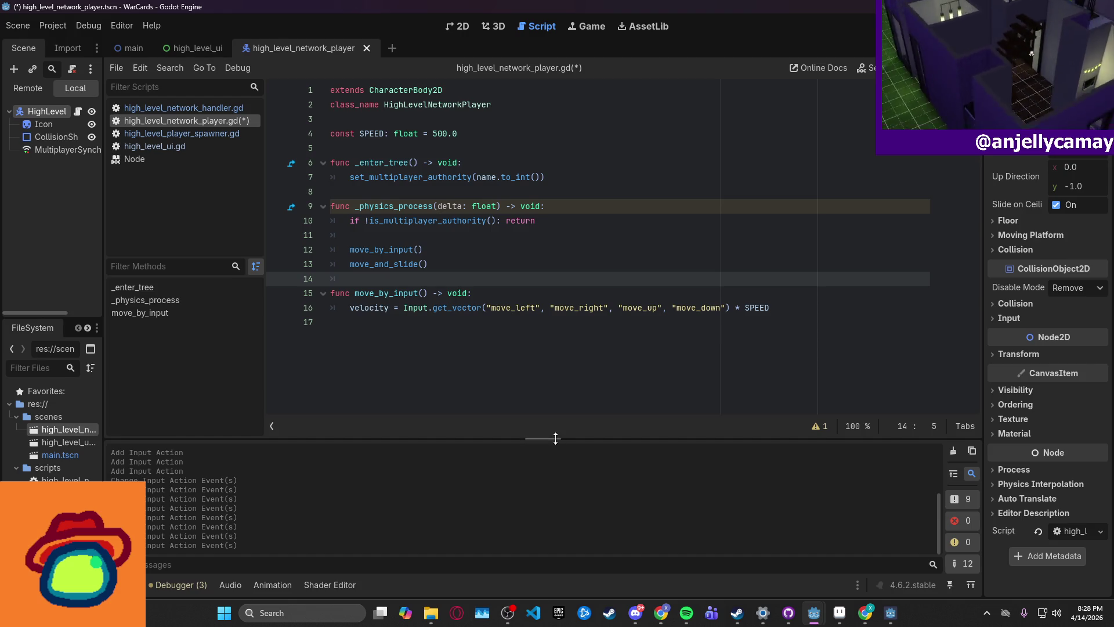
left_click(427, 324)
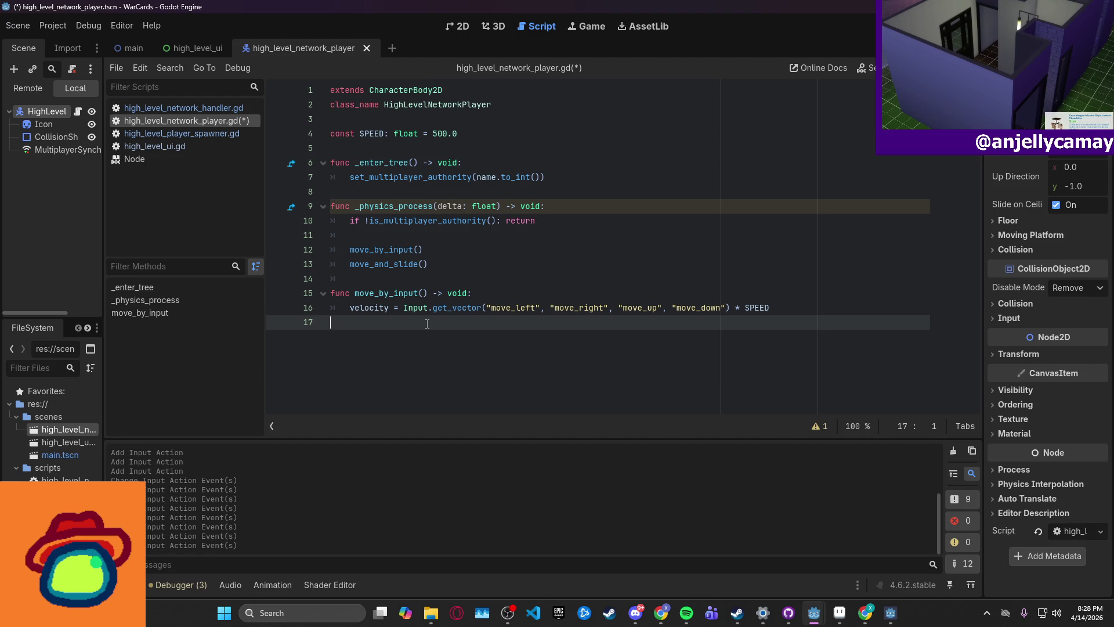
key("F5")
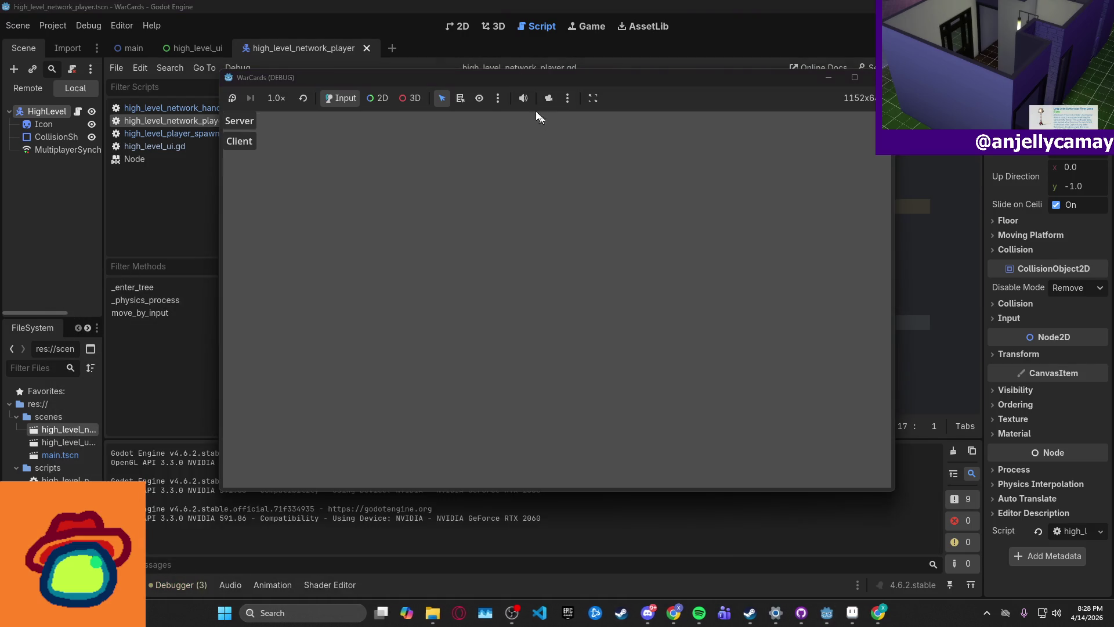
Join the running game as a client and move the player with the arrow keys.
left_click_drag(327, 74, 791, 234)
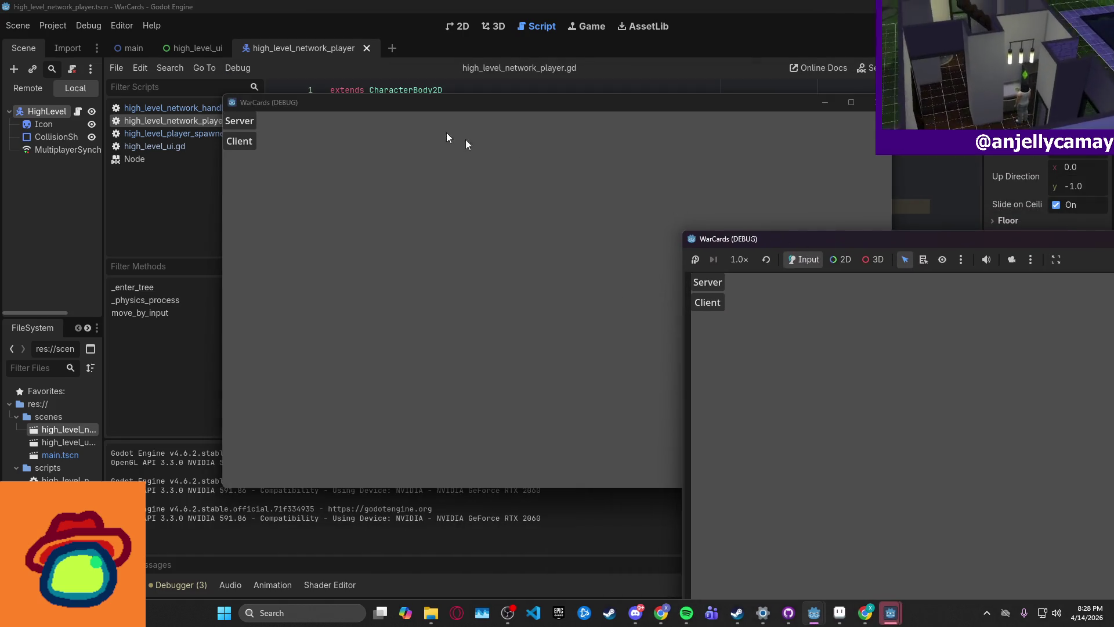
left_click(238, 141)
key("Down")
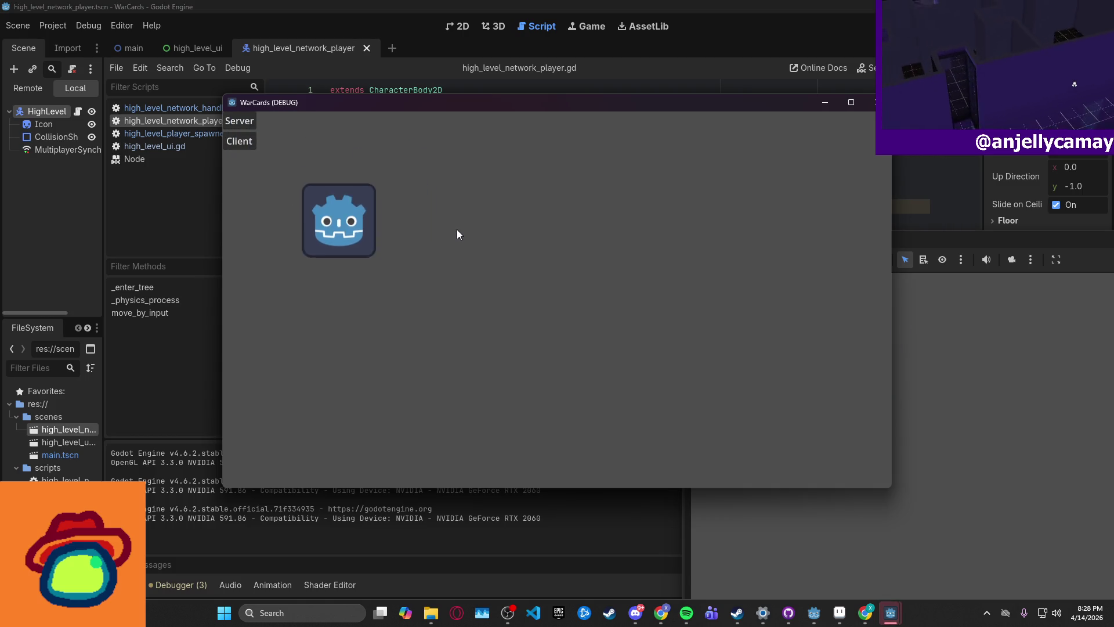
key("Right")
key("Up")
key("Down")
key("Right")
key("Down")
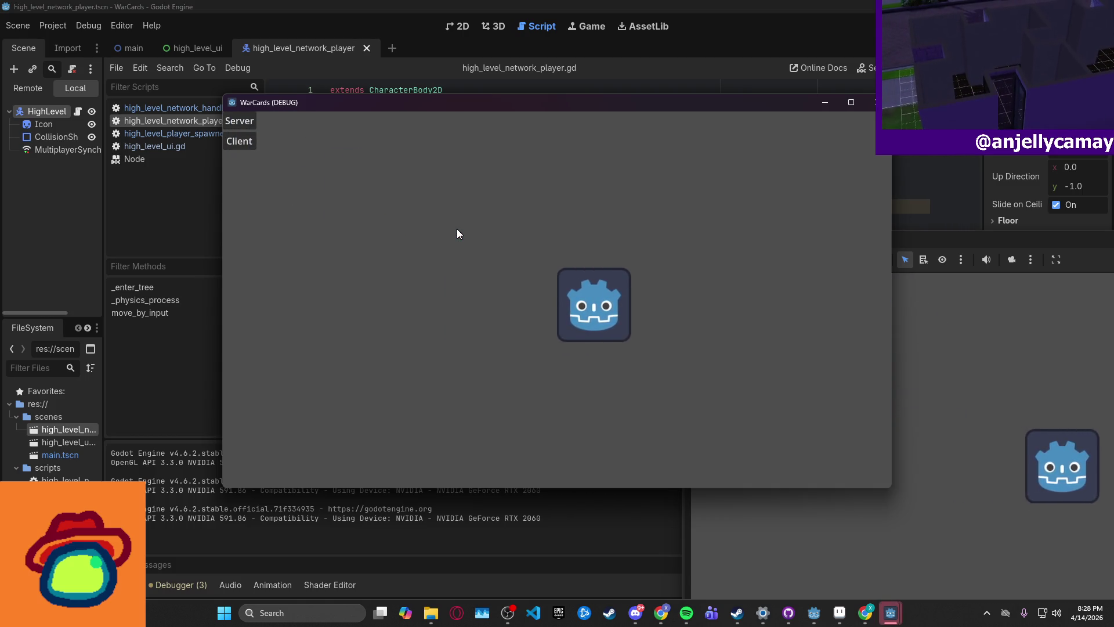
In the other game window, walk the second player around with the arrow keys.
left_click_drag(359, 109, 517, 152)
left_click(265, 140)
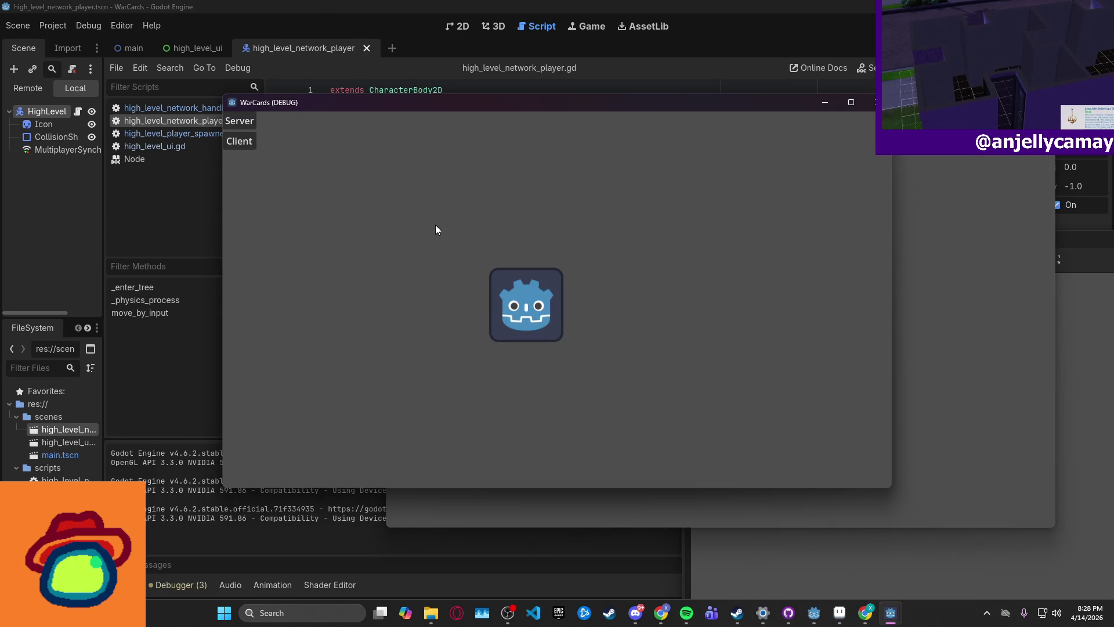
key("Right")
key("Down")
key("Right")
key("Up")
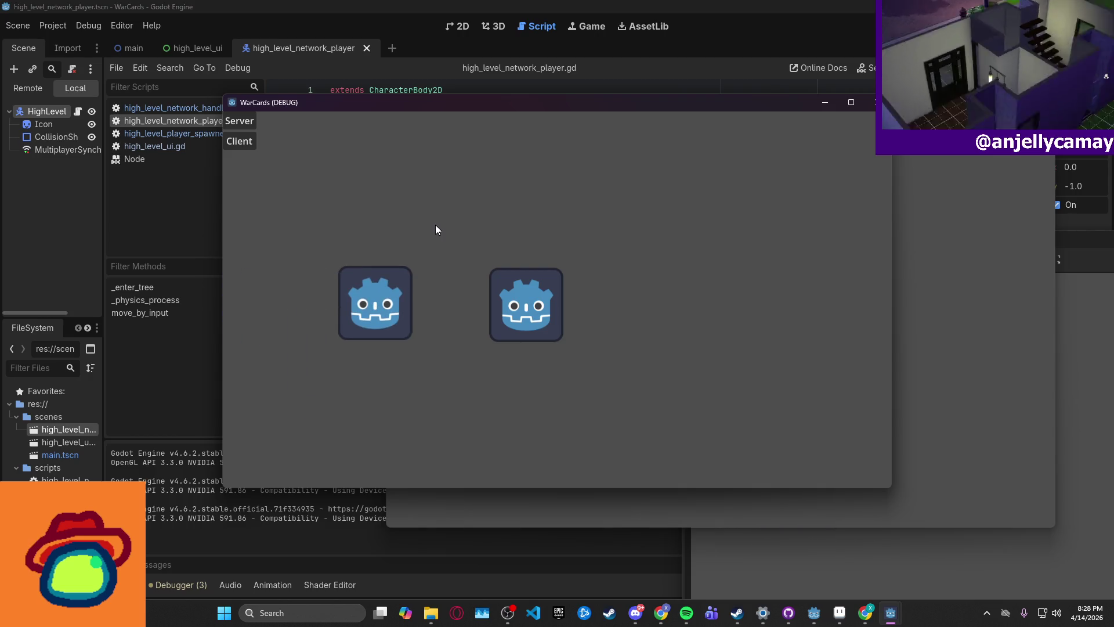
key("Down")
key("Left")
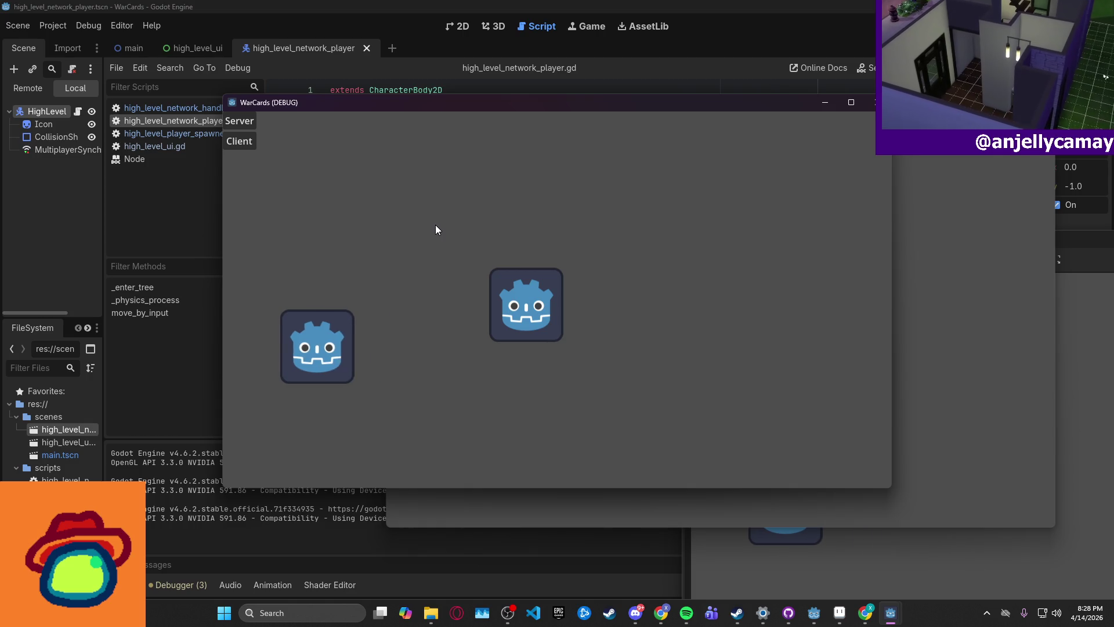
key("Up")
key("Down")
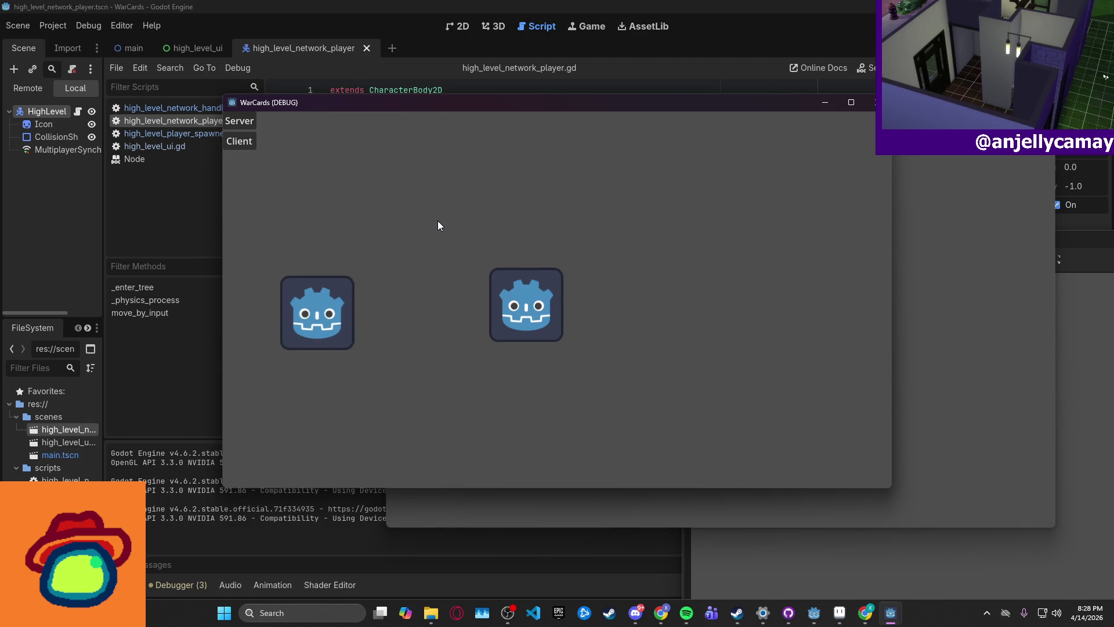
key("Left")
key("Right")
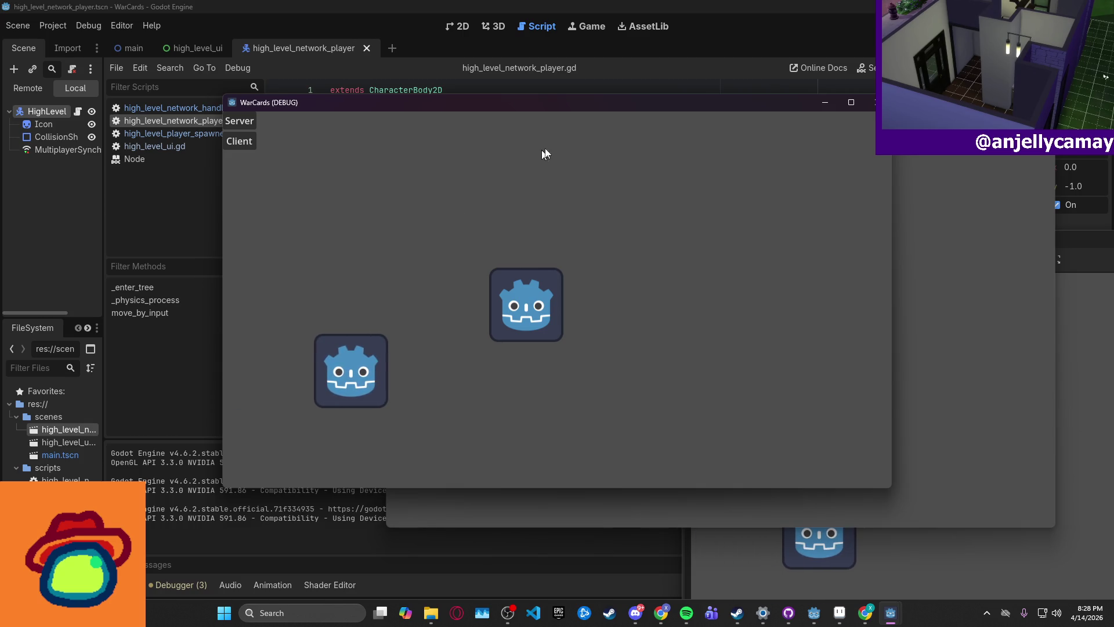
Close the foreground WarCards window and stop the running project with F8.
left_click_drag(610, 106, 507, 180)
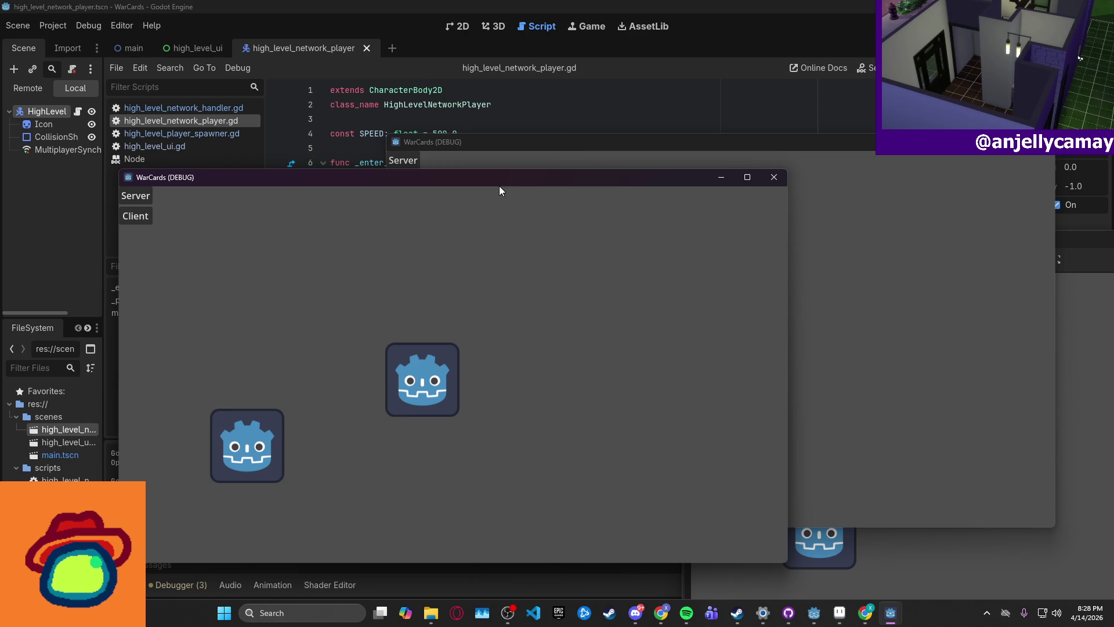
left_click(773, 180)
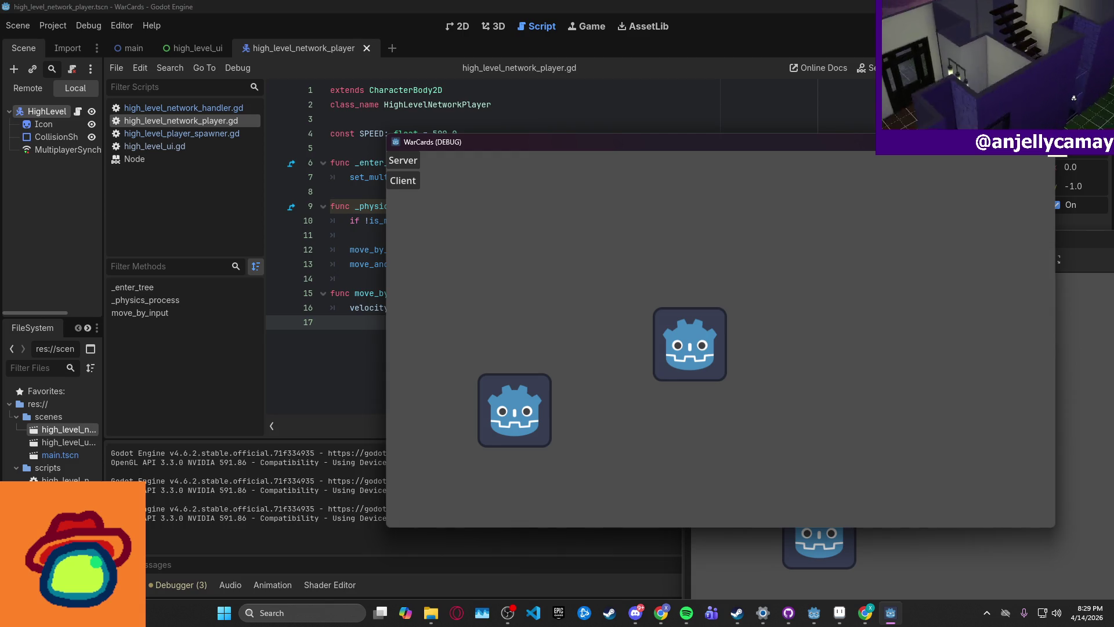
key("alt+F4")
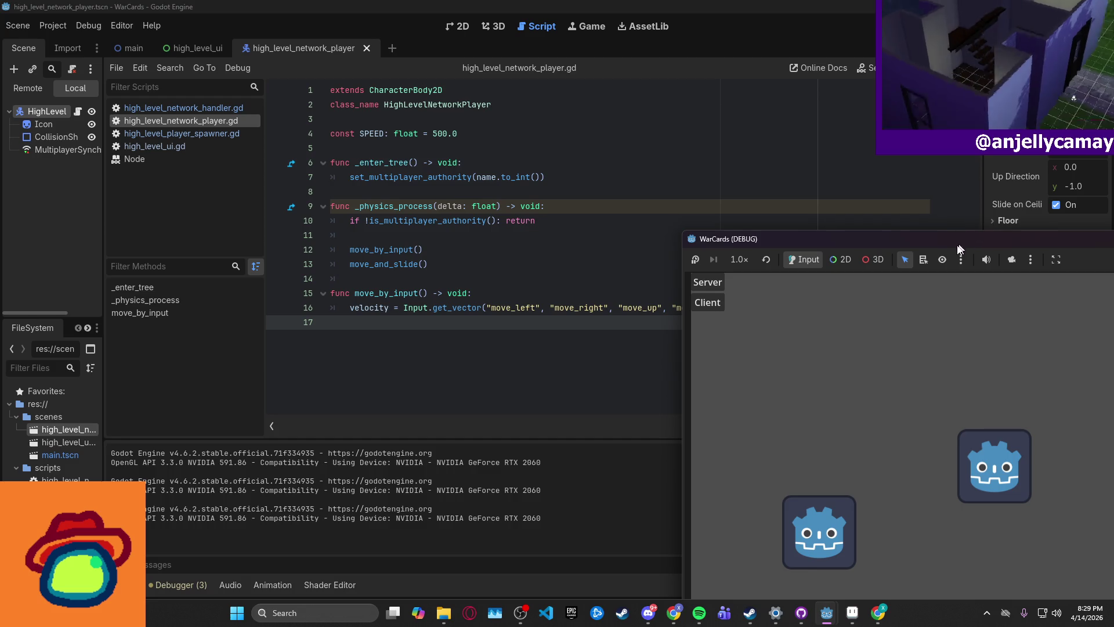
left_click_drag(952, 238, 534, 141)
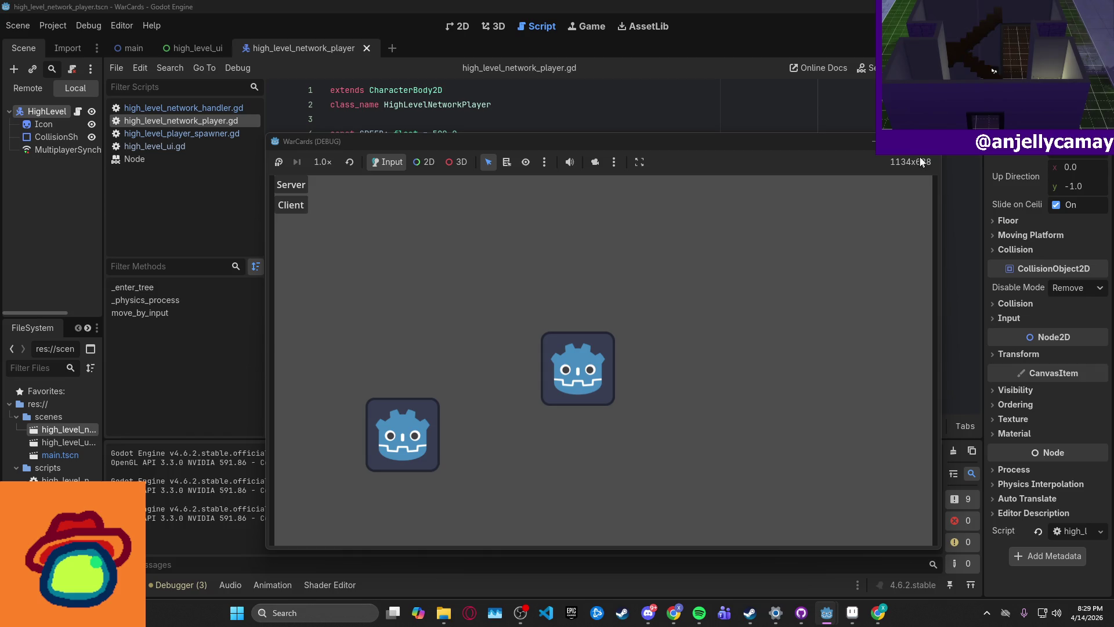
key("F8")
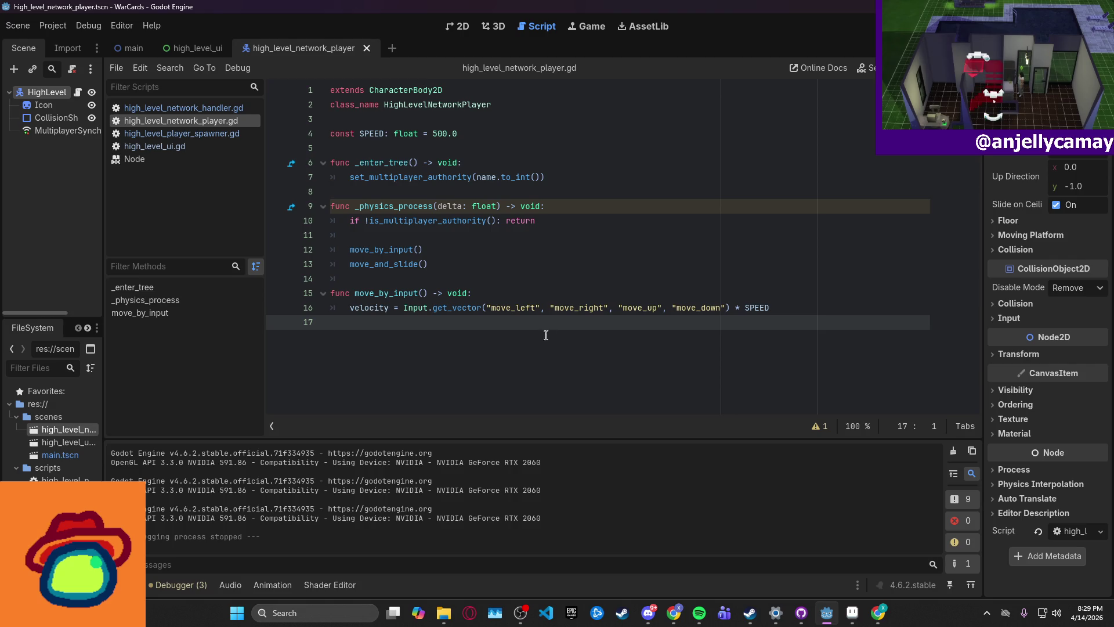
Show main.tscn in the 2D view, zoomed and panned so the Server and Client buttons are centred.
left_click(119, 46)
left_click(465, 27)
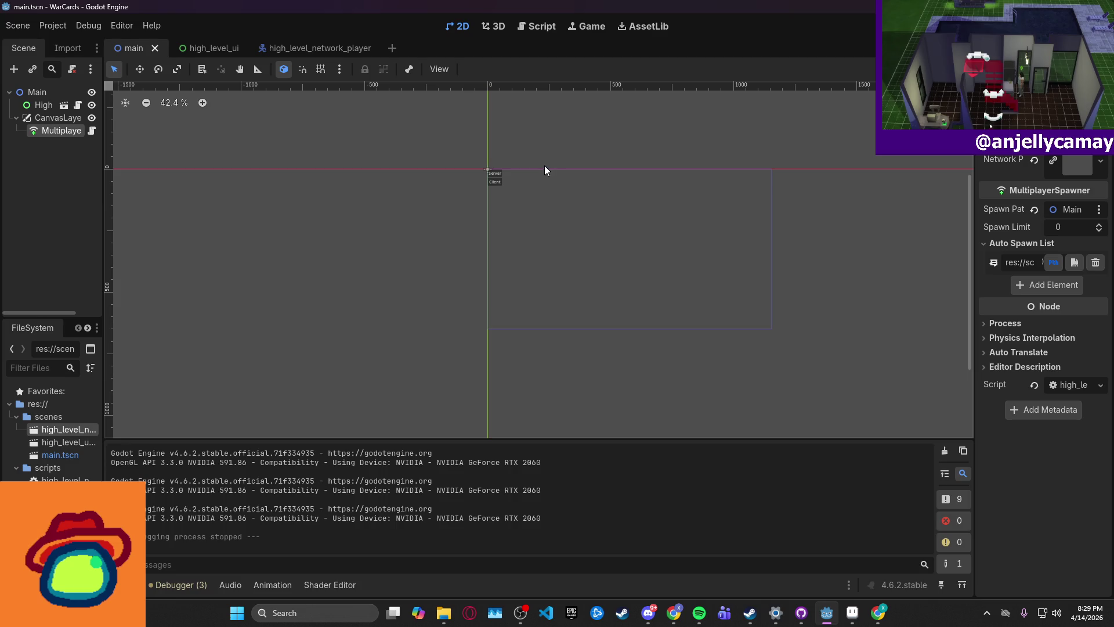
scroll(492, 169, "up", 8)
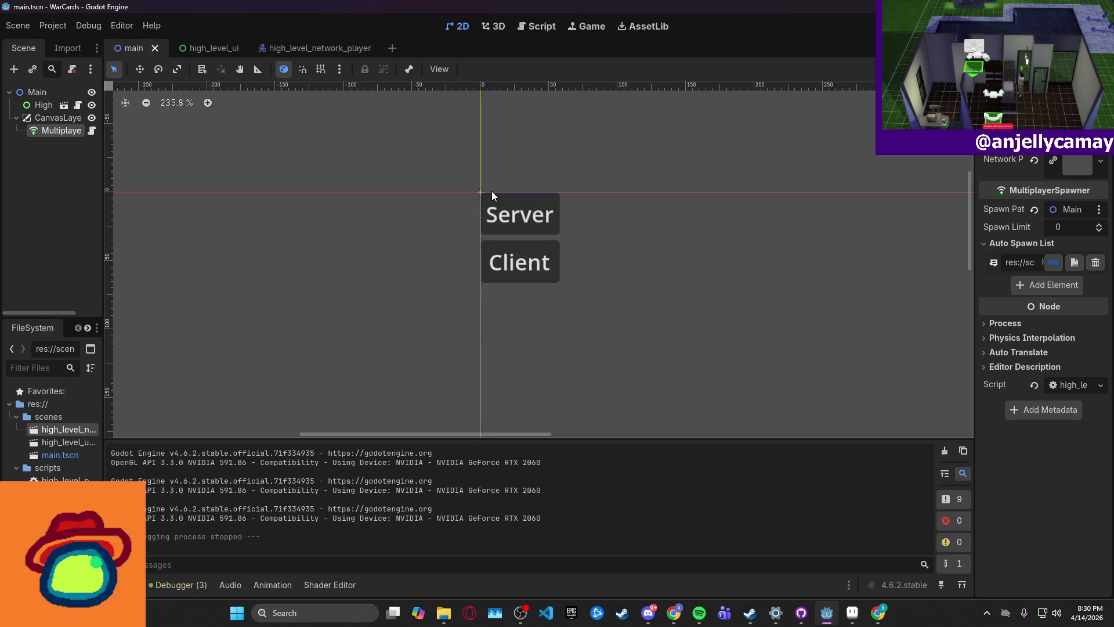
scroll(478, 182, "up", 3)
scroll(478, 183, "down", 4)
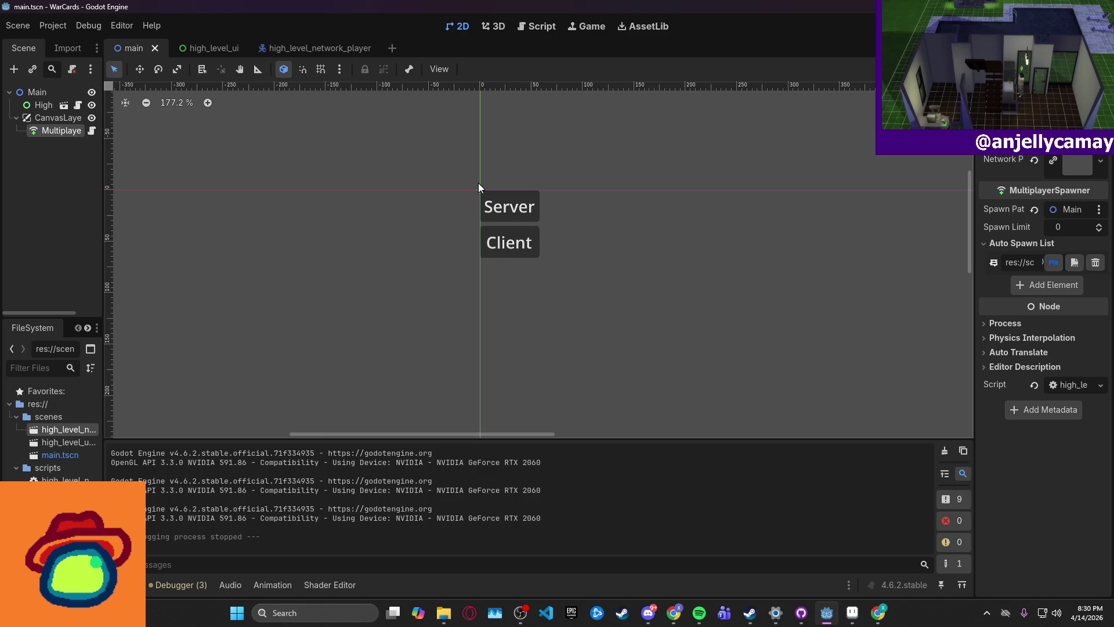
left_click_drag(495, 167, 523, 216)
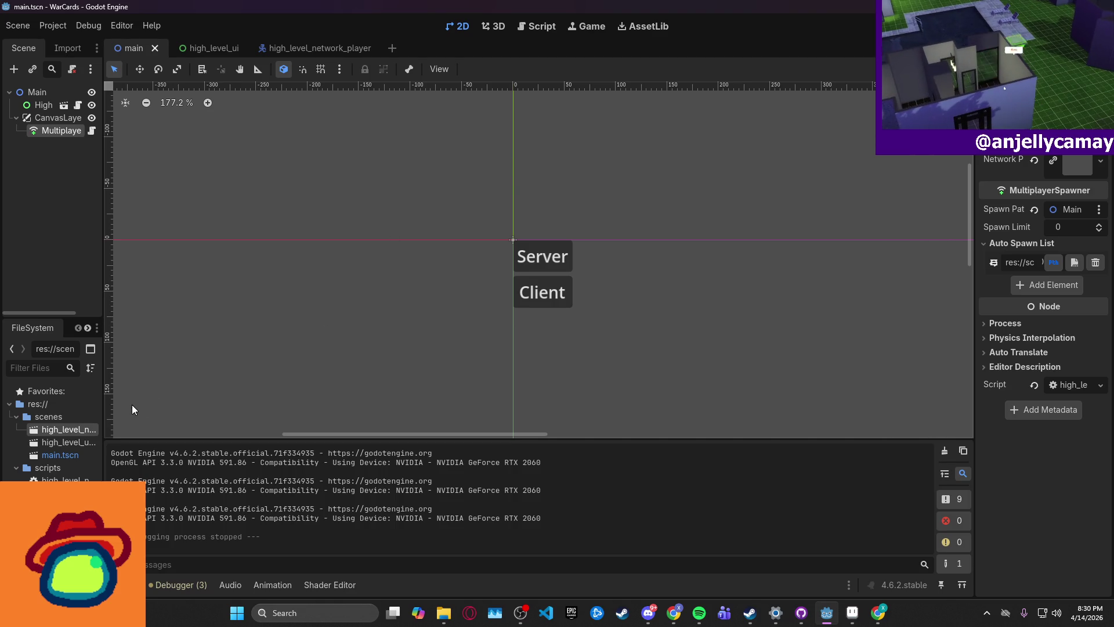
Create a new folder named entities at res://.
right_click(30, 405)
mouse_move(55, 416)
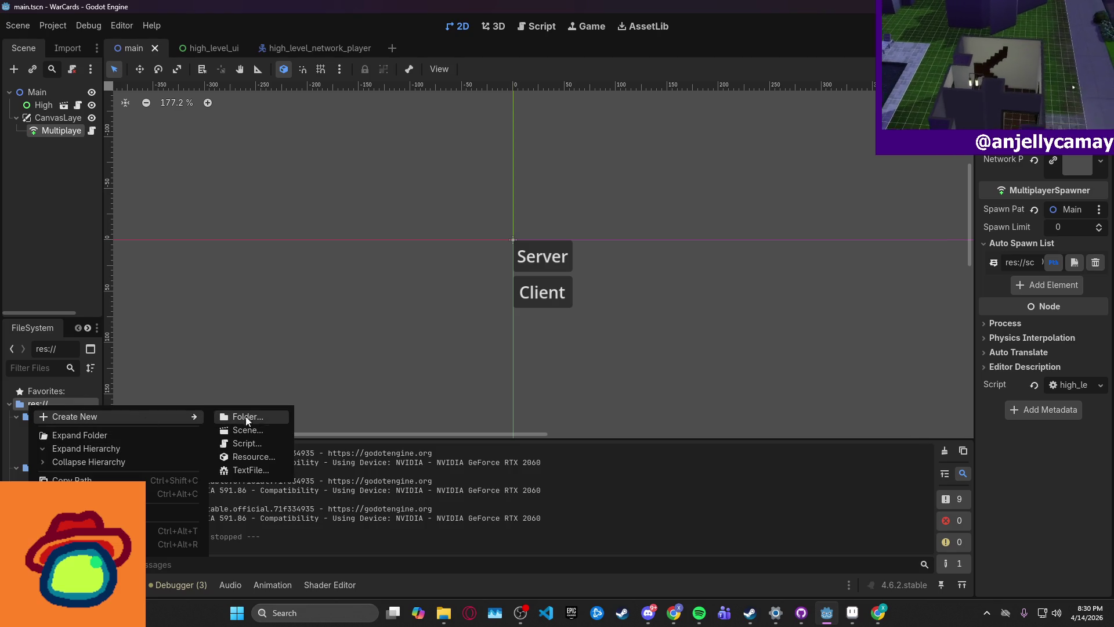
left_click(246, 416)
type("tities")
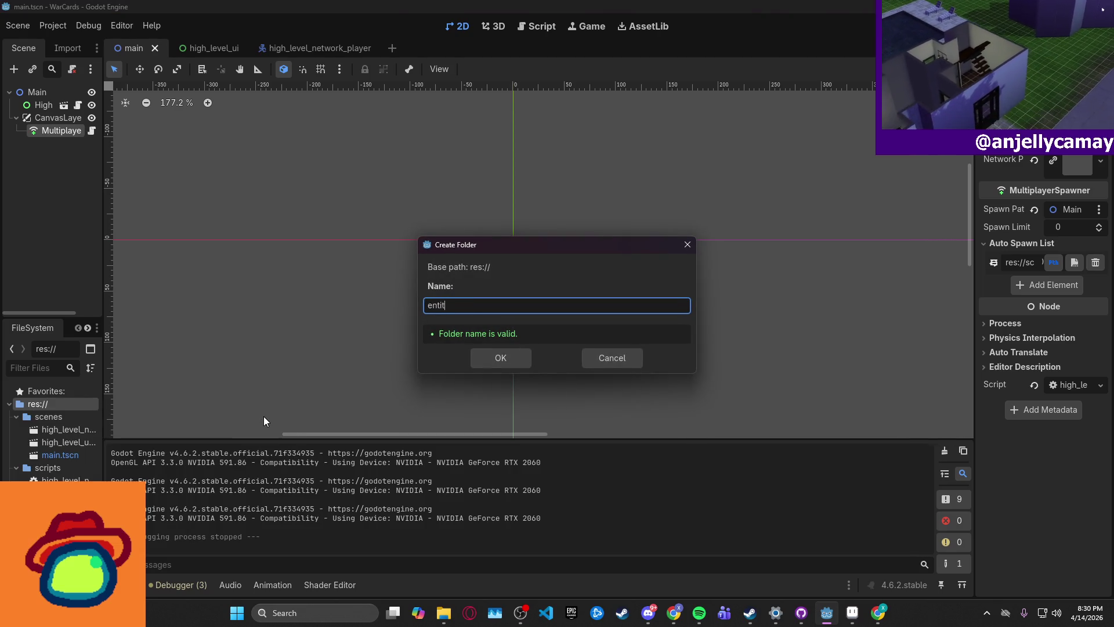
key("Return")
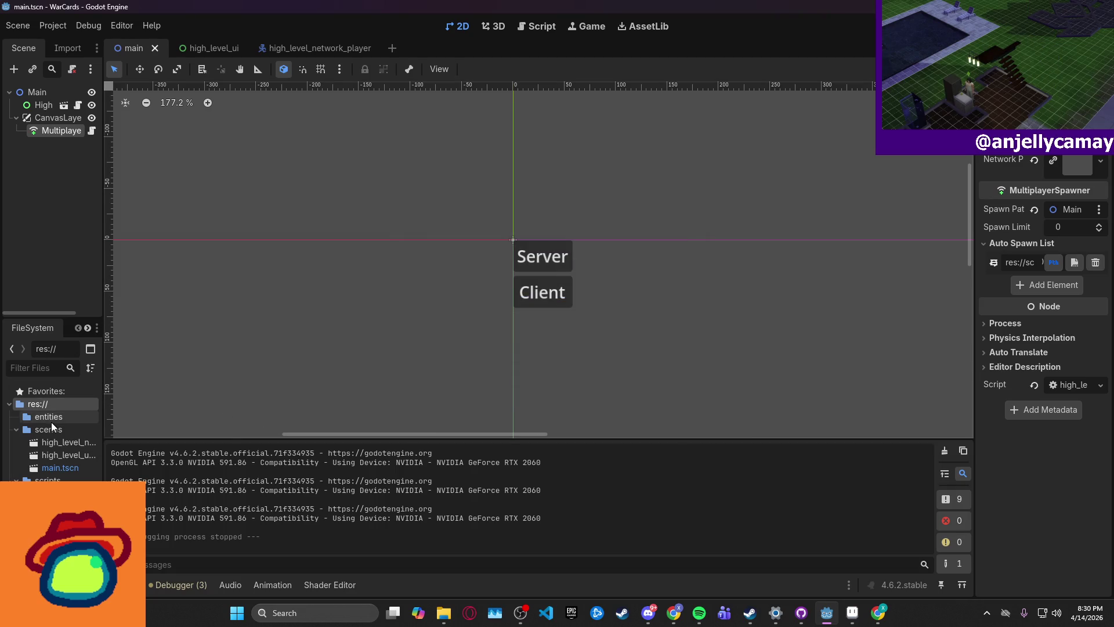
Create a deck subfolder inside entities, then delete it again.
right_click(51, 418)
mouse_move(117, 393)
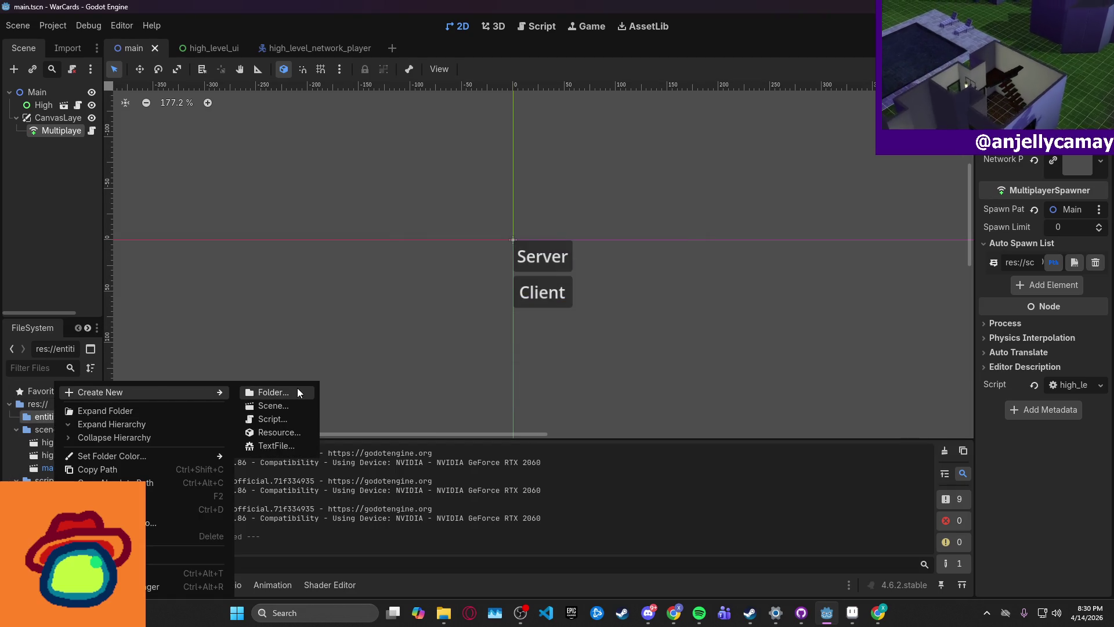
left_click(295, 393)
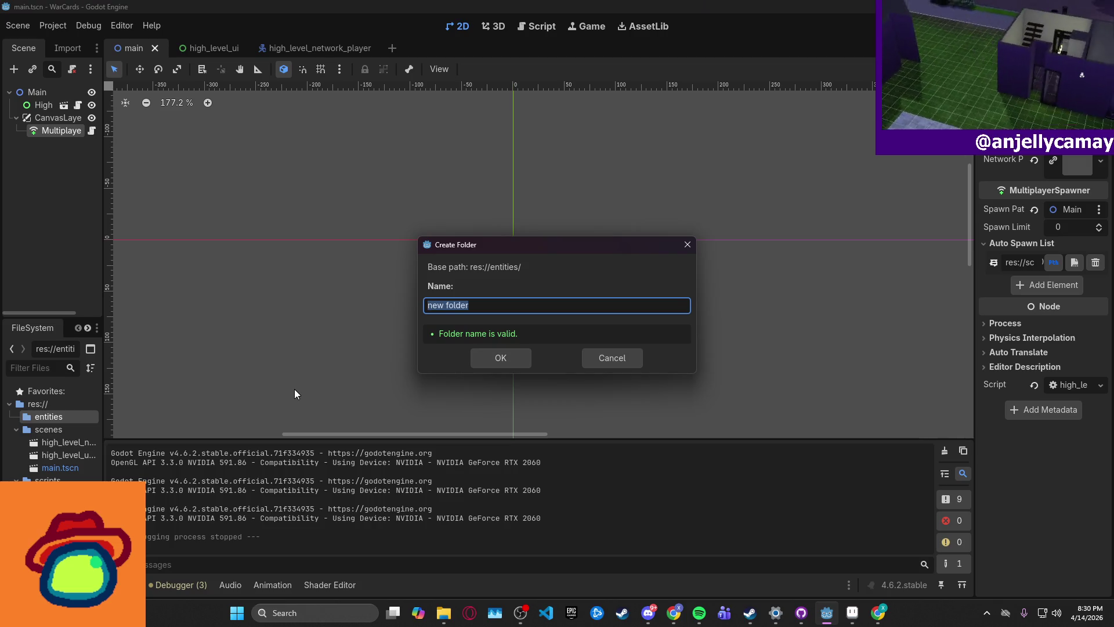
type("deck")
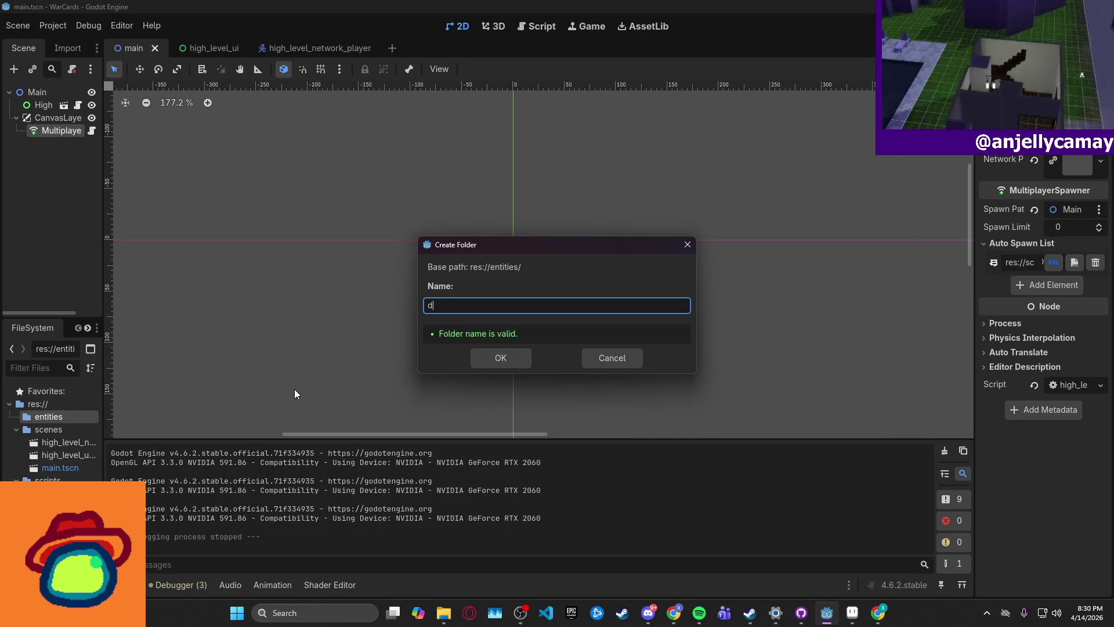
key("Return")
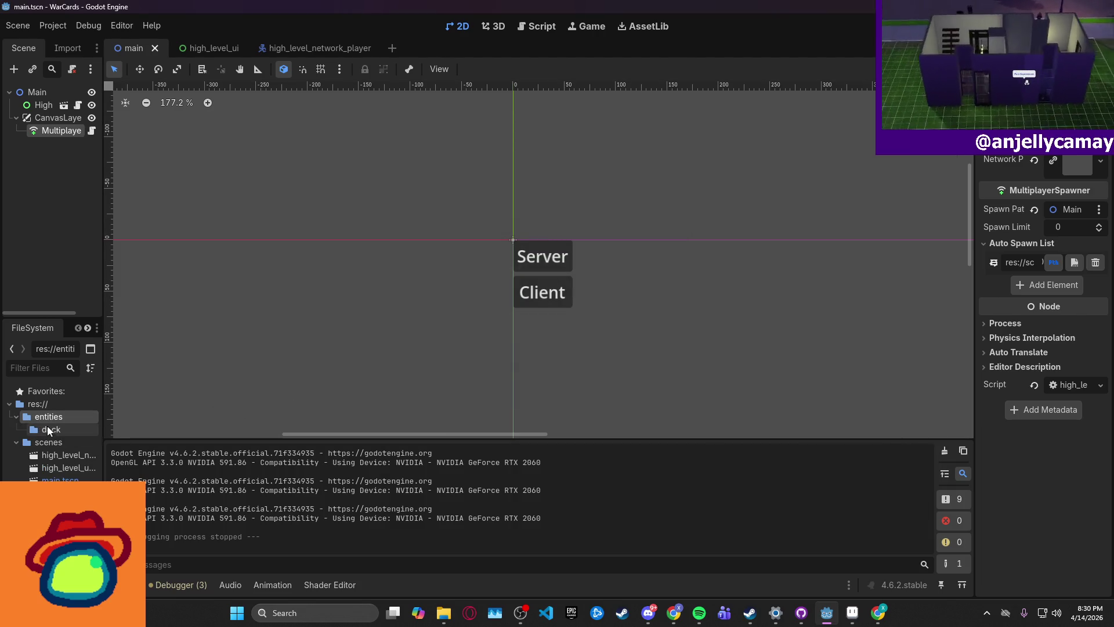
right_click(49, 429)
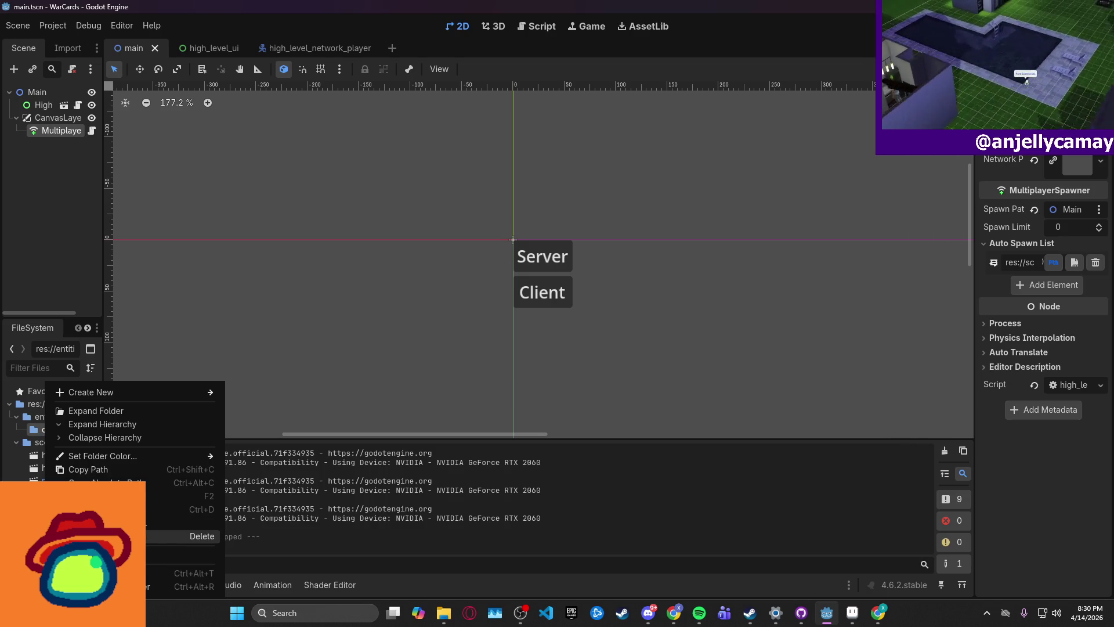
left_click(192, 536)
left_click(460, 369)
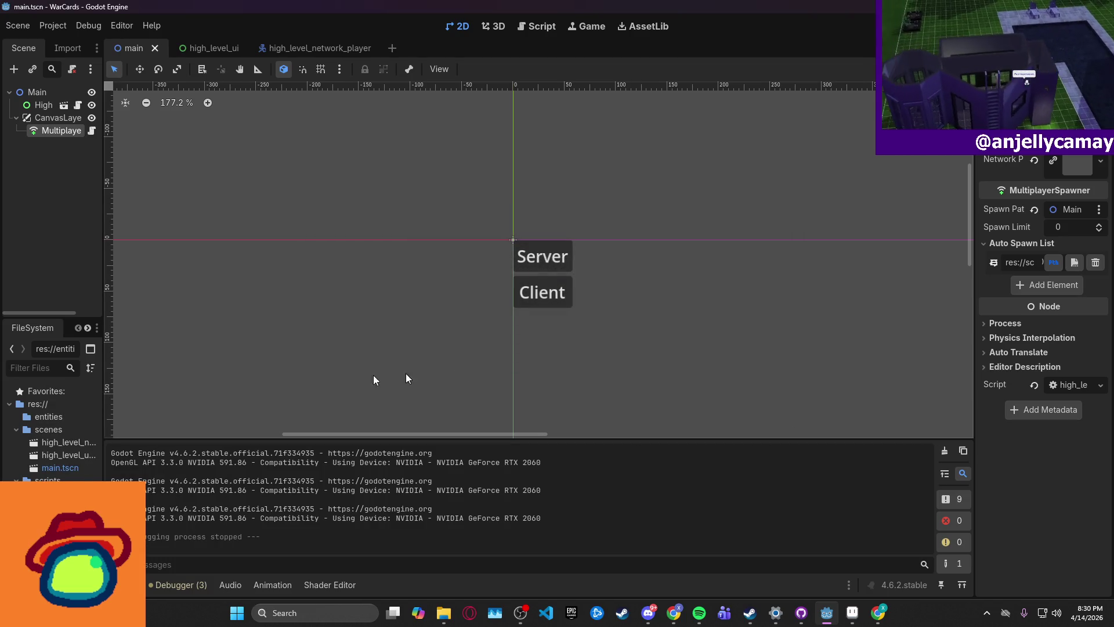
Start a new script in the entities folder, then cancel the Create Script dialog.
right_click(65, 416)
mouse_move(131, 394)
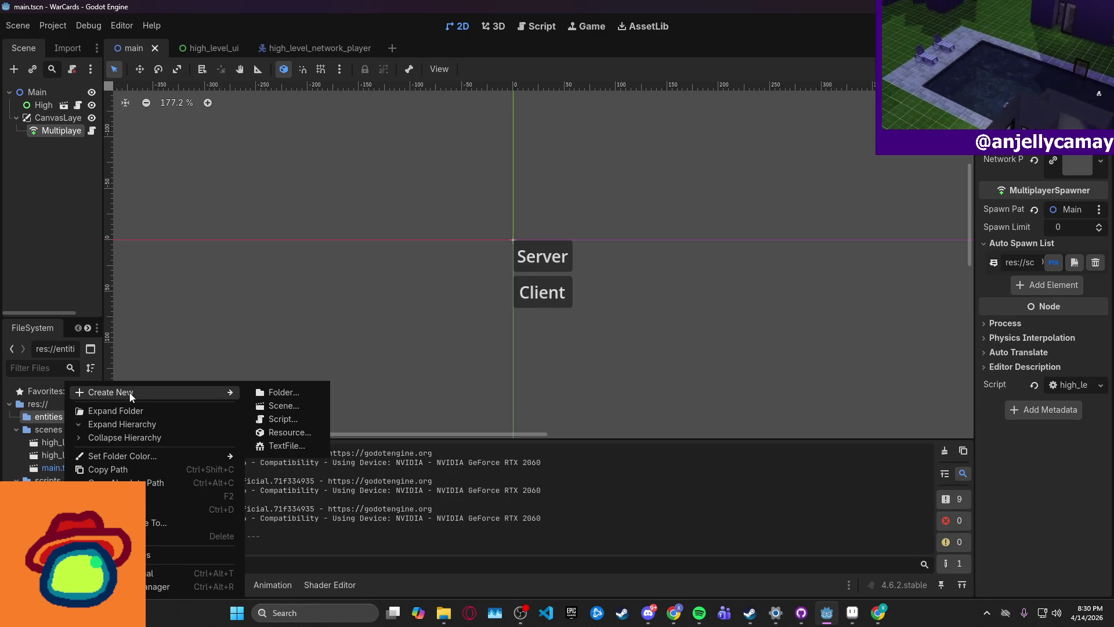
left_click(302, 422)
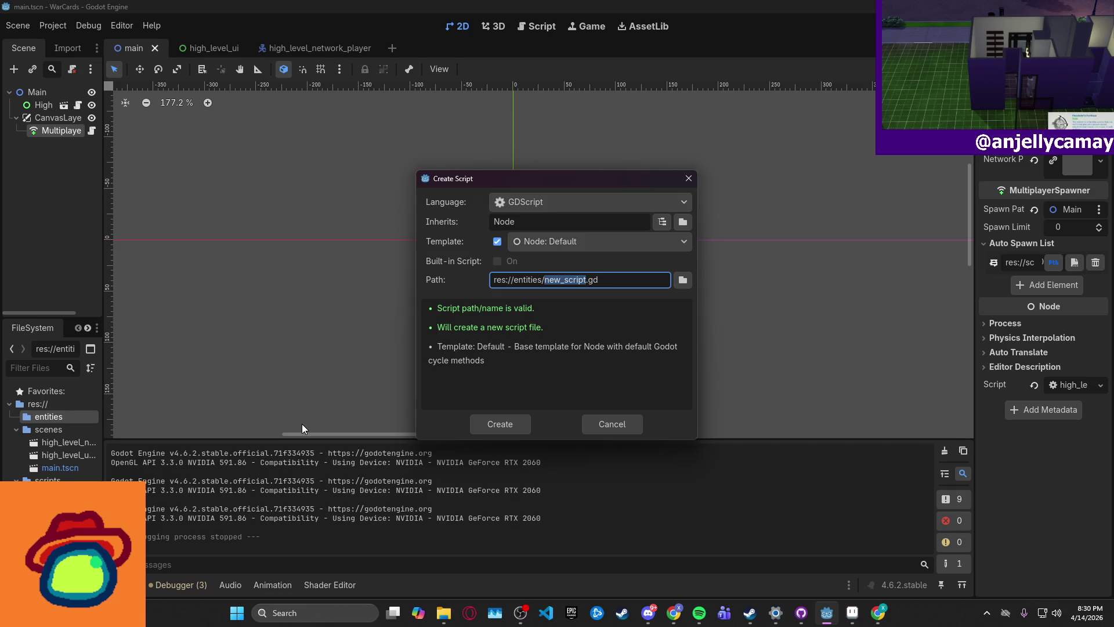
left_click(628, 425)
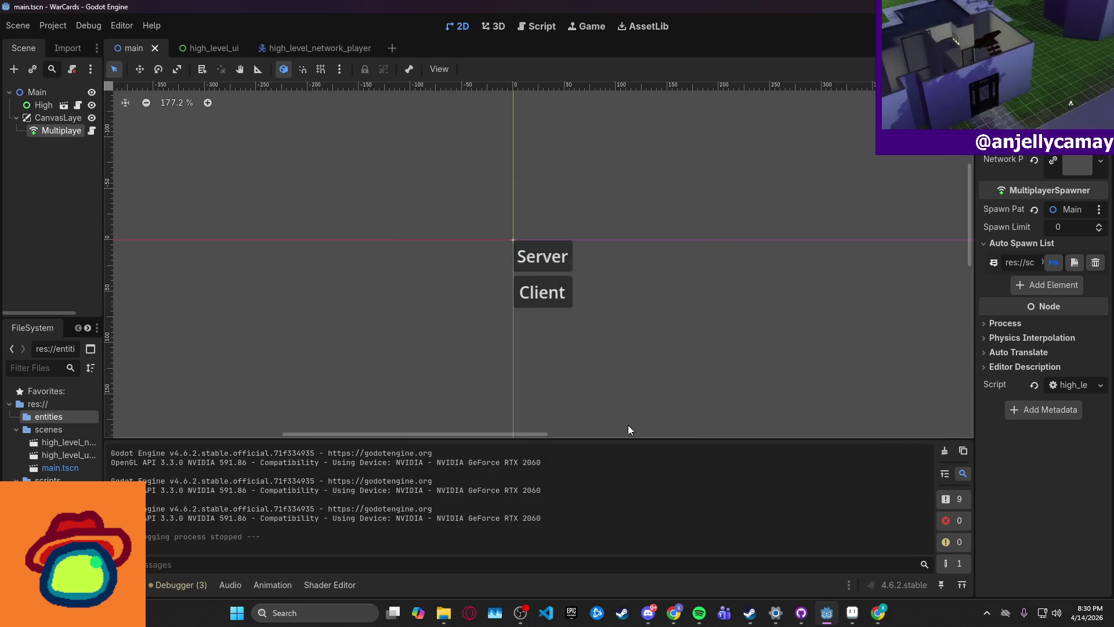
Start a new scene in entities named Card and move to its Root Name field.
right_click(46, 415)
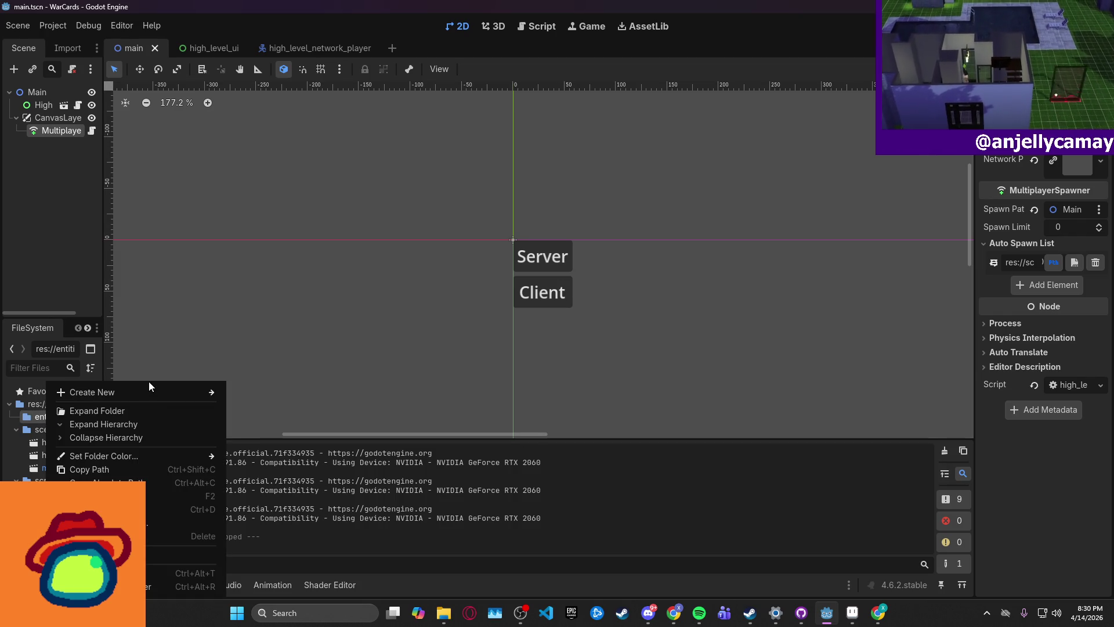
mouse_move(150, 391)
left_click(265, 404)
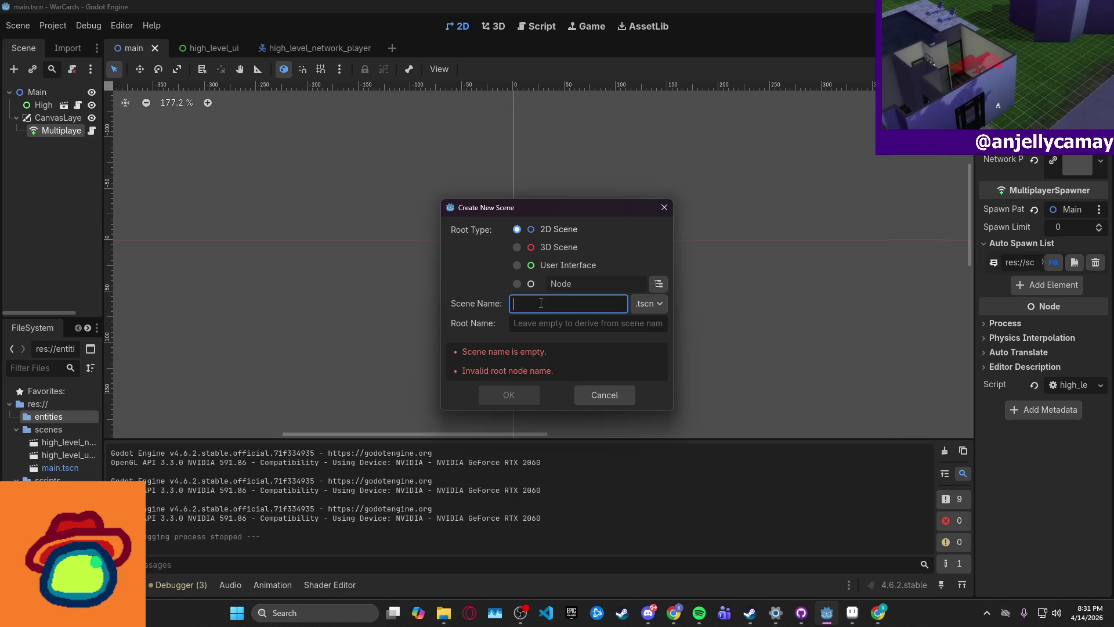
type("Card")
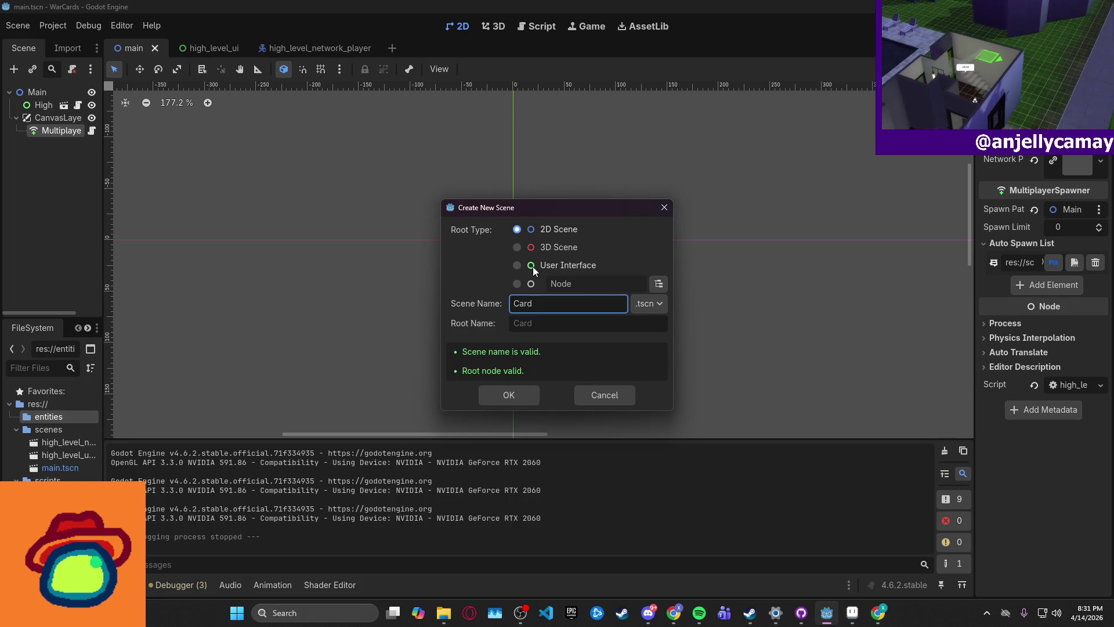
left_click(544, 326)
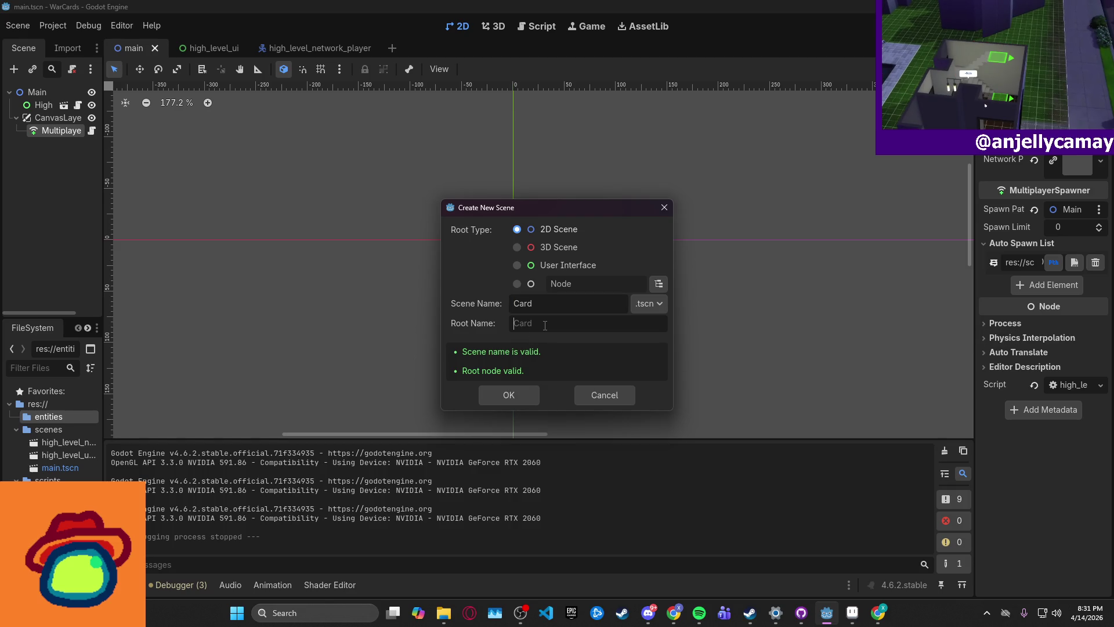